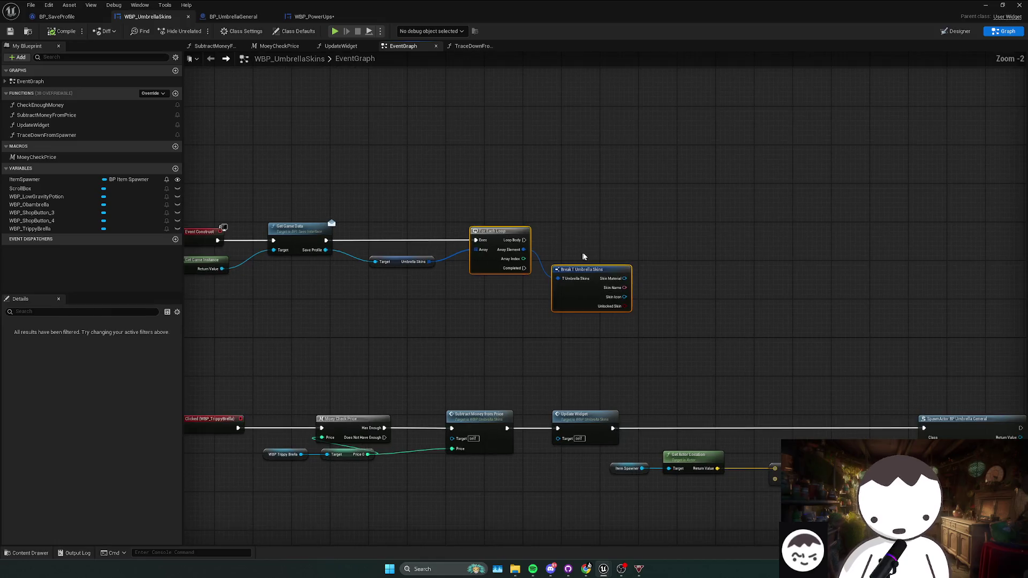
- Add a Get node on the Umbrella Skins array and raise the Break T Umbrella Skins node beside the For Each Loop
{"action": "left_click", "coordinate": [419, 307]}
{"action": "left_click_drag", "start_coordinate": [418, 307], "coordinate": [580, 237]}
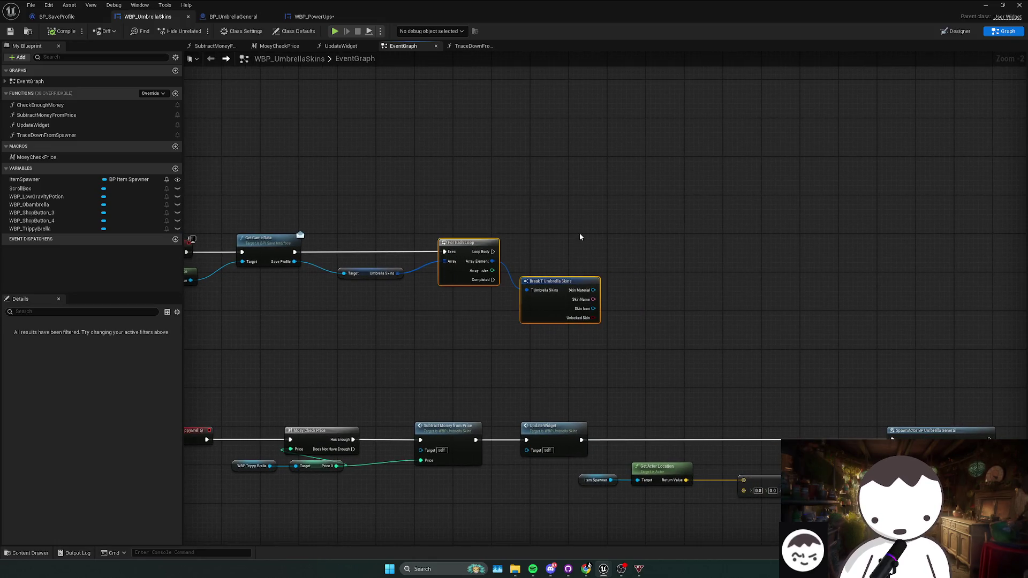
{"action": "left_click_drag", "start_coordinate": [398, 273], "coordinate": [417, 304]}
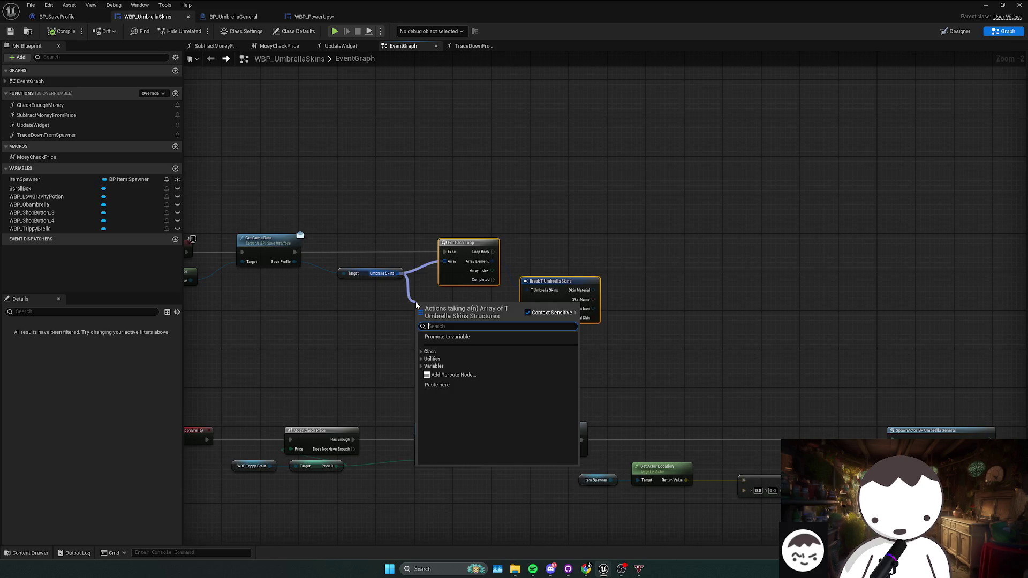
{"action": "type", "text": "get"}
{"action": "key", "text": "Return"}
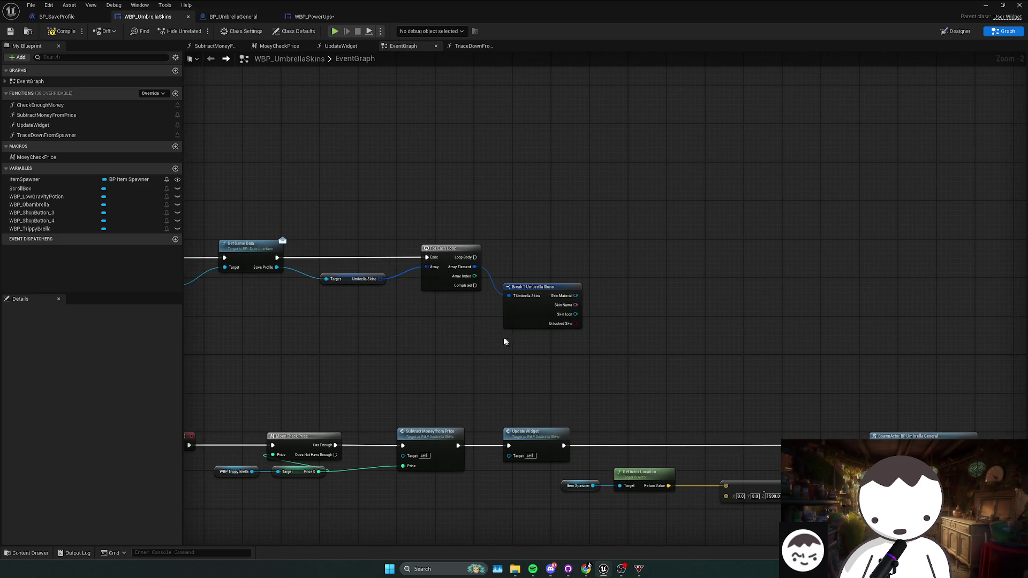
{"action": "left_click_drag", "start_coordinate": [567, 325], "coordinate": [568, 316]}
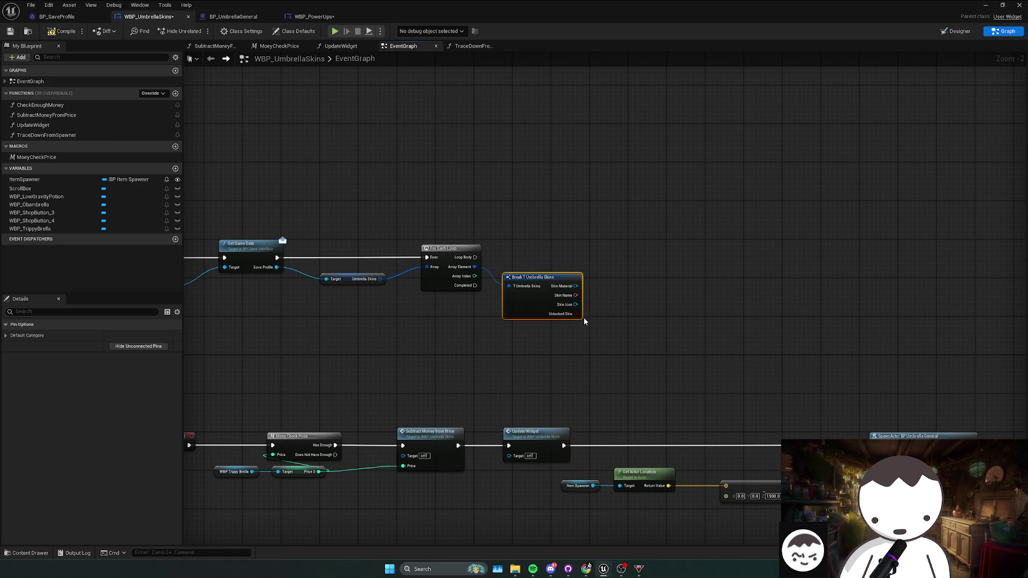
{"action": "mouse_move", "coordinate": [583, 317]}
{"action": "left_mouse_down"}
{"action": "mouse_move", "coordinate": [536, 306]}
{"action": "mouse_move", "coordinate": [565, 312]}
{"action": "left_mouse_up"}
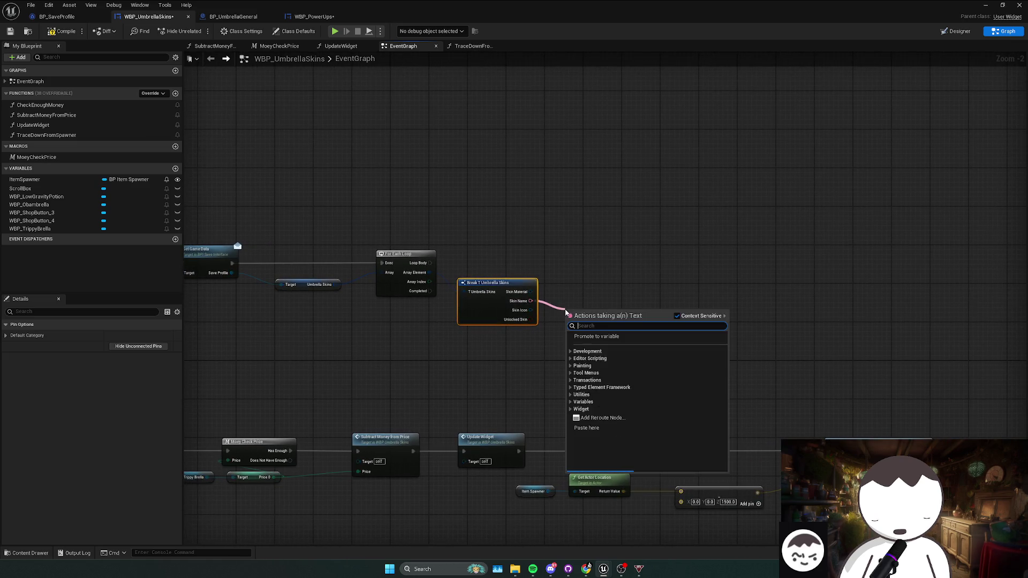
- Undo the mistaken Map Contains and wire Skin Name into a new Contains node instead
{"action": "type", "text": "contains"}
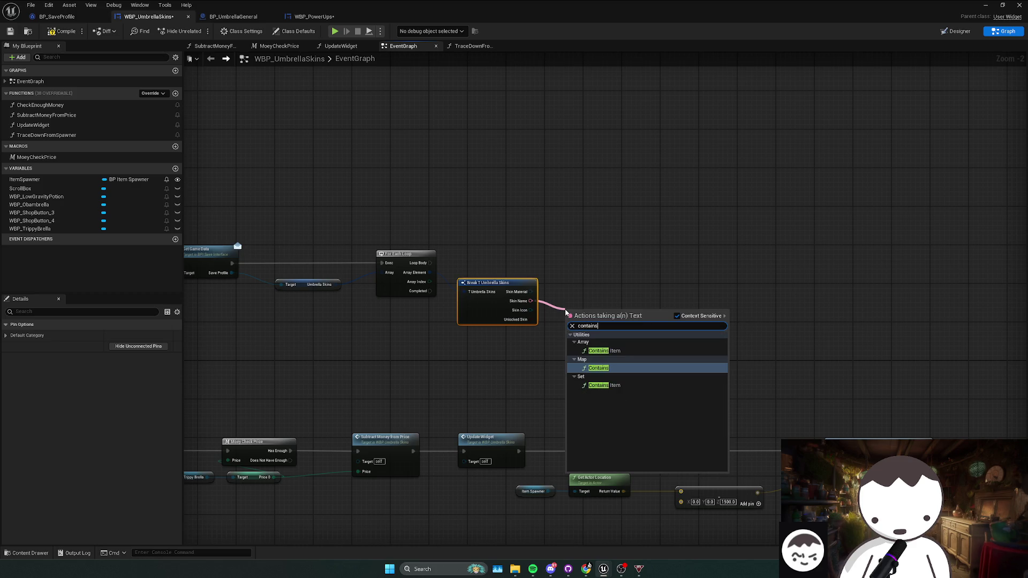
{"action": "key", "text": "Return"}
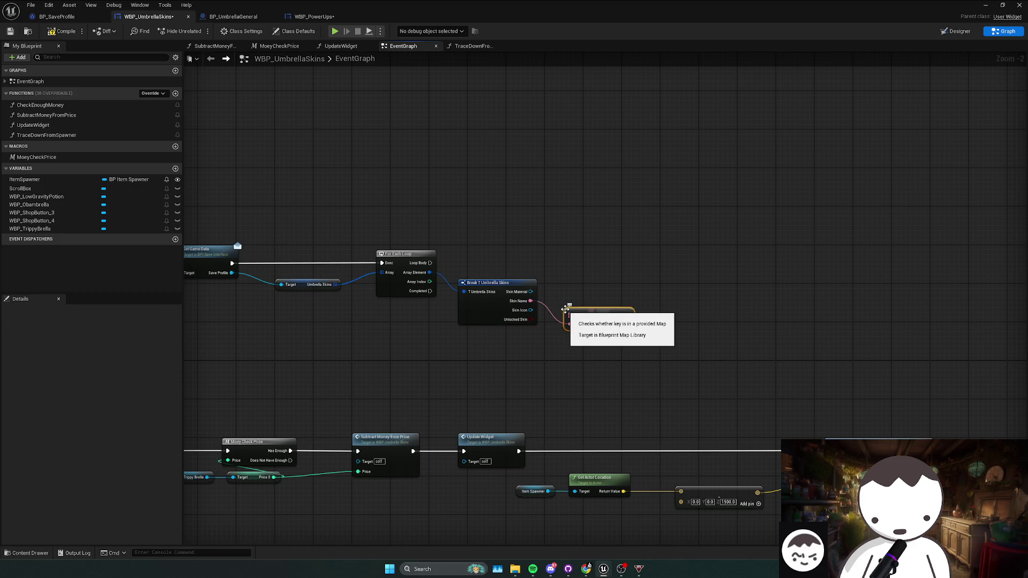
{"action": "key", "text": "ctrl+z"}
{"action": "left_click_drag", "start_coordinate": [531, 301], "coordinate": [562, 309]}
{"action": "type", "text": "coint"}
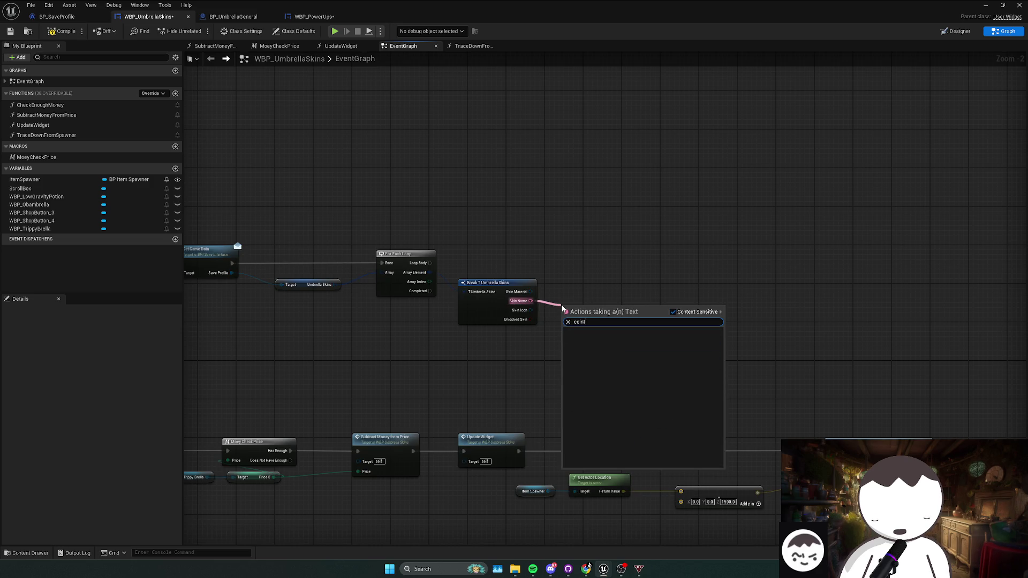
{"action": "key", "text": "BackSpace"}
{"action": "key", "text": "BackSpace"}
{"action": "key", "text": "BackSpace"}
{"action": "type", "text": "ntains"}
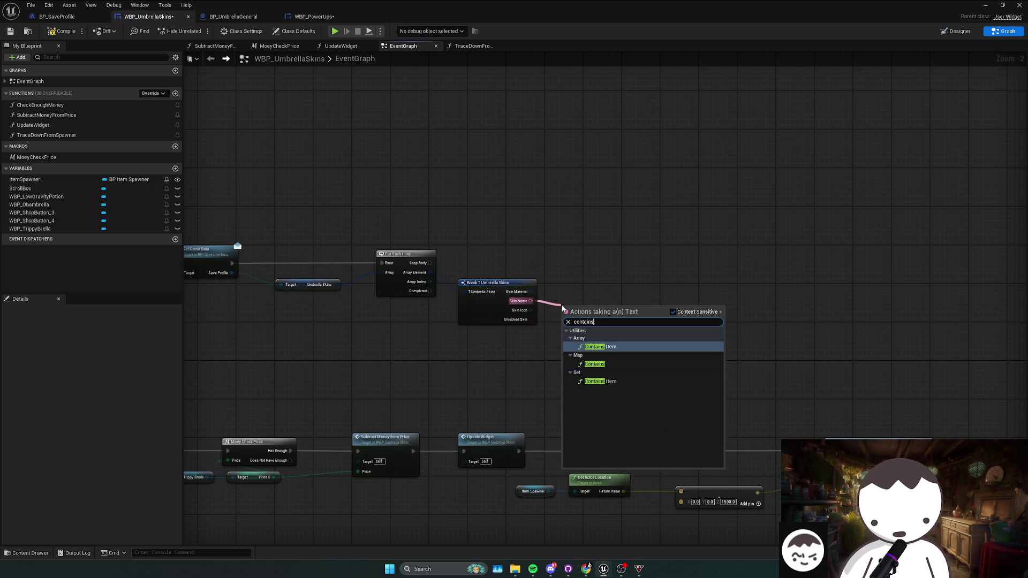
{"action": "key", "text": "Return"}
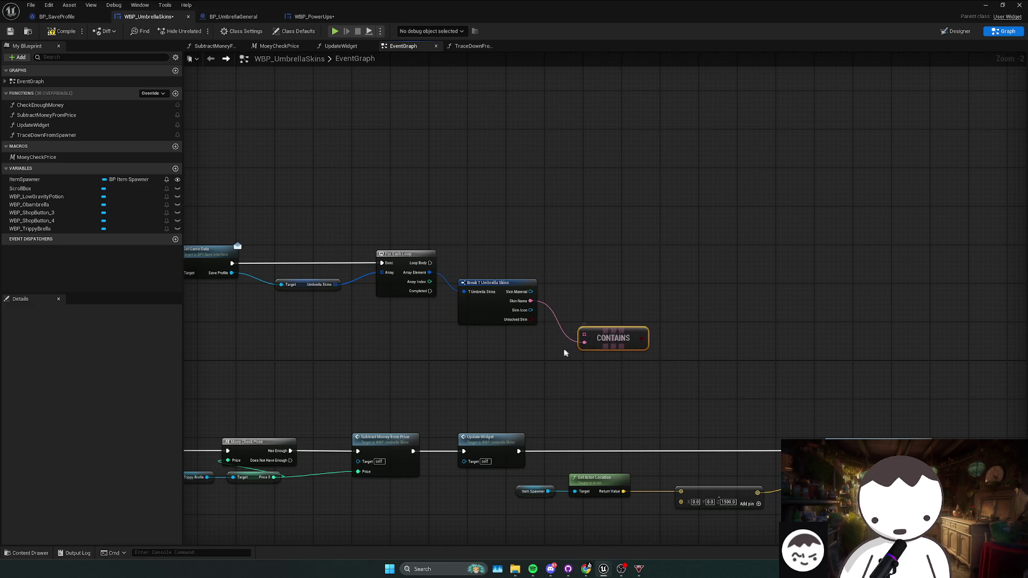
{"action": "left_click_drag", "start_coordinate": [638, 328], "coordinate": [638, 328]}
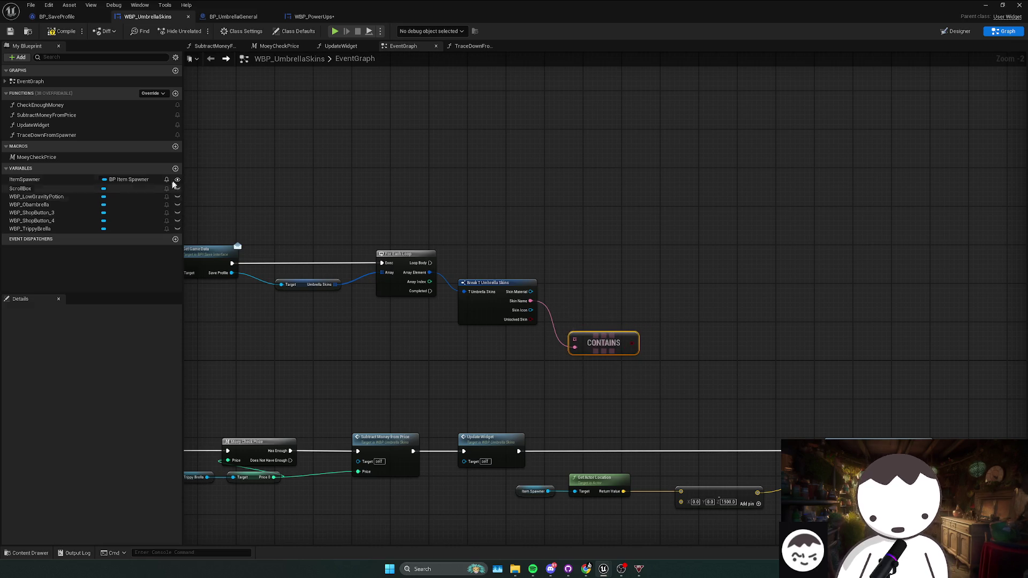
- Create a variable named UmbrellaNames and place its getter in the event graph
{"action": "left_click", "coordinate": [176, 169]}
{"action": "type", "text": "Umb"}
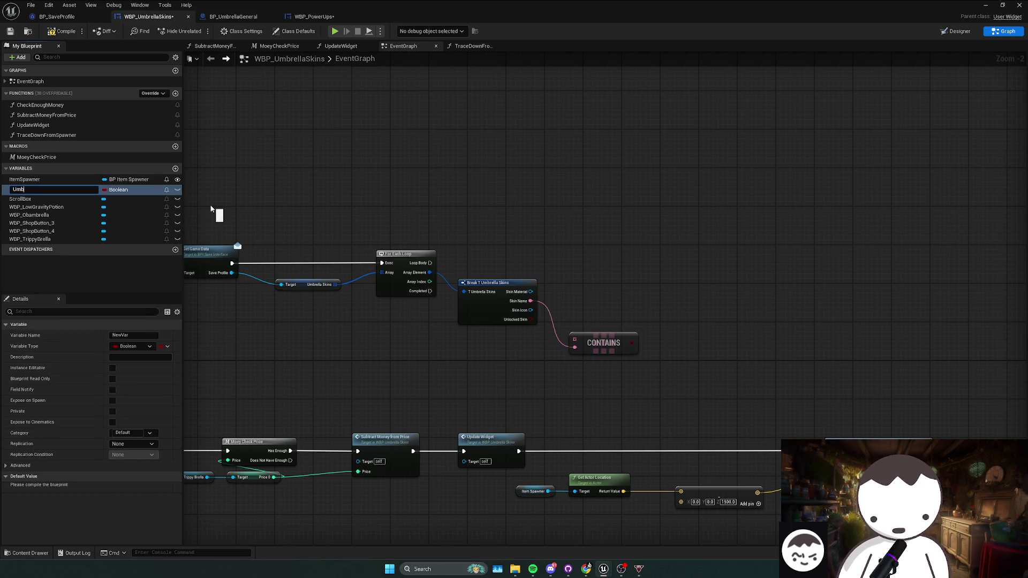
{"action": "type", "text": "rellaNames"}
{"action": "key", "text": "Return"}
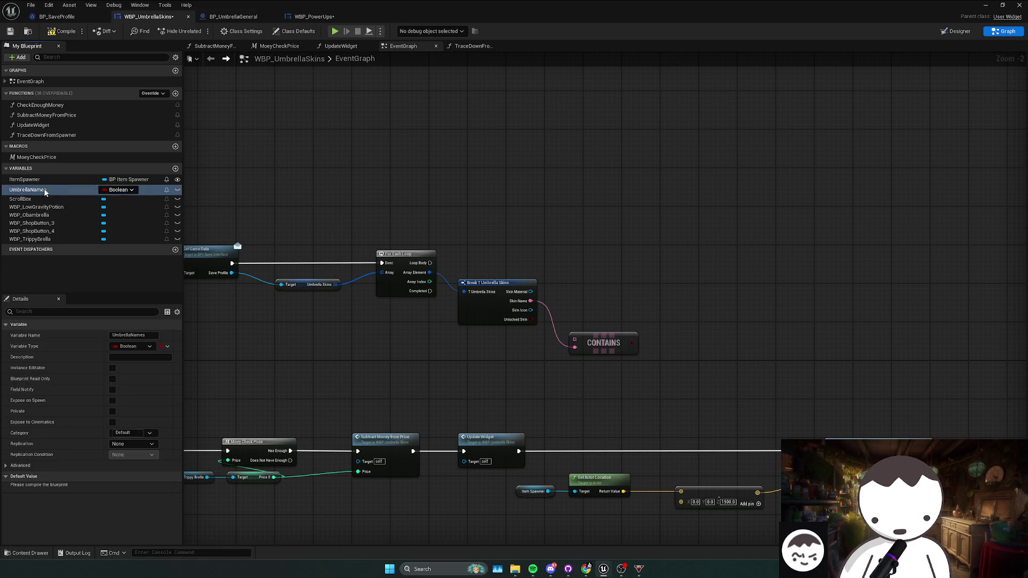
{"action": "left_click_drag", "start_coordinate": [45, 192], "coordinate": [434, 357]}
{"action": "left_click", "coordinate": [444, 377]}
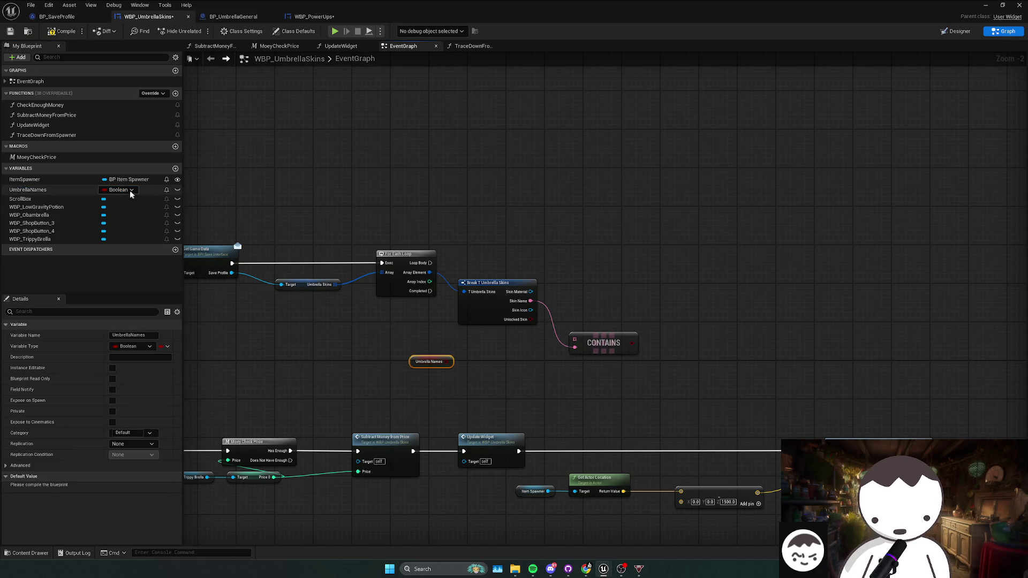
- Change UmbrellaNames to a Text array variable
{"action": "left_click", "coordinate": [104, 189]}
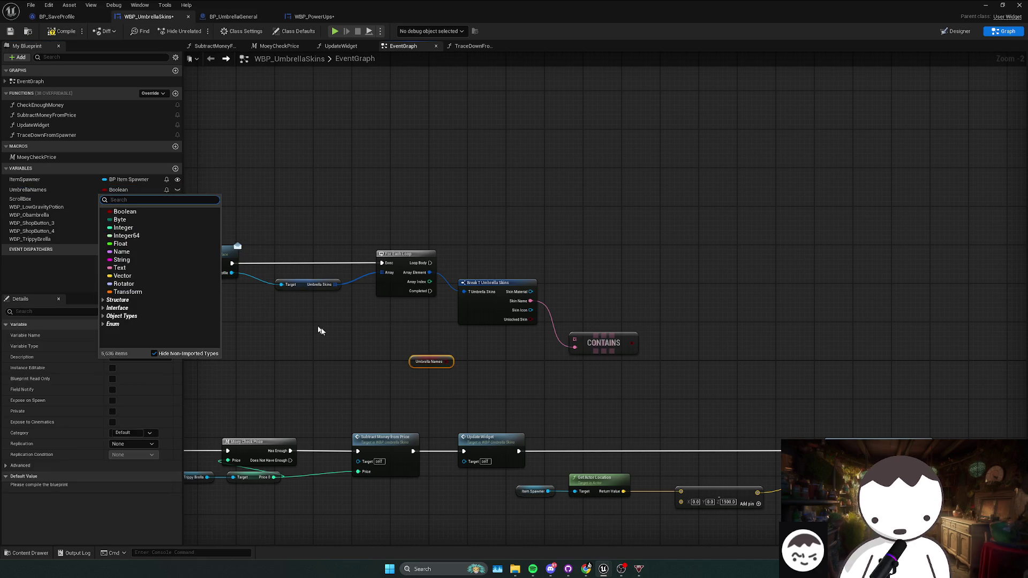
{"action": "left_click", "coordinate": [132, 269]}
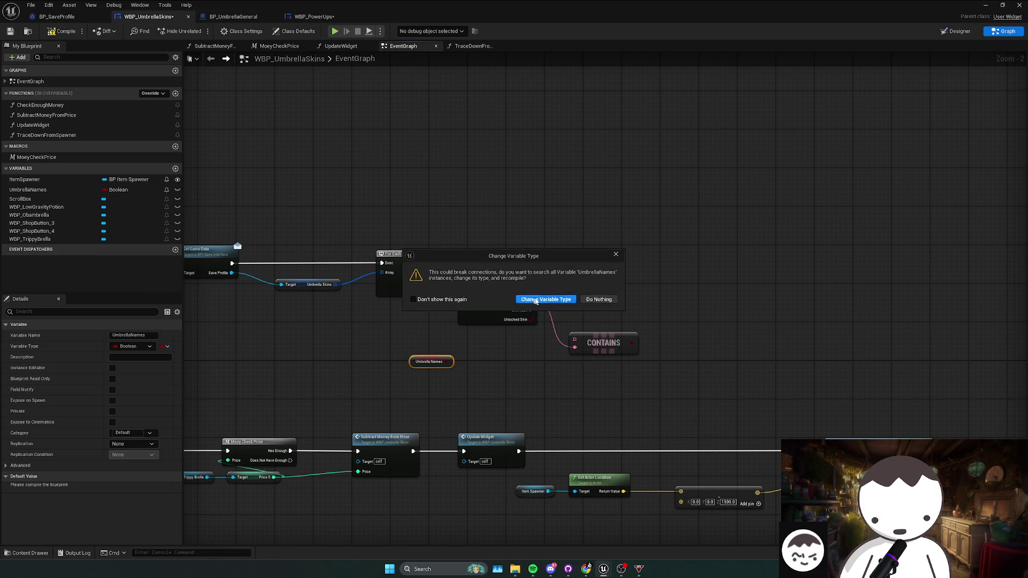
{"action": "left_click", "coordinate": [535, 301]}
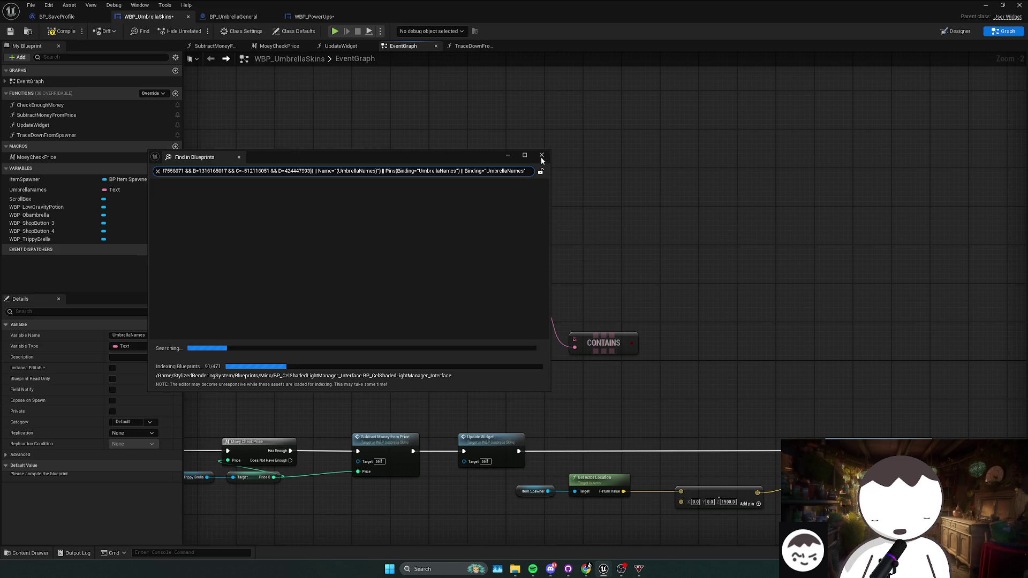
{"action": "left_click", "coordinate": [541, 155]}
{"action": "right_click", "coordinate": [488, 211]}
{"action": "left_click", "coordinate": [28, 189]}
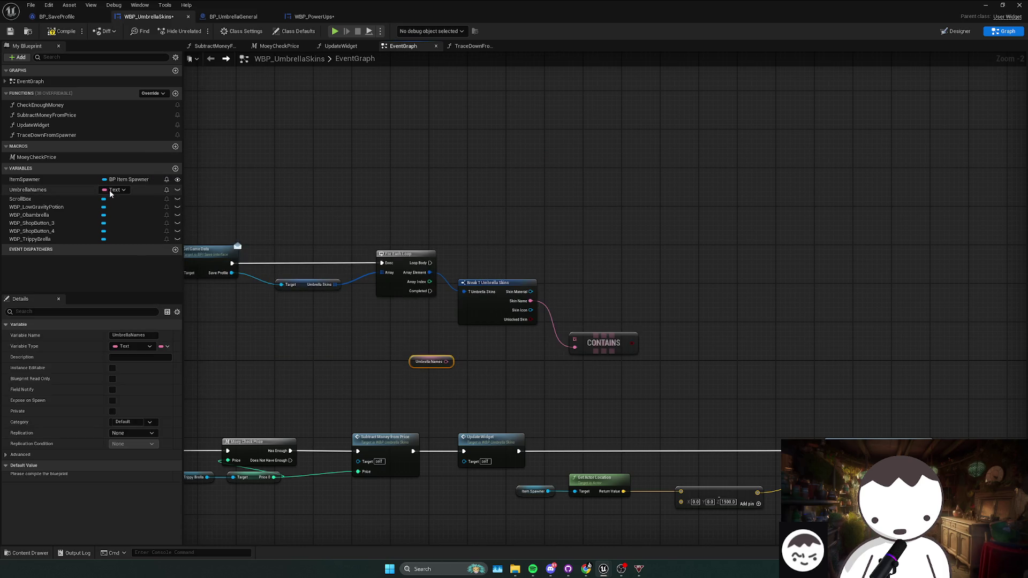
{"action": "left_click", "coordinate": [114, 189]}
{"action": "left_click", "coordinate": [142, 335]}
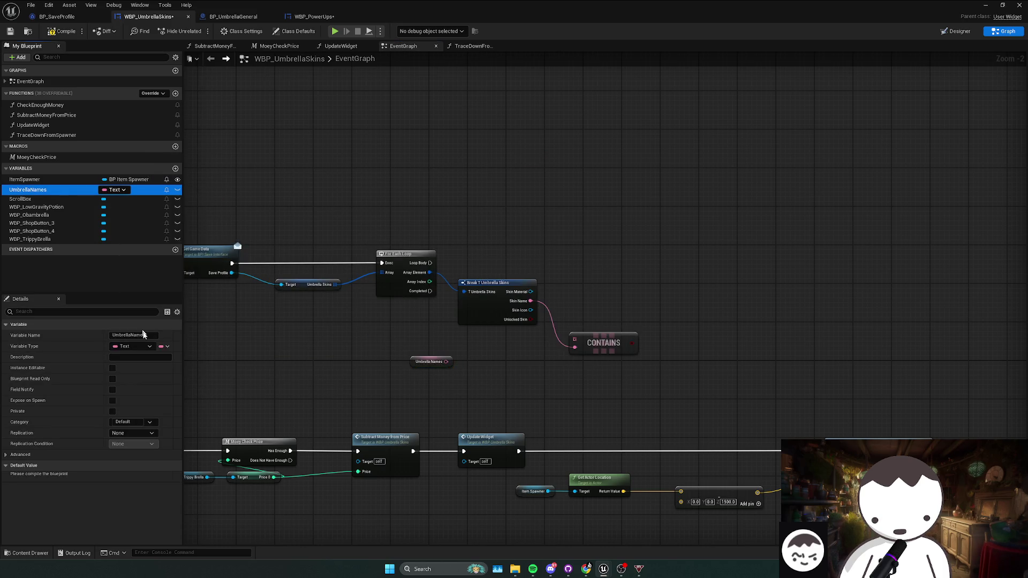
{"action": "left_click", "coordinate": [167, 349]}
{"action": "left_click", "coordinate": [153, 367]}
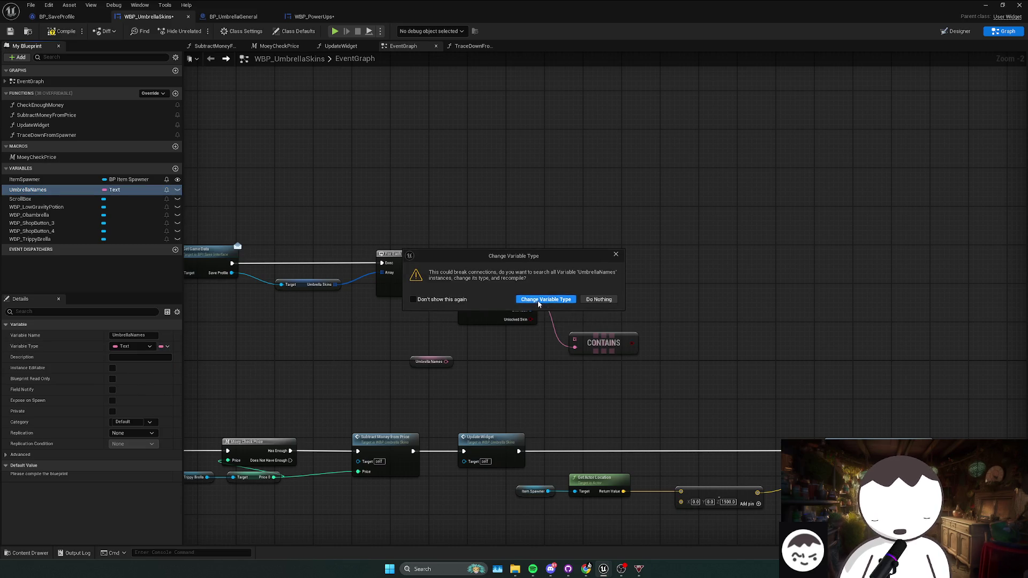
{"action": "left_click", "coordinate": [541, 300]}
{"action": "left_click", "coordinate": [540, 155]}
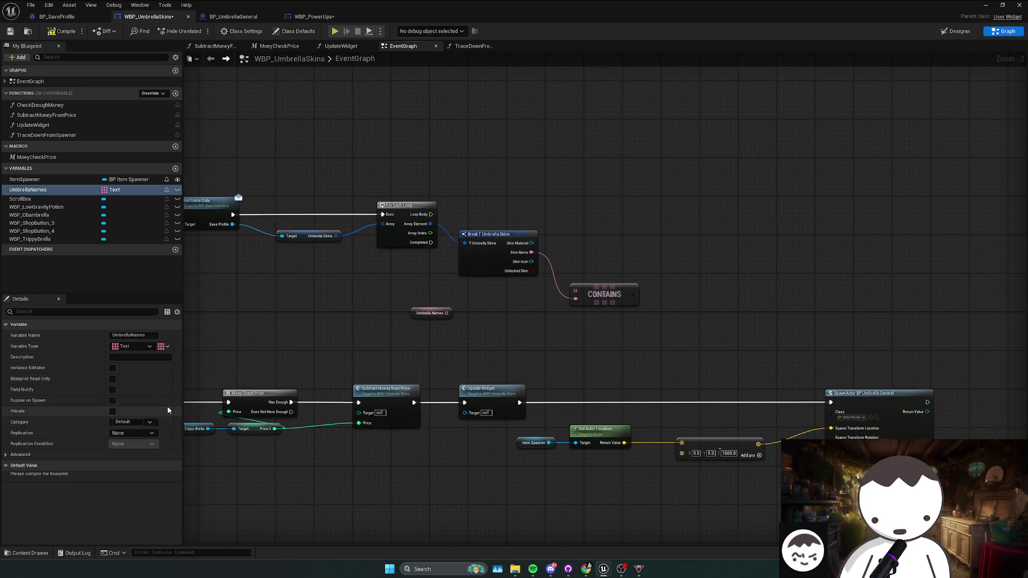
- Compile the blueprint and add three default entries to UmbrellaNames
{"action": "key", "text": "F7"}
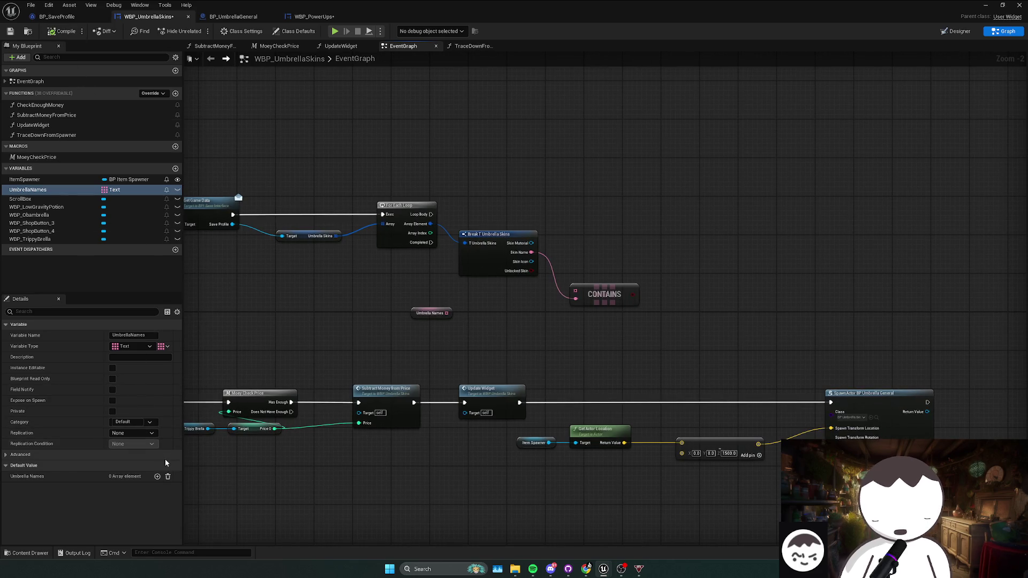
{"action": "left_click", "coordinate": [157, 476]}
{"action": "left_click", "coordinate": [158, 476]}
{"action": "left_click", "coordinate": [158, 476]}
{"action": "scroll", "coordinate": [466, 284], "scroll_direction": "down", "scroll_amount": 1}
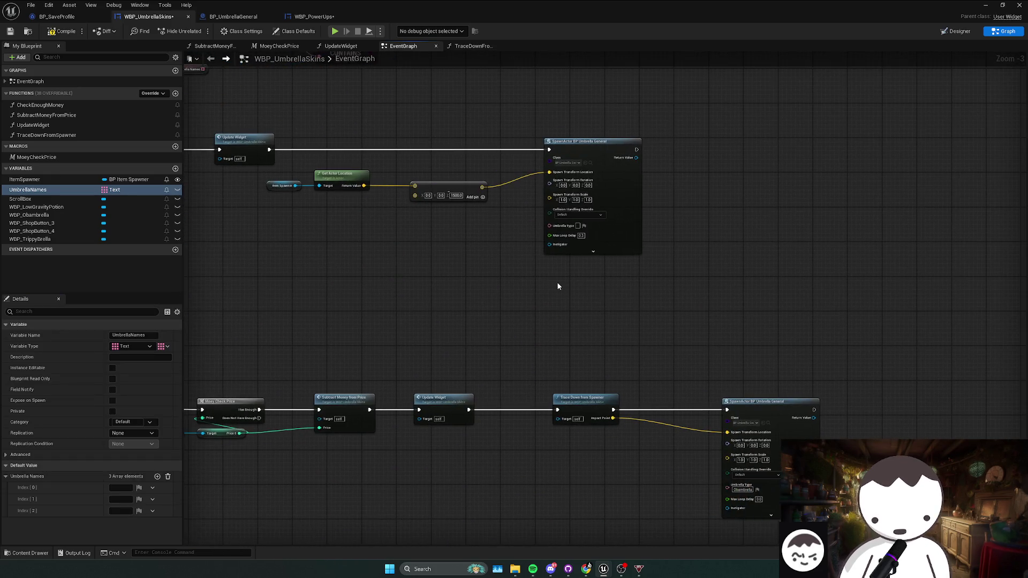
- Select the middle row's nodes and shift them left into alignment
{"action": "scroll", "coordinate": [617, 284], "scroll_direction": "down", "scroll_amount": 1}
{"action": "scroll", "coordinate": [518, 294], "scroll_direction": "down", "scroll_amount": 1}
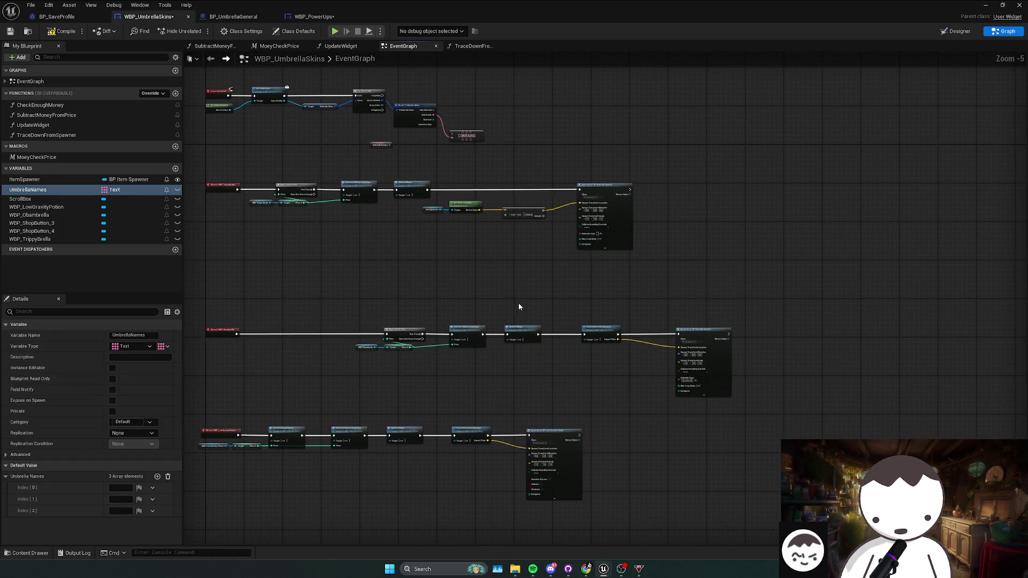
{"action": "scroll", "coordinate": [518, 303], "scroll_direction": "up", "scroll_amount": 1}
{"action": "mouse_move", "coordinate": [324, 383]}
{"action": "left_mouse_down"}
{"action": "mouse_move", "coordinate": [406, 367]}
{"action": "mouse_move", "coordinate": [523, 368]}
{"action": "mouse_move", "coordinate": [437, 335]}
{"action": "mouse_move", "coordinate": [471, 353]}
{"action": "mouse_move", "coordinate": [407, 355]}
{"action": "left_mouse_up"}
{"action": "scroll", "coordinate": [523, 368], "scroll_direction": "up", "scroll_amount": 1}
{"action": "scroll", "coordinate": [438, 335], "scroll_direction": "down", "scroll_amount": 3}
{"action": "scroll", "coordinate": [471, 353], "scroll_direction": "up", "scroll_amount": 2}
{"action": "left_click_drag", "start_coordinate": [513, 355], "coordinate": [410, 332]}
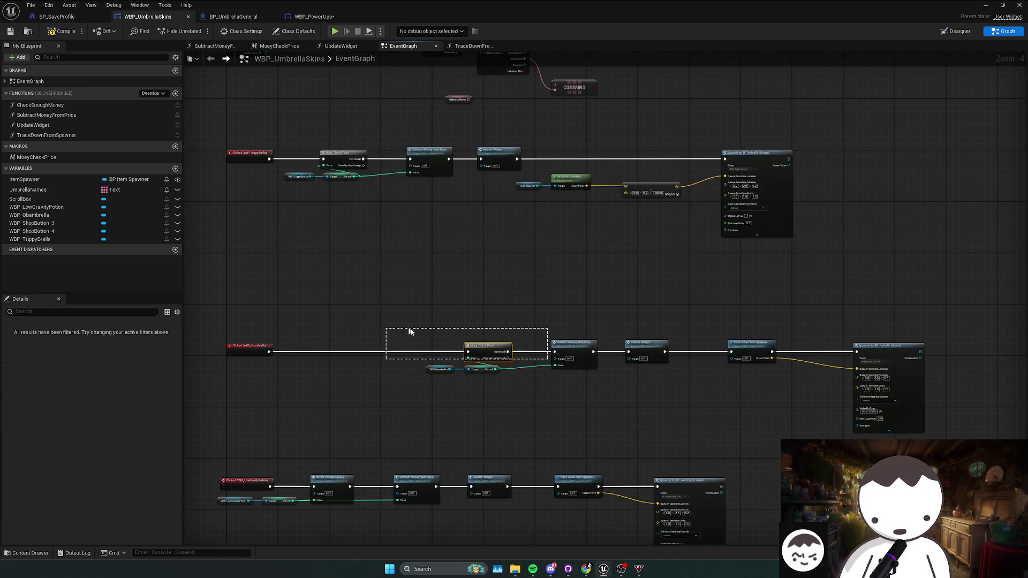
{"action": "left_click_drag", "start_coordinate": [521, 325], "coordinate": [519, 320]}
{"action": "right_click", "coordinate": [519, 320]}
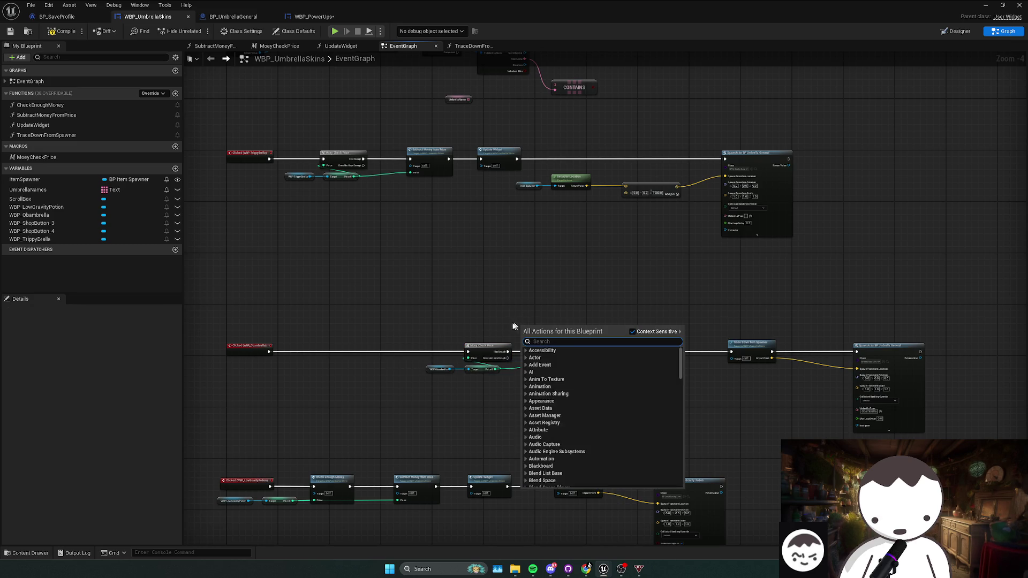
{"action": "key", "text": "Escape"}
{"action": "left_click_drag", "start_coordinate": [527, 373], "coordinate": [388, 372]}
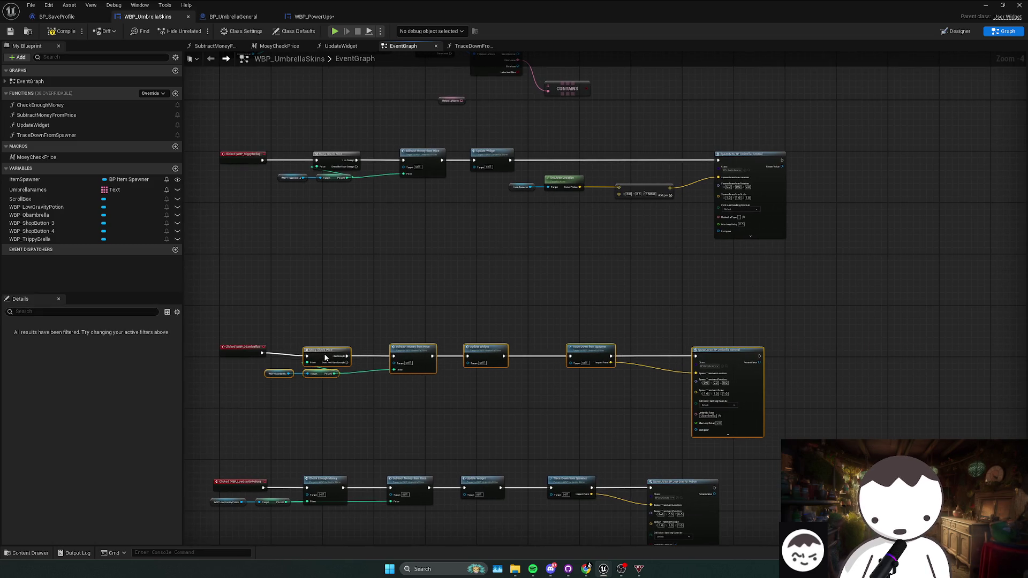
{"action": "left_click", "coordinate": [373, 369]}
- Move the Obambrella row near the top, with the TrippyBrella row directly below it
{"action": "scroll", "coordinate": [374, 385], "scroll_direction": "down", "scroll_amount": 3}
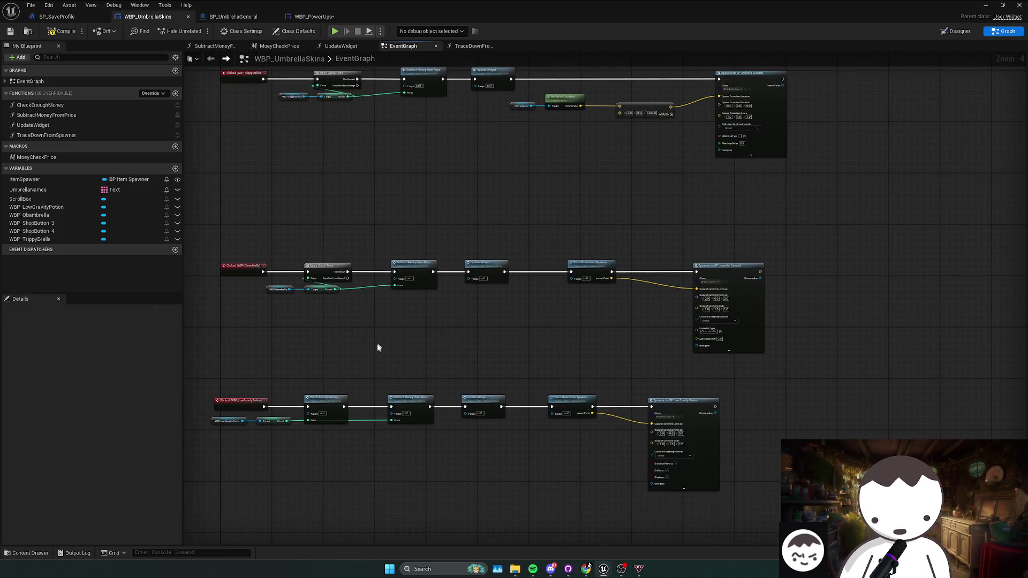
{"action": "scroll", "coordinate": [270, 394], "scroll_direction": "down", "scroll_amount": 2}
{"action": "scroll", "coordinate": [562, 276], "scroll_direction": "down", "scroll_amount": 2}
{"action": "scroll", "coordinate": [500, 367], "scroll_direction": "up", "scroll_amount": 5}
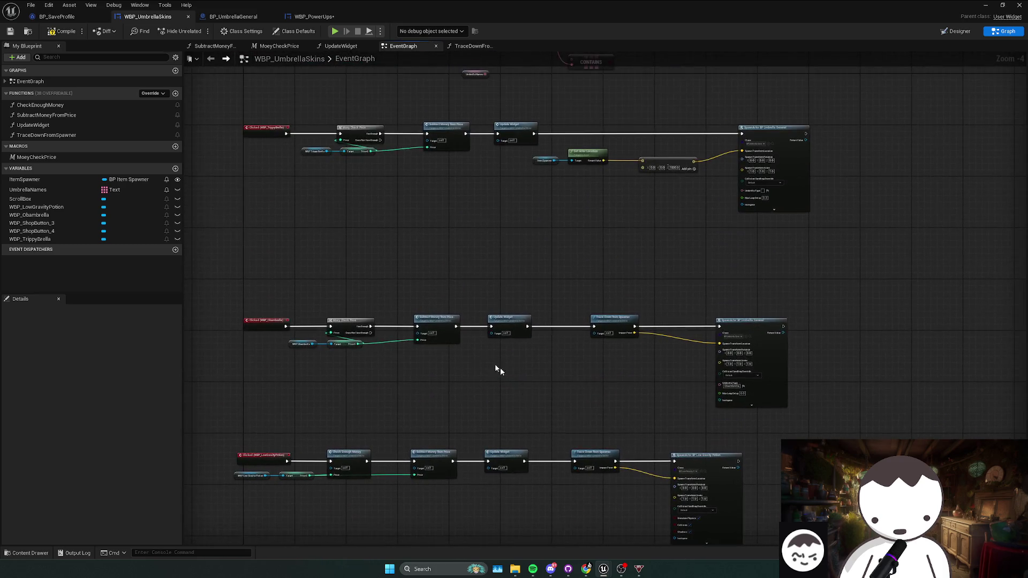
{"action": "scroll", "coordinate": [311, 311], "scroll_direction": "up", "scroll_amount": 1}
{"action": "scroll", "coordinate": [321, 300], "scroll_direction": "up", "scroll_amount": 3}
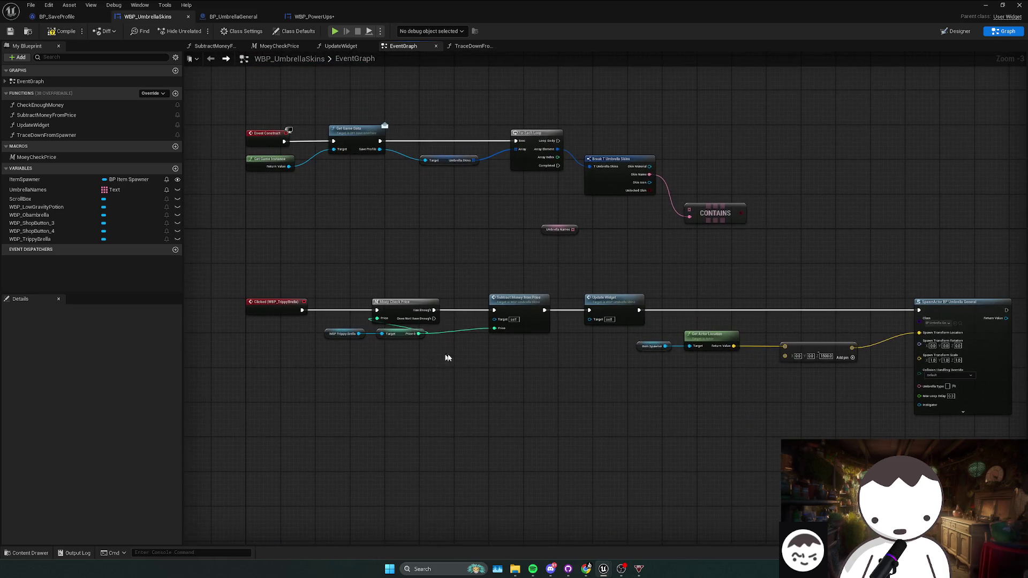
{"action": "left_click_drag", "start_coordinate": [278, 343], "coordinate": [335, 357]}
{"action": "scroll", "coordinate": [335, 357], "scroll_direction": "down", "scroll_amount": 2}
{"action": "left_click_drag", "start_coordinate": [227, 348], "coordinate": [676, 464]}
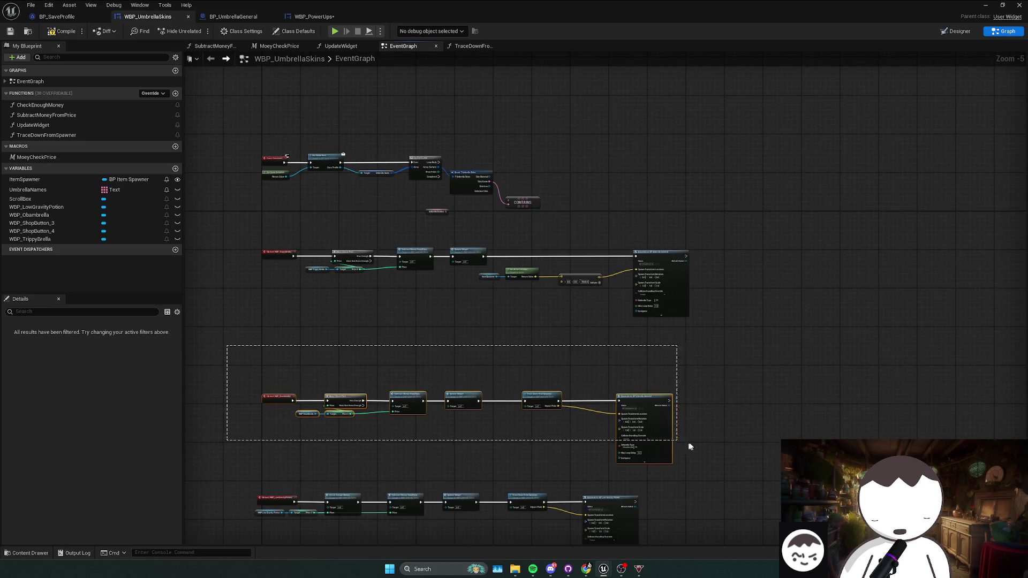
{"action": "left_click_drag", "start_coordinate": [652, 395], "coordinate": [652, 350]}
{"action": "left_click_drag", "start_coordinate": [744, 259], "coordinate": [257, 284]}
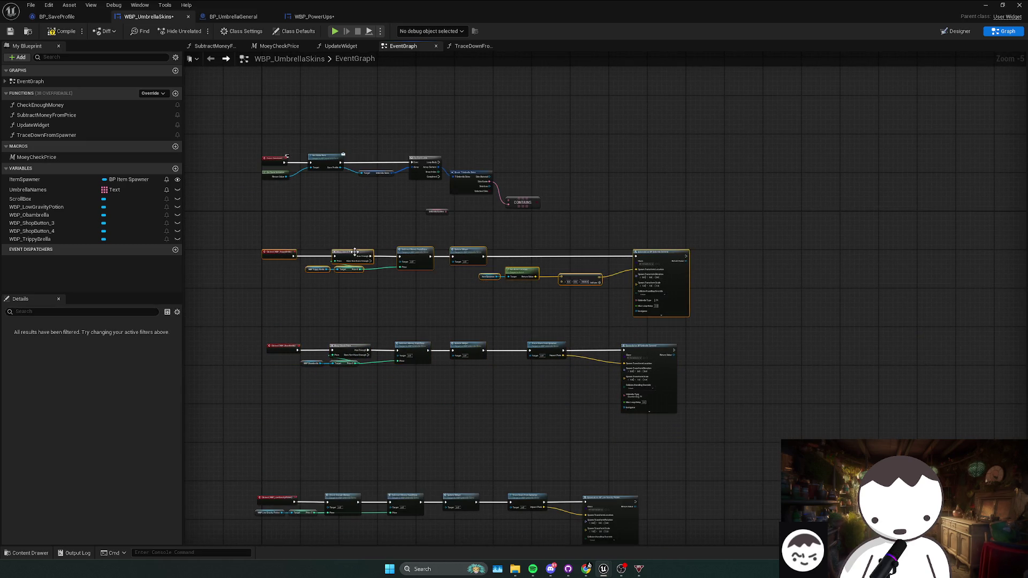
{"action": "left_click_drag", "start_coordinate": [356, 253], "coordinate": [343, 421]}
- Lower the LowGravity row slightly and space its last nodes evenly to the right
{"action": "left_click_drag", "start_coordinate": [368, 344], "coordinate": [368, 306]}
{"action": "left_click_drag", "start_coordinate": [230, 367], "coordinate": [624, 477]}
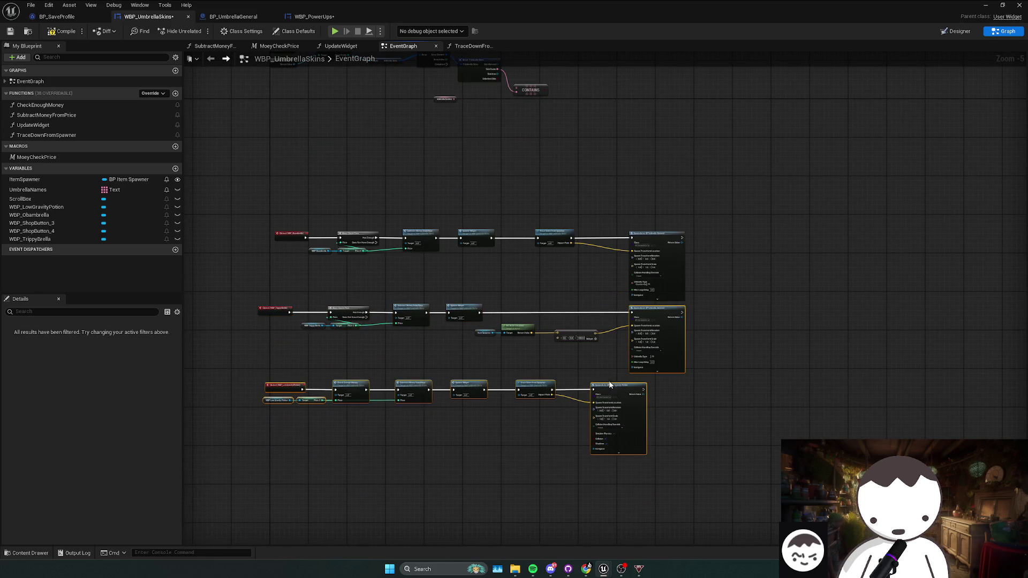
{"action": "left_click_drag", "start_coordinate": [665, 390], "coordinate": [261, 429]}
{"action": "mouse_move", "coordinate": [405, 390]}
{"action": "left_mouse_down"}
{"action": "mouse_move", "coordinate": [408, 419]}
{"action": "mouse_move", "coordinate": [417, 404]}
{"action": "left_mouse_up"}
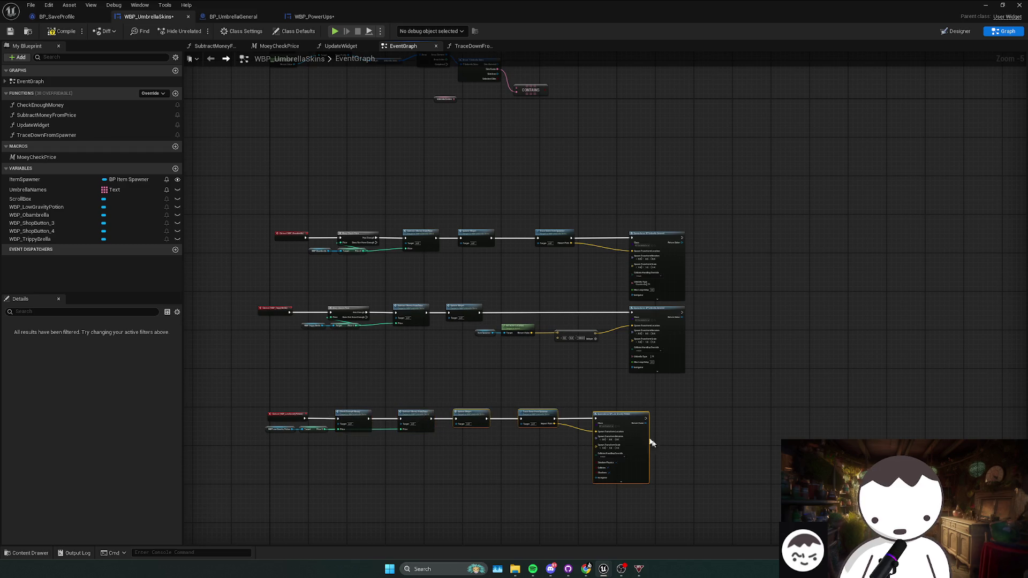
{"action": "left_click_drag", "start_coordinate": [652, 443], "coordinate": [690, 443]}
{"action": "left_click", "coordinate": [657, 404]}
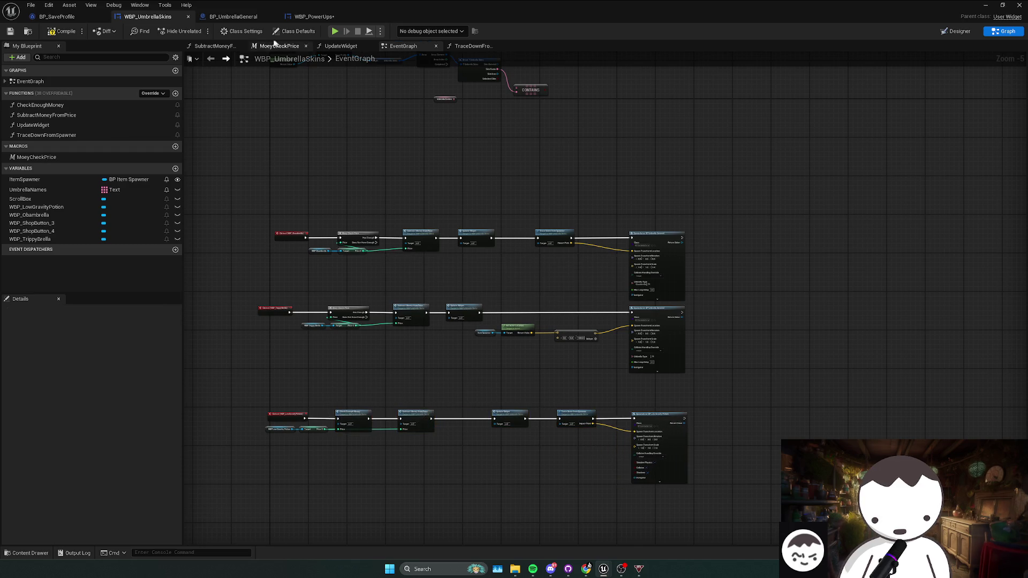
{"action": "left_click", "coordinate": [75, 19]}
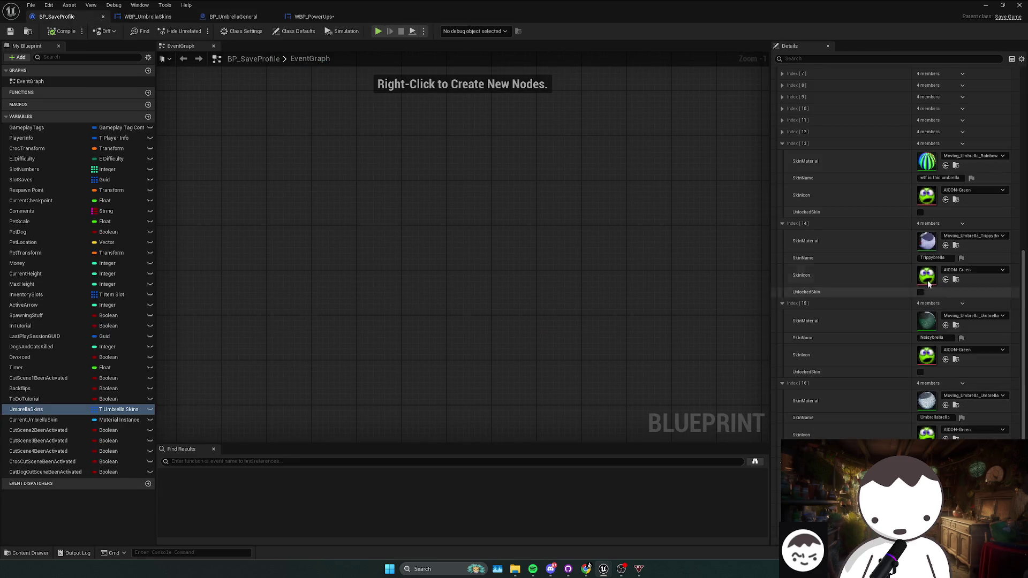
- Check the skin names at indices 12 and 13 in BP_SaveProfile's UmbrellaSkins, then open WBP_PowerUps
{"action": "left_click", "coordinate": [934, 178]}
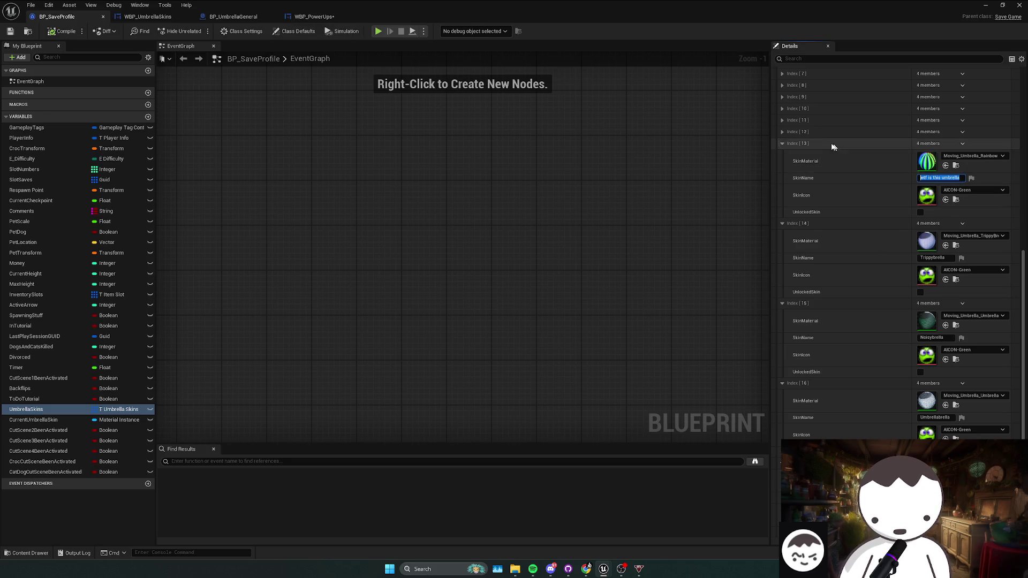
{"action": "left_click", "coordinate": [783, 133]}
{"action": "left_click", "coordinate": [783, 132]}
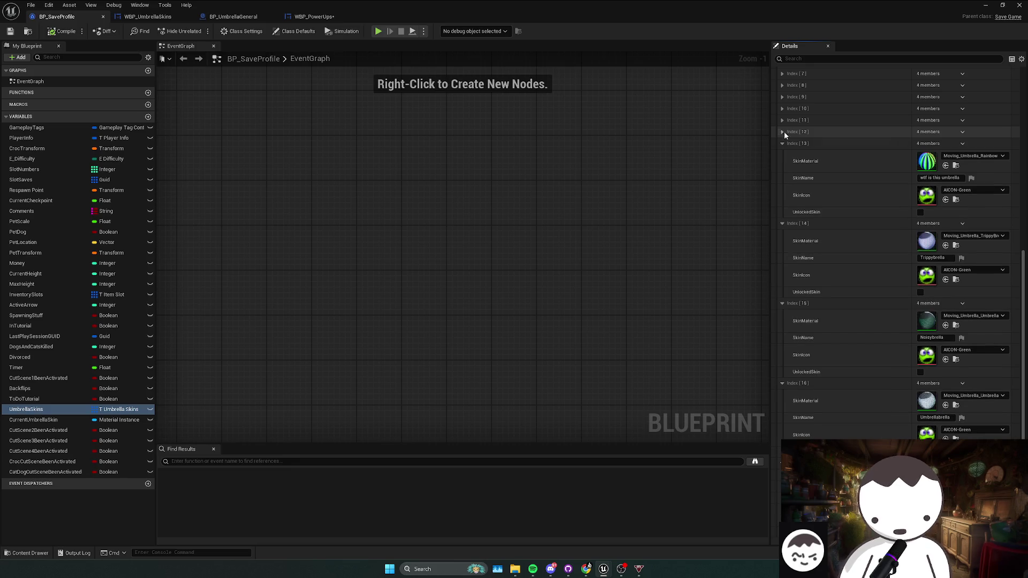
{"action": "left_click", "coordinate": [325, 18]}
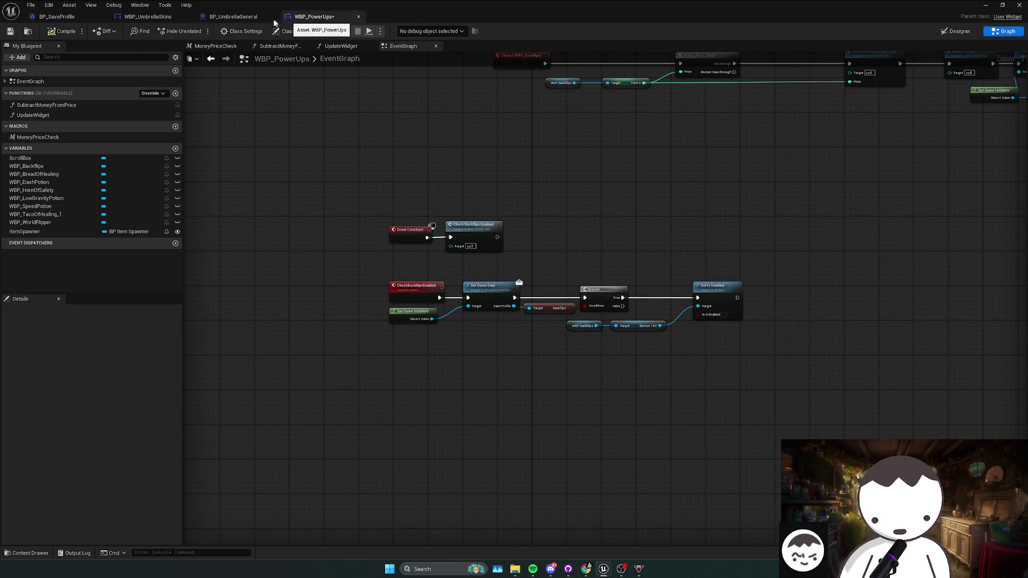
- Pan around BP_UmbrellaGeneral's Destroy Actor and Set Material nodes, then close that blueprint
{"action": "left_click", "coordinate": [233, 17]}
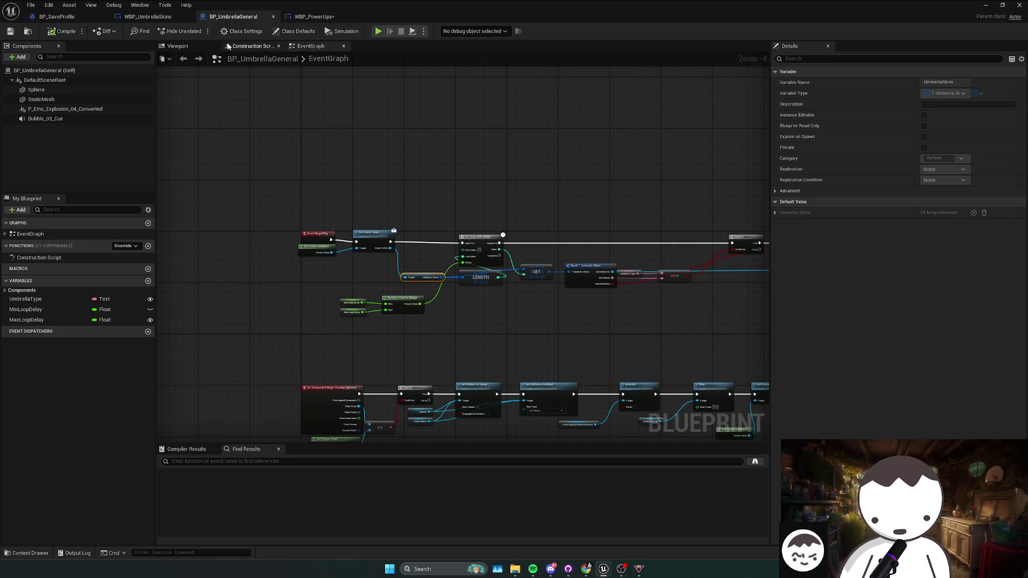
{"action": "mouse_move", "coordinate": [712, 271]}
{"action": "left_mouse_down"}
{"action": "mouse_move", "coordinate": [628, 246]}
{"action": "mouse_move", "coordinate": [552, 249]}
{"action": "left_mouse_up"}
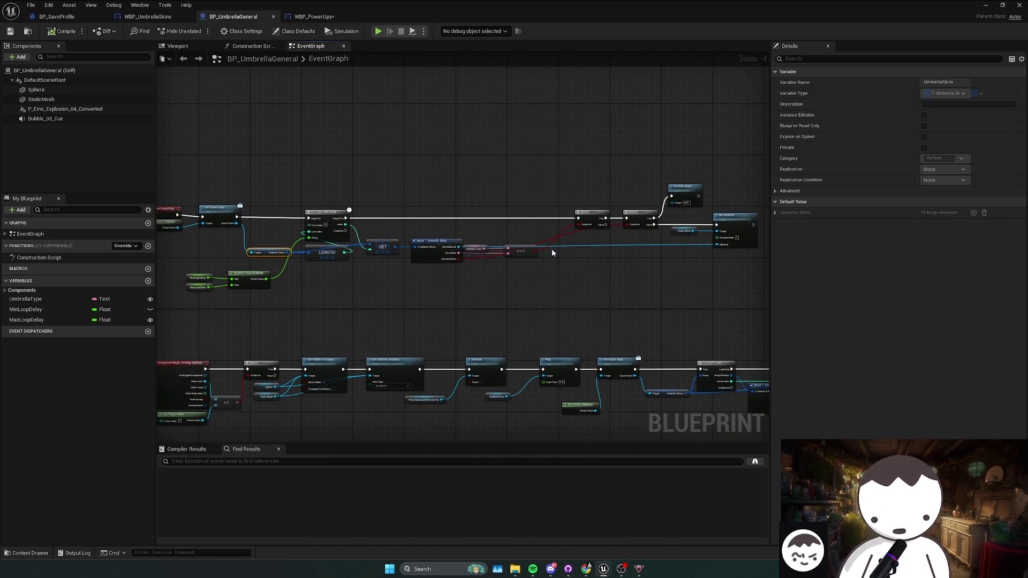
{"action": "mouse_move", "coordinate": [481, 266]}
{"action": "left_mouse_down"}
{"action": "mouse_move", "coordinate": [610, 248]}
{"action": "mouse_move", "coordinate": [593, 217]}
{"action": "mouse_move", "coordinate": [578, 235]}
{"action": "left_mouse_up"}
{"action": "left_click_drag", "start_coordinate": [509, 232], "coordinate": [546, 243]}
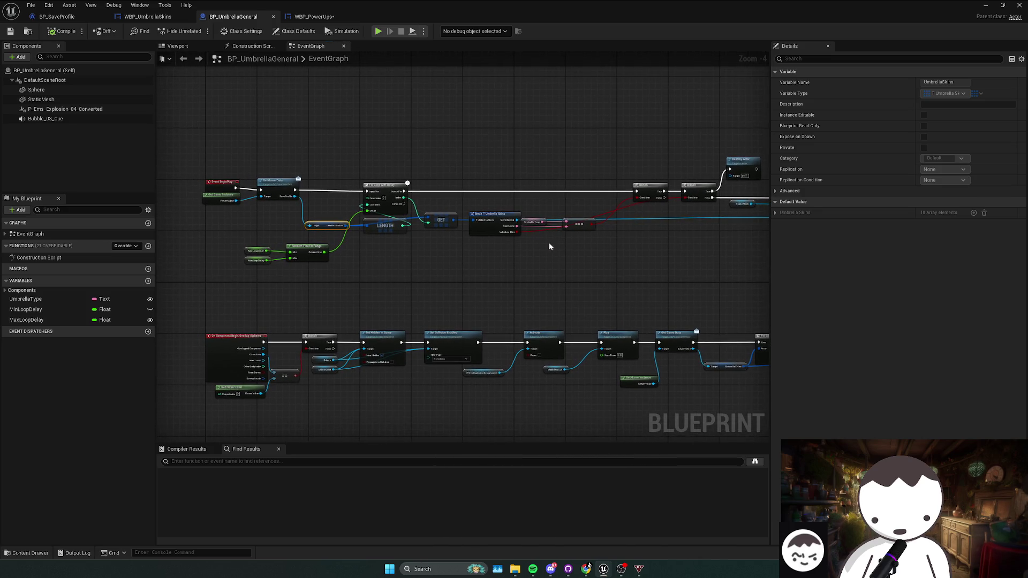
{"action": "left_click", "coordinate": [274, 18]}
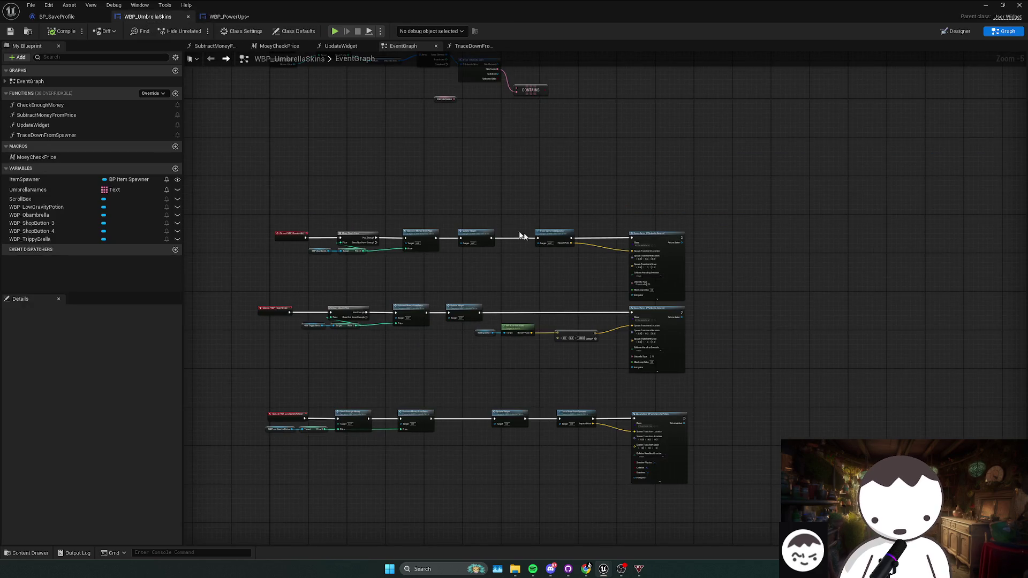
- Copy the Trippybrella skin name from BP_SaveProfile into the second UmbrellaNames entry
{"action": "left_click_drag", "start_coordinate": [642, 229], "coordinate": [646, 339]}
{"action": "scroll", "coordinate": [445, 222], "scroll_direction": "up", "scroll_amount": 2}
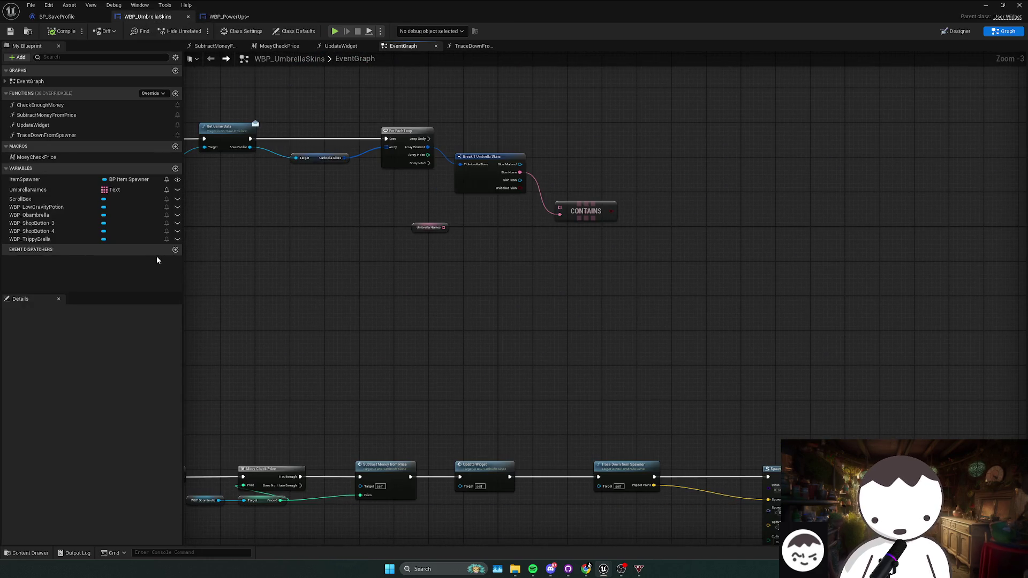
{"action": "left_click", "coordinate": [32, 189]}
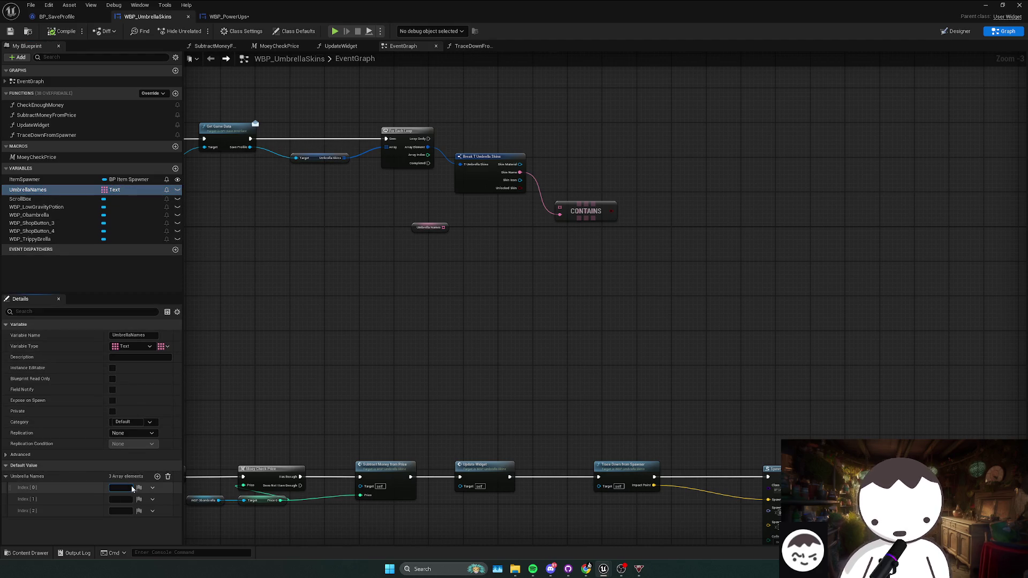
{"action": "left_click", "coordinate": [229, 17]}
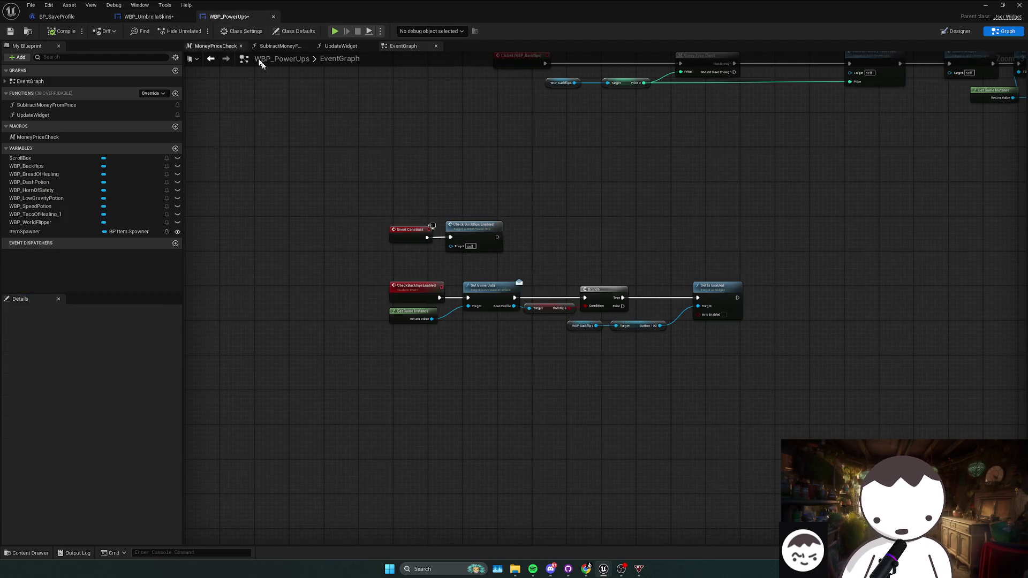
{"action": "left_click", "coordinate": [65, 19]}
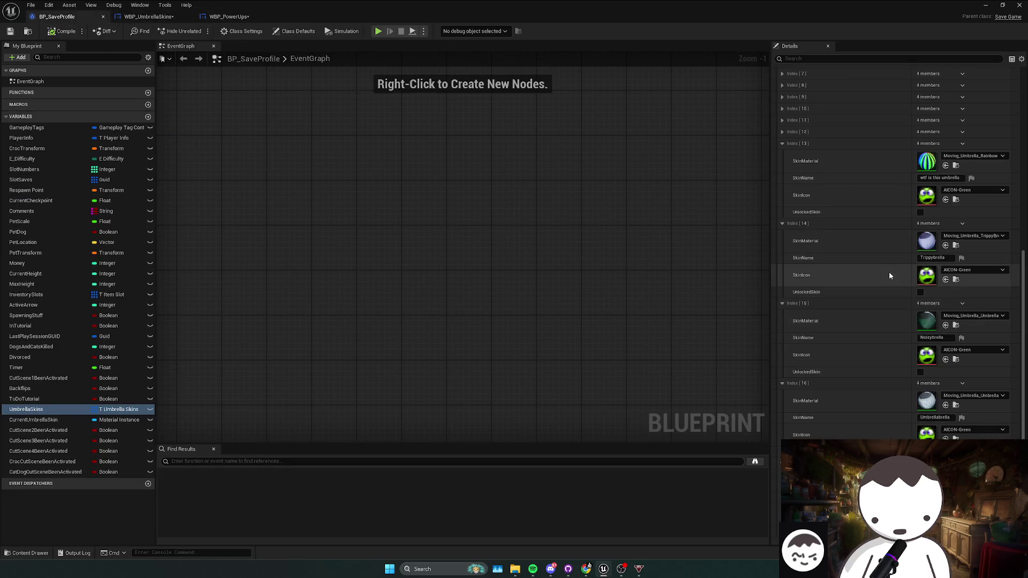
{"action": "left_click_drag", "start_coordinate": [944, 257], "coordinate": [907, 257]}
{"action": "left_click", "coordinate": [149, 16]}
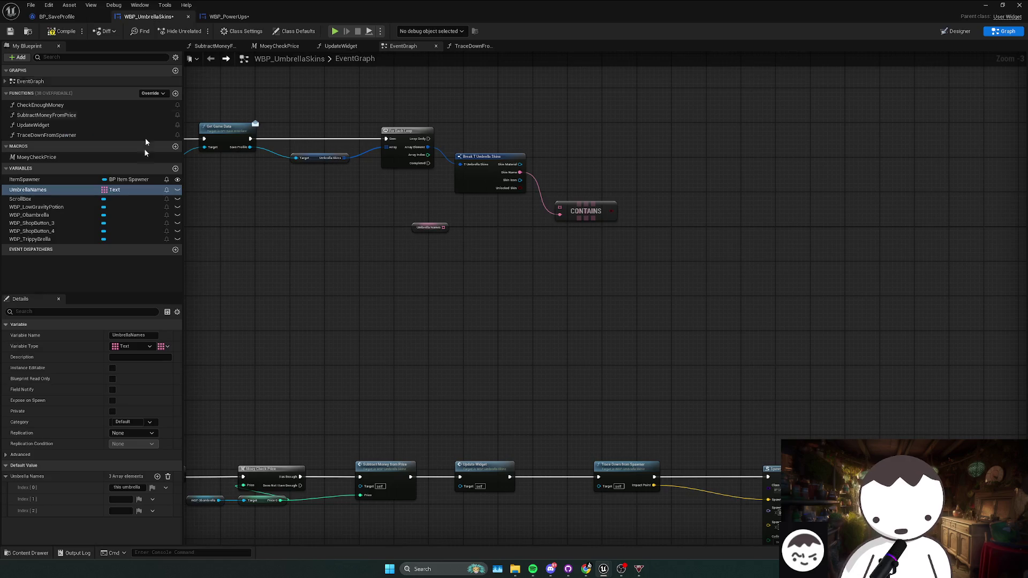
{"action": "left_click", "coordinate": [121, 500]}
{"action": "type", "text": "Trippybrella"}
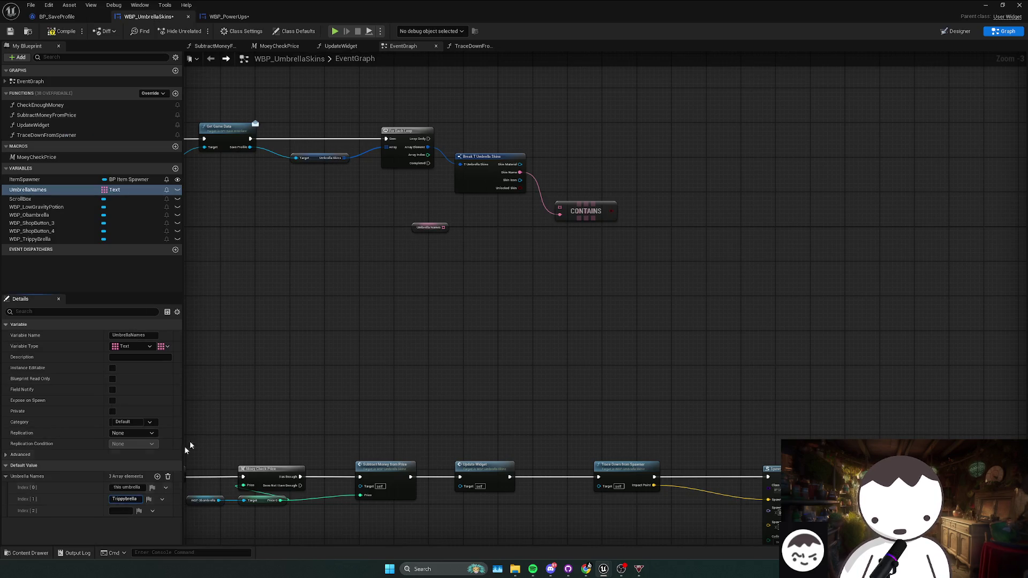
{"action": "left_click", "coordinate": [56, 16]}
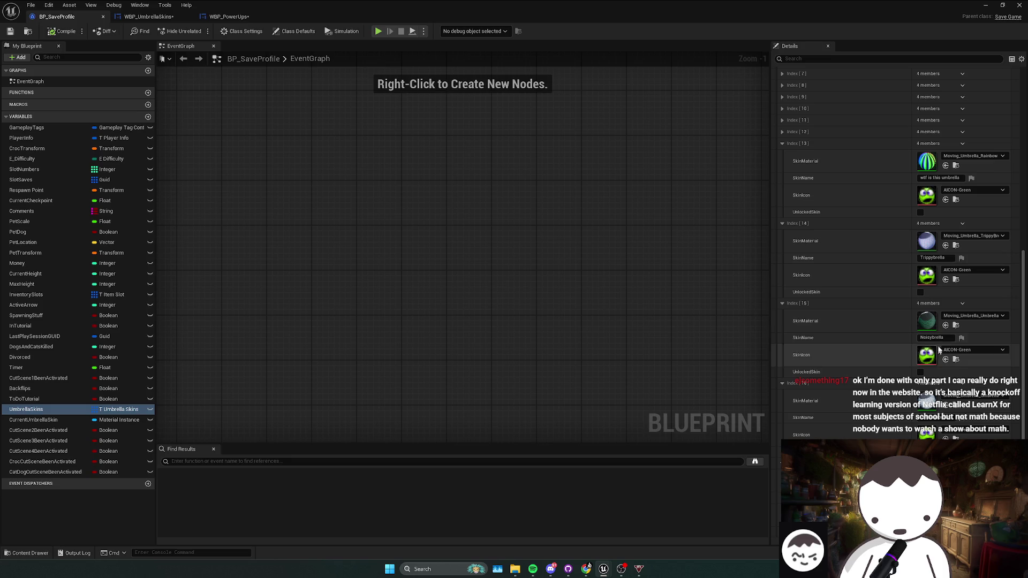
{"action": "left_click", "coordinate": [149, 16]}
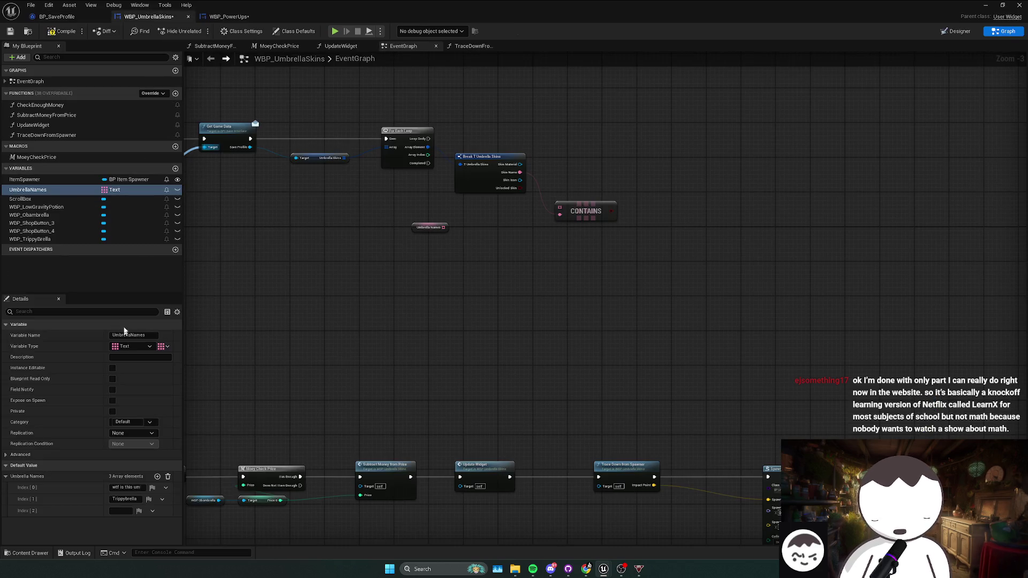
- Add more UmbrellaNames slots, paste the copied skin name into index 3, and type Obambrella
{"action": "left_click", "coordinate": [51, 20]}
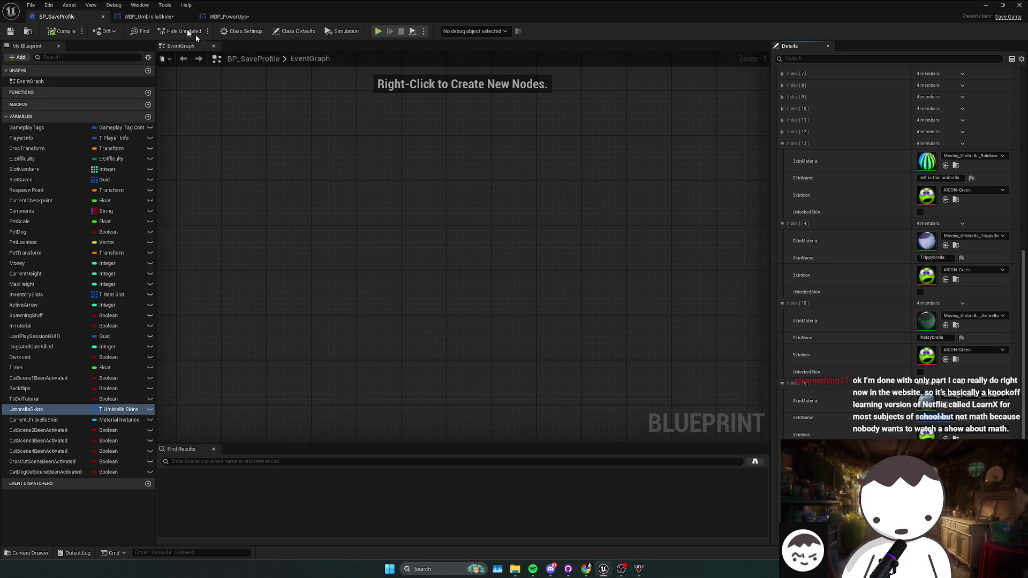
{"action": "left_click", "coordinate": [149, 16]}
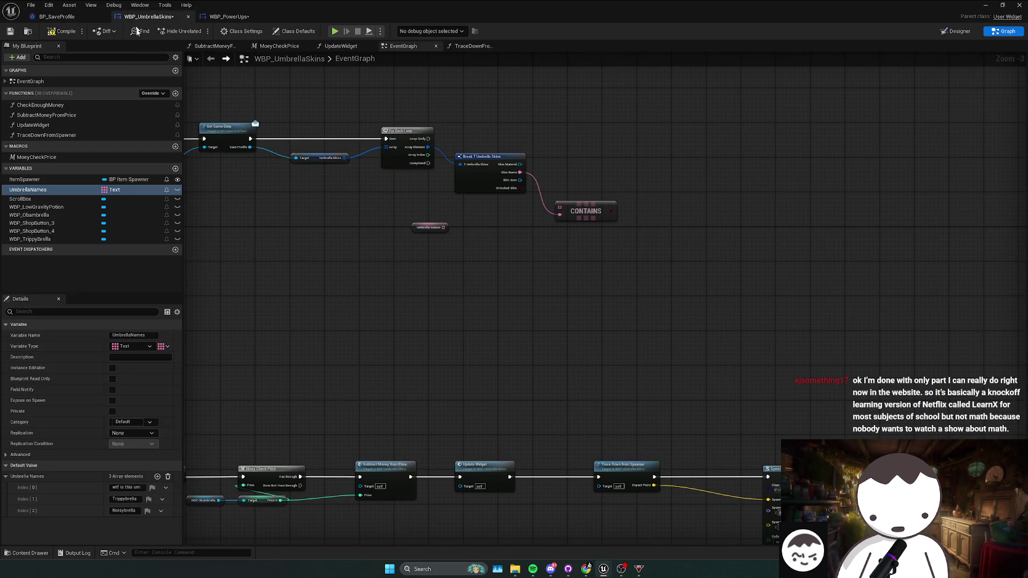
{"action": "left_click", "coordinate": [157, 477]}
{"action": "left_click", "coordinate": [120, 522]}
{"action": "key", "text": "ctrl+v"}
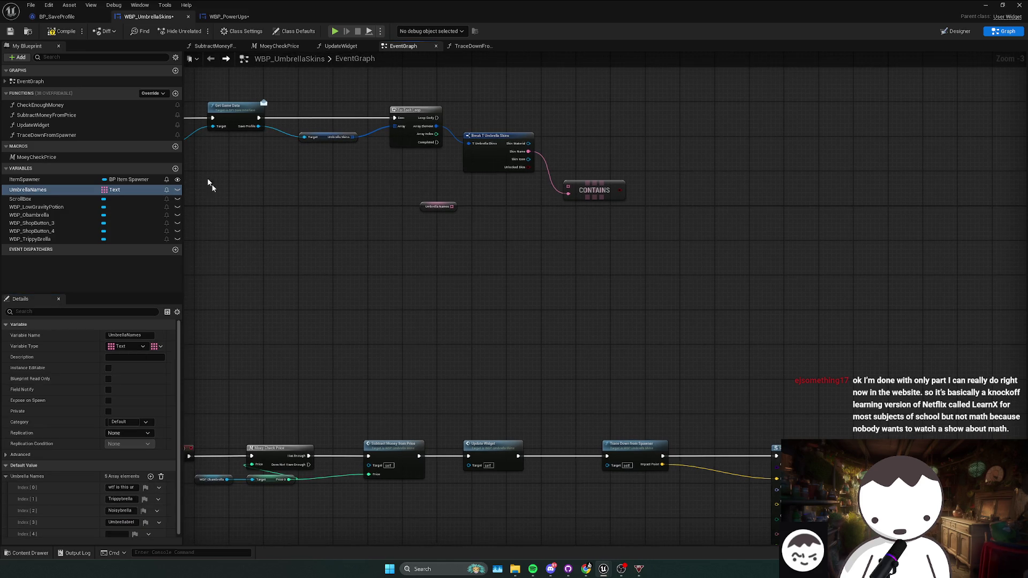
{"action": "left_click", "coordinate": [54, 17]}
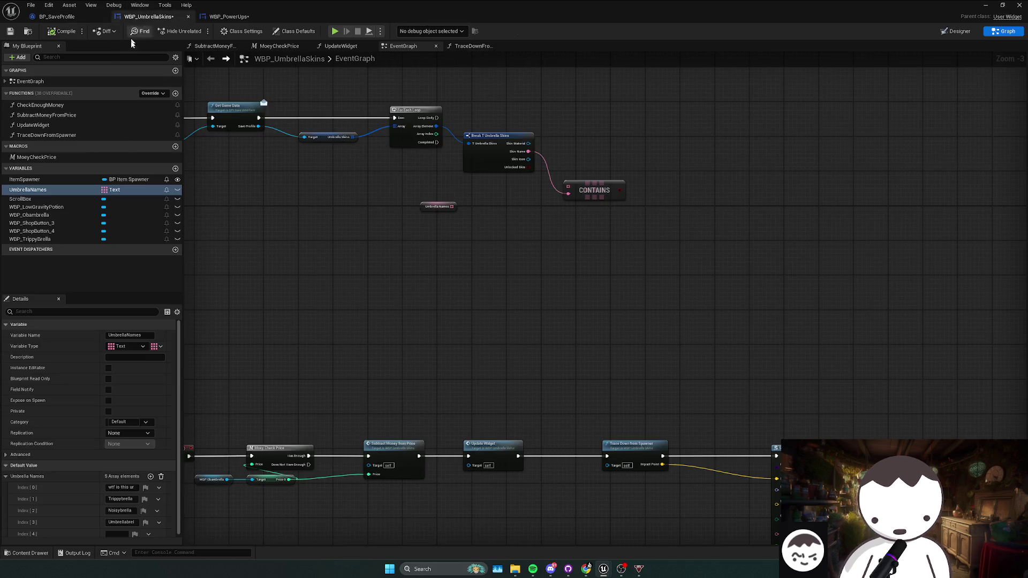
{"action": "left_click", "coordinate": [148, 16]}
{"action": "type", "text": "Obambrella"}
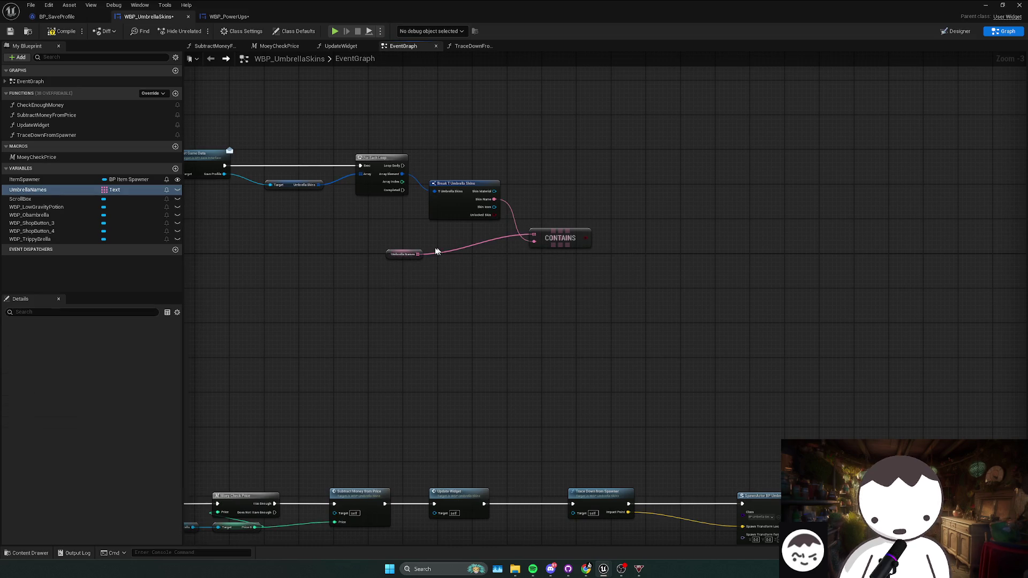
- Feed UmbrellaNames into the Contains check and drive a Branch from its result on each loop iteration
{"action": "mouse_move", "coordinate": [406, 254]}
{"action": "left_mouse_down"}
{"action": "mouse_move", "coordinate": [458, 236]}
{"action": "mouse_move", "coordinate": [534, 241]}
{"action": "mouse_move", "coordinate": [553, 291]}
{"action": "mouse_move", "coordinate": [543, 263]}
{"action": "left_mouse_up"}
{"action": "left_click", "coordinate": [542, 188]}
{"action": "left_click_drag", "start_coordinate": [546, 198], "coordinate": [359, 188]}
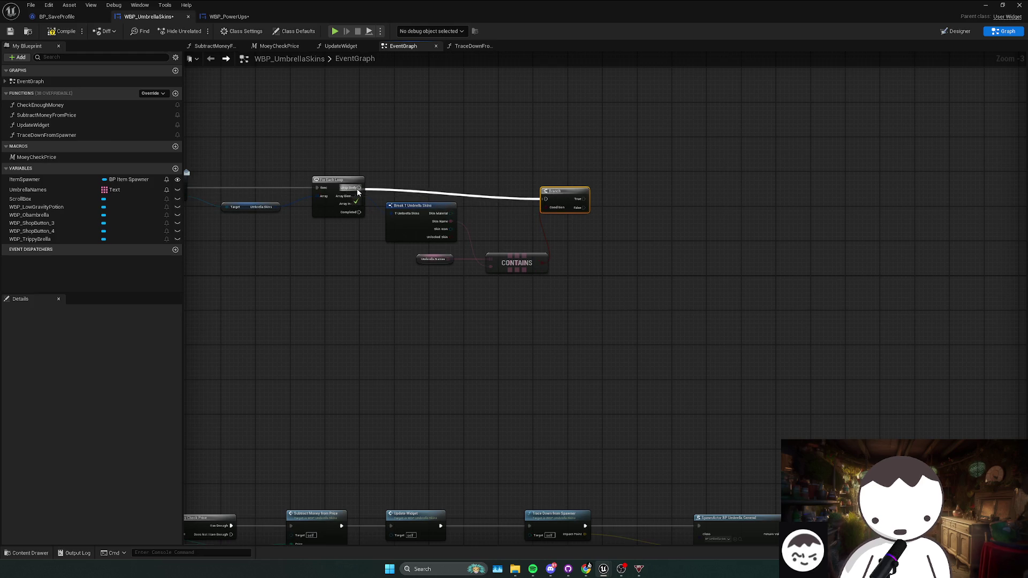
{"action": "left_click_drag", "start_coordinate": [560, 200], "coordinate": [519, 192]}
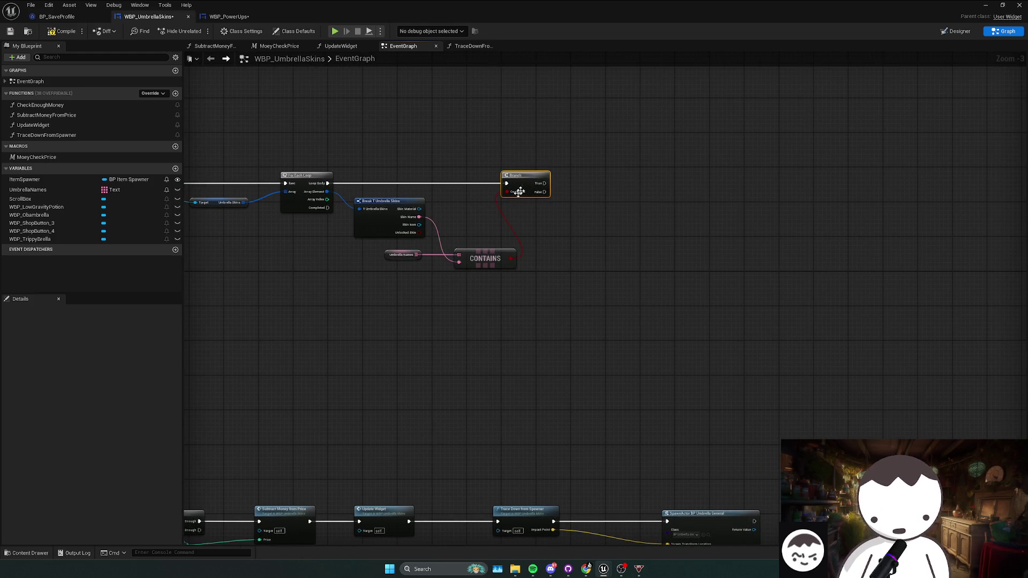
- Attach a NOT node to the unlocked-skin value, discarding a trial != node, and tidy nearby nodes
{"action": "left_click_drag", "start_coordinate": [418, 233], "coordinate": [544, 229]}
{"action": "type", "text": "!="}
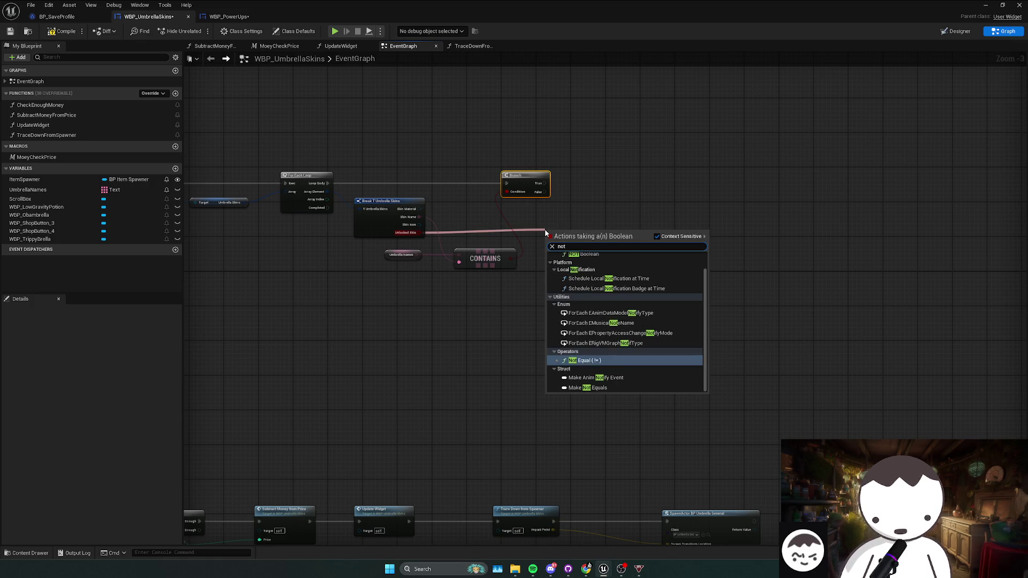
{"action": "key", "text": "Return"}
{"action": "key", "text": "Delete"}
{"action": "left_click_drag", "start_coordinate": [418, 233], "coordinate": [531, 234]}
{"action": "type", "text": "not bo"}
{"action": "key", "text": "Return"}
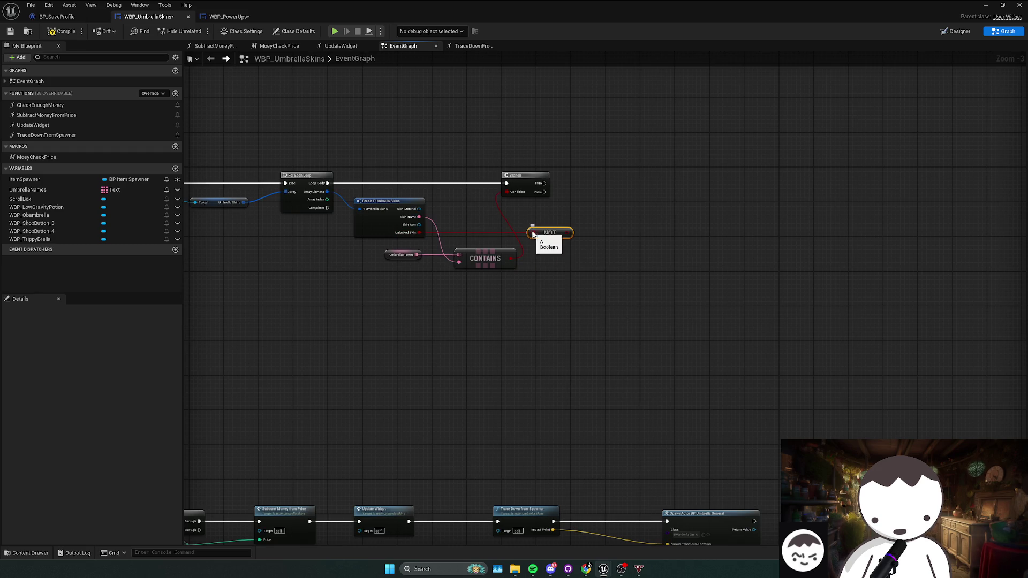
{"action": "left_click", "coordinate": [412, 227]}
{"action": "scroll", "coordinate": [423, 278], "scroll_direction": "up", "scroll_amount": 1}
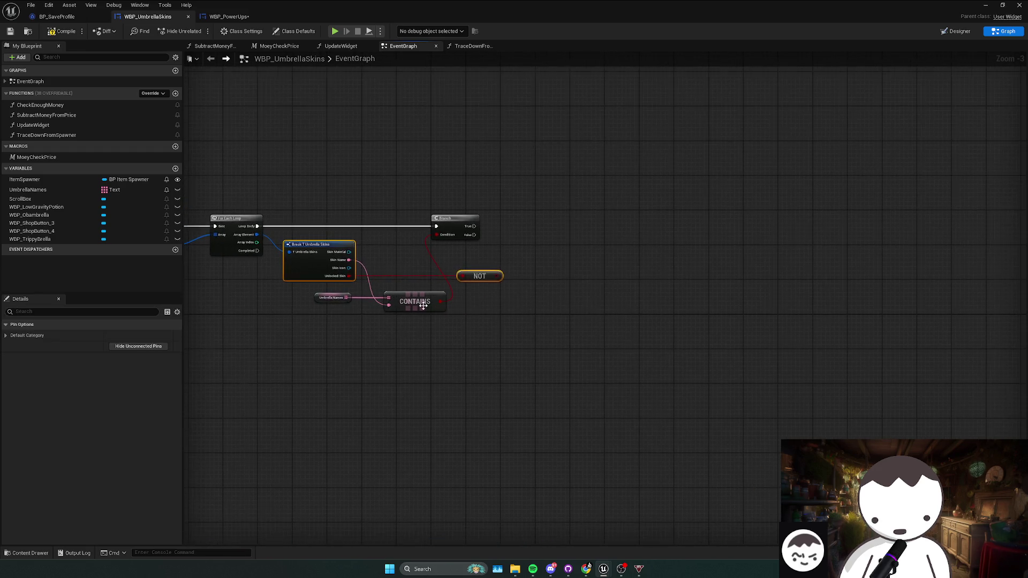
{"action": "left_click", "coordinate": [433, 334]}
{"action": "left_click_drag", "start_coordinate": [450, 351], "coordinate": [268, 318]}
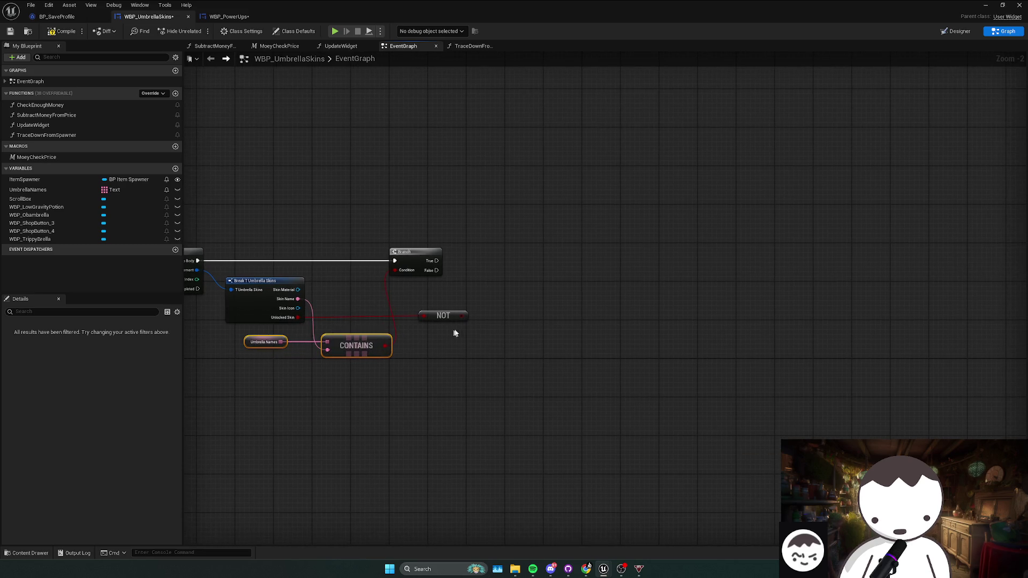
{"action": "mouse_move", "coordinate": [447, 317]}
{"action": "left_mouse_down"}
{"action": "mouse_move", "coordinate": [410, 325]}
{"action": "mouse_move", "coordinate": [428, 300]}
{"action": "left_mouse_up"}
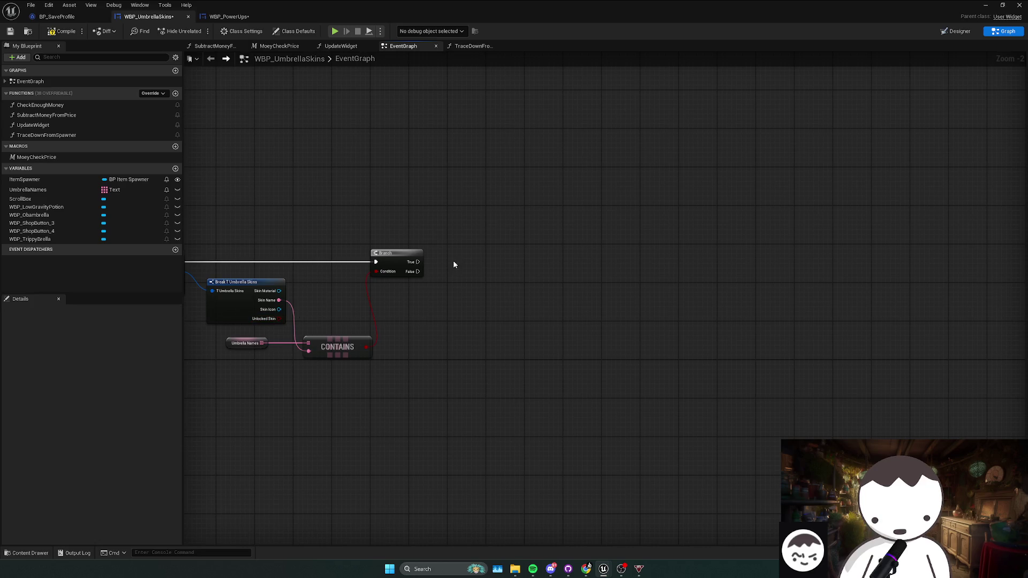
- Add a second Branch after the first Branch's True, conditioned on the unlocked-skin value
{"action": "left_click", "coordinate": [462, 250]}
{"action": "left_click_drag", "start_coordinate": [468, 262], "coordinate": [418, 265]}
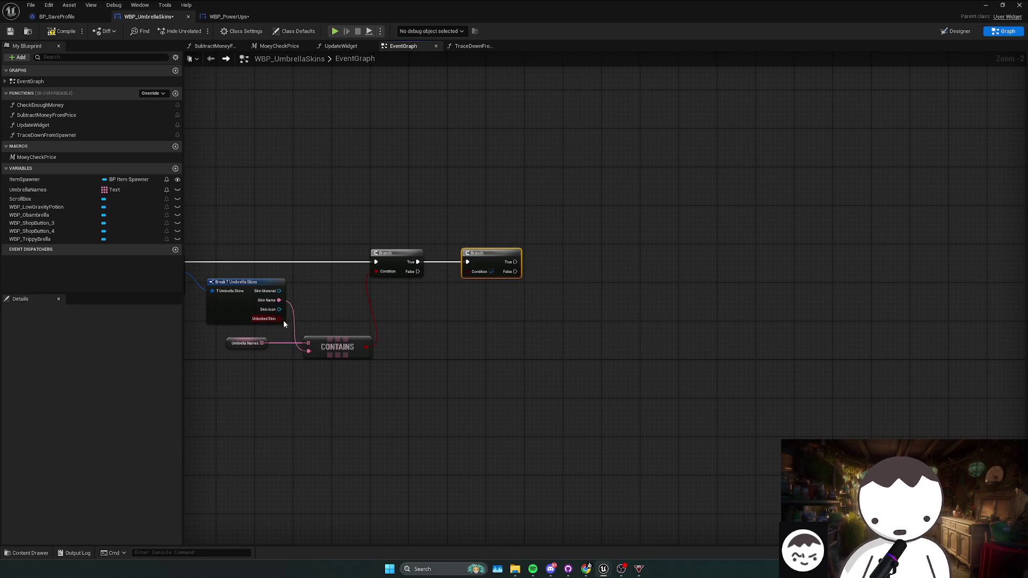
{"action": "left_click_drag", "start_coordinate": [279, 318], "coordinate": [467, 271]}
{"action": "left_click_drag", "start_coordinate": [543, 275], "coordinate": [512, 282]}
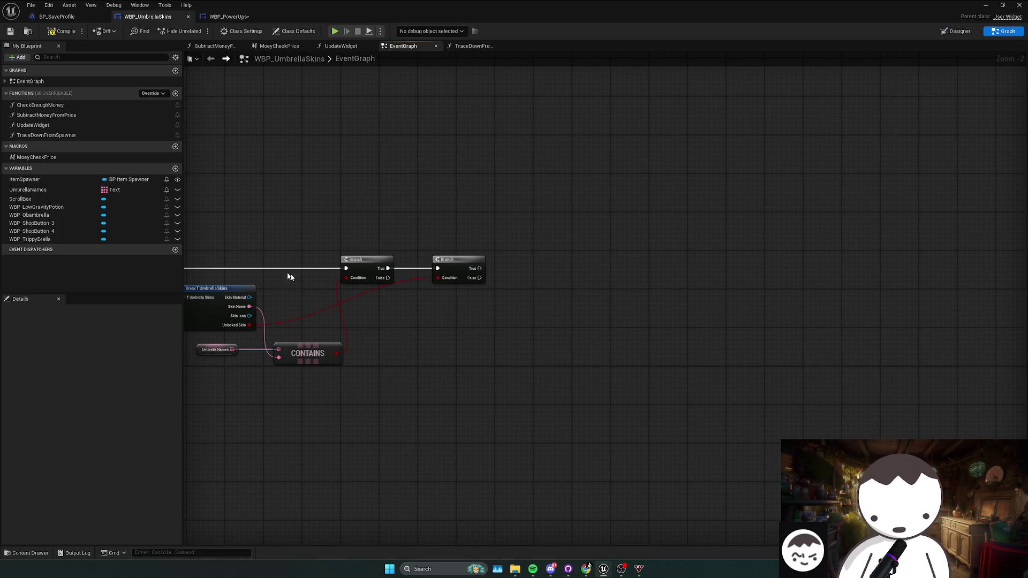
{"action": "mouse_move", "coordinate": [274, 343]}
{"action": "left_mouse_down"}
{"action": "mouse_move", "coordinate": [335, 328]}
{"action": "mouse_move", "coordinate": [377, 336]}
{"action": "left_mouse_up"}
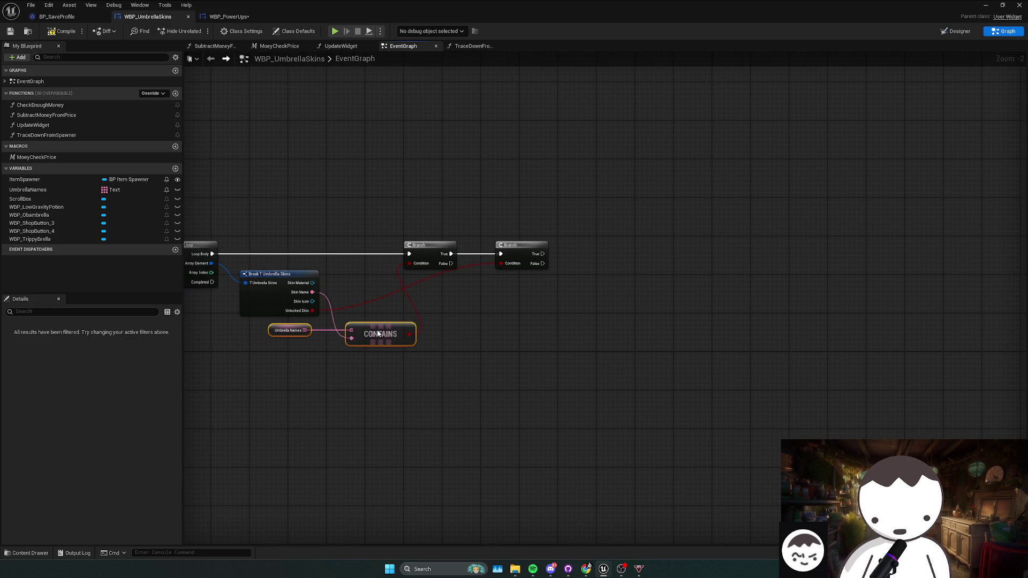
{"action": "scroll", "coordinate": [432, 350], "scroll_direction": "down", "scroll_amount": 2}
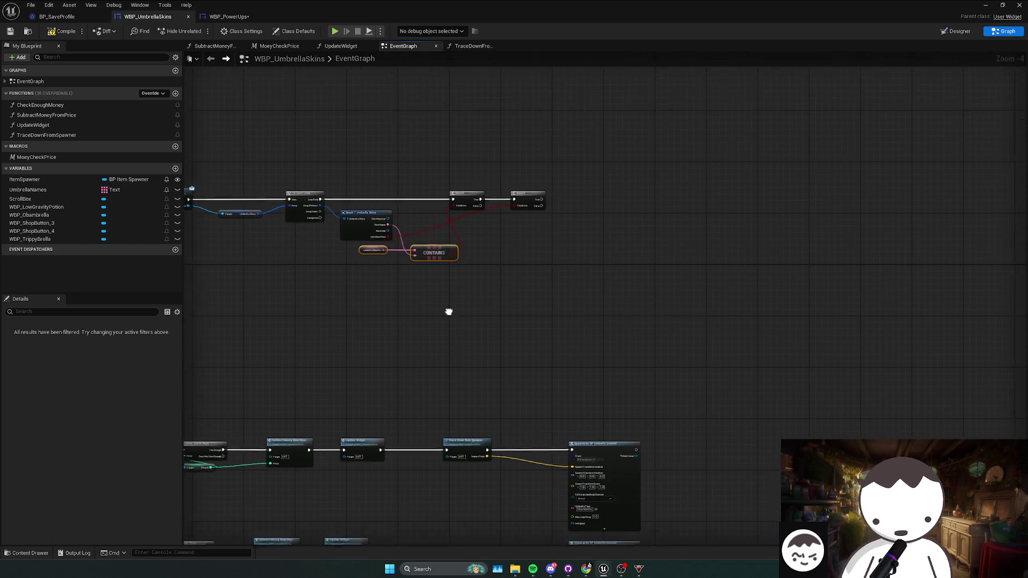
{"action": "left_click", "coordinate": [231, 18]}
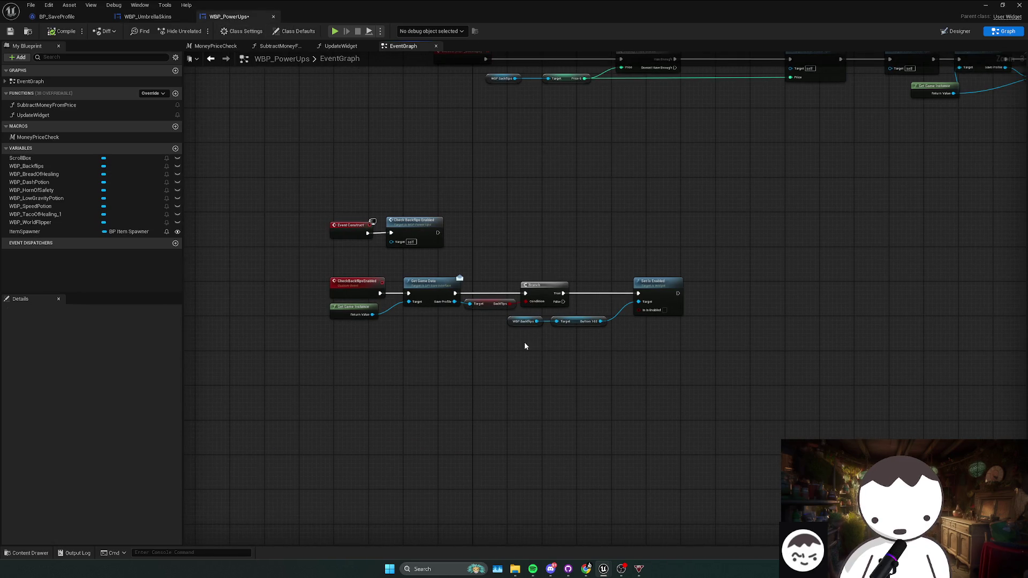
- Paste WBP_PowerUps' Set Is Enabled and Button 102 nodes beside the Branches and save WBP_UmbrellaSkins
{"action": "left_click_drag", "start_coordinate": [647, 316], "coordinate": [644, 322]}
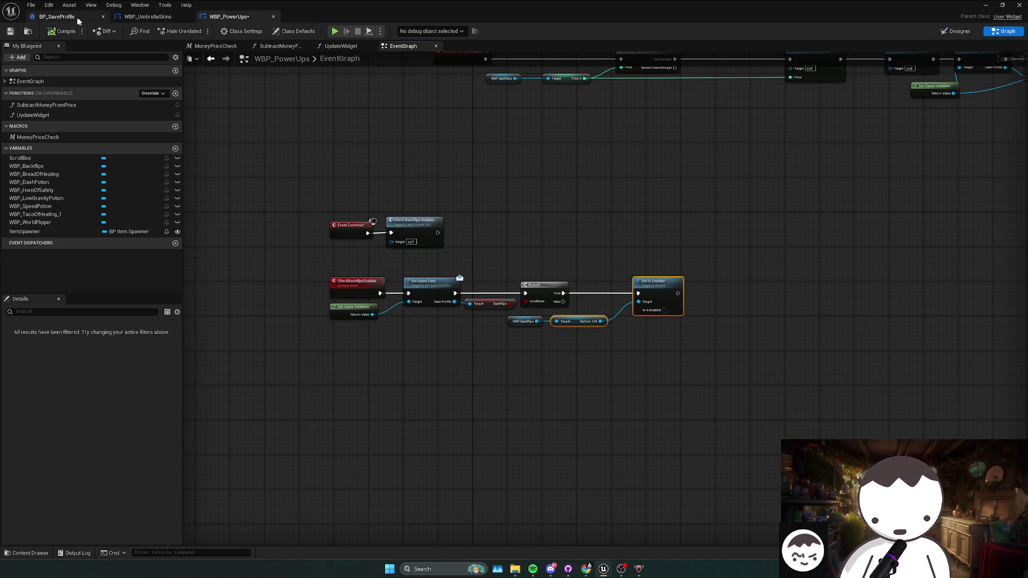
{"action": "left_click", "coordinate": [124, 18]}
{"action": "key", "text": "ctrl+v"}
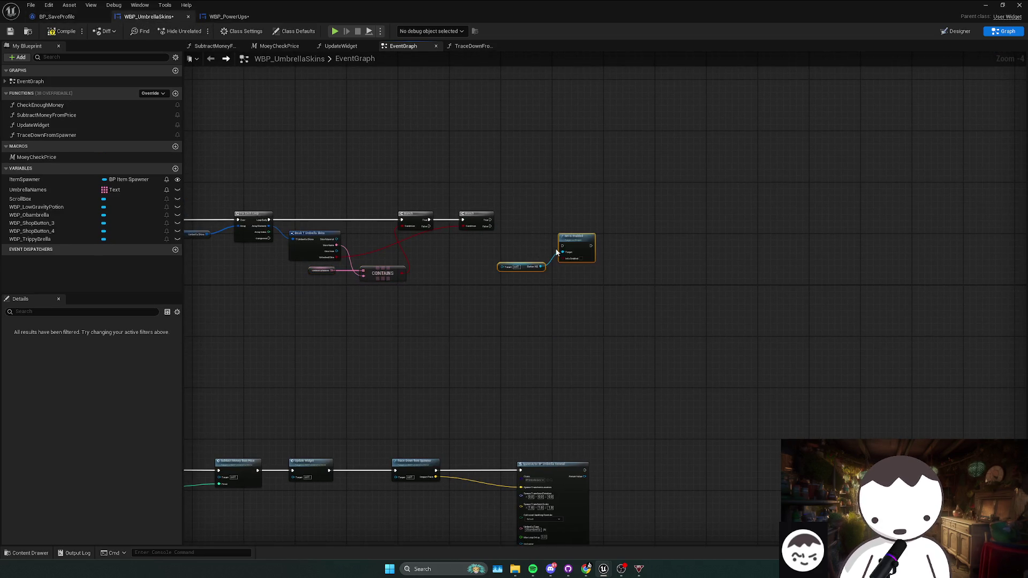
{"action": "scroll", "coordinate": [580, 237], "scroll_direction": "up", "scroll_amount": 1}
{"action": "left_click_drag", "start_coordinate": [595, 223], "coordinate": [617, 198]}
{"action": "scroll", "coordinate": [513, 273], "scroll_direction": "down", "scroll_amount": 1}
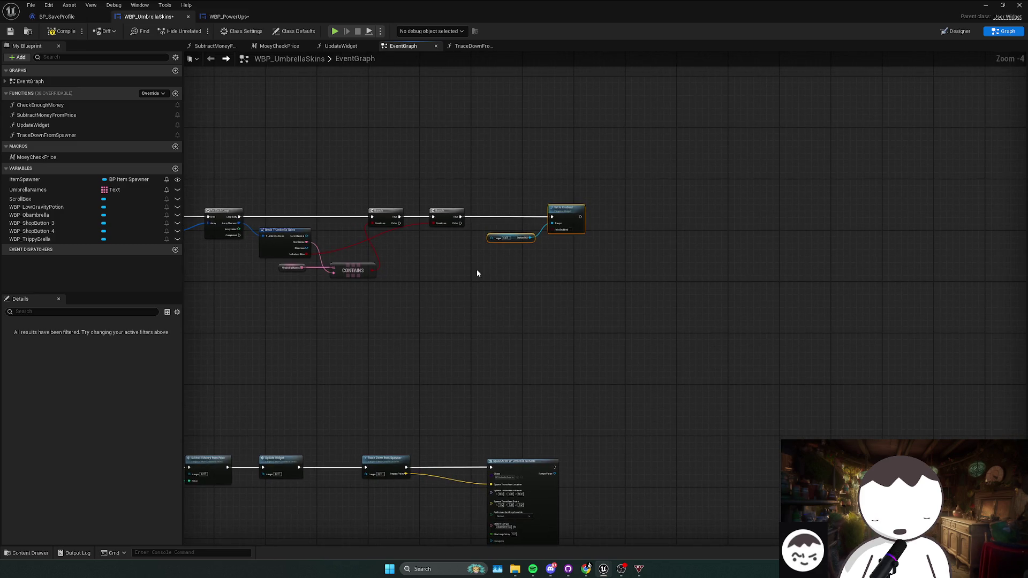
{"action": "scroll", "coordinate": [480, 269], "scroll_direction": "up", "scroll_amount": 1}
{"action": "key", "text": "ctrl+s"}
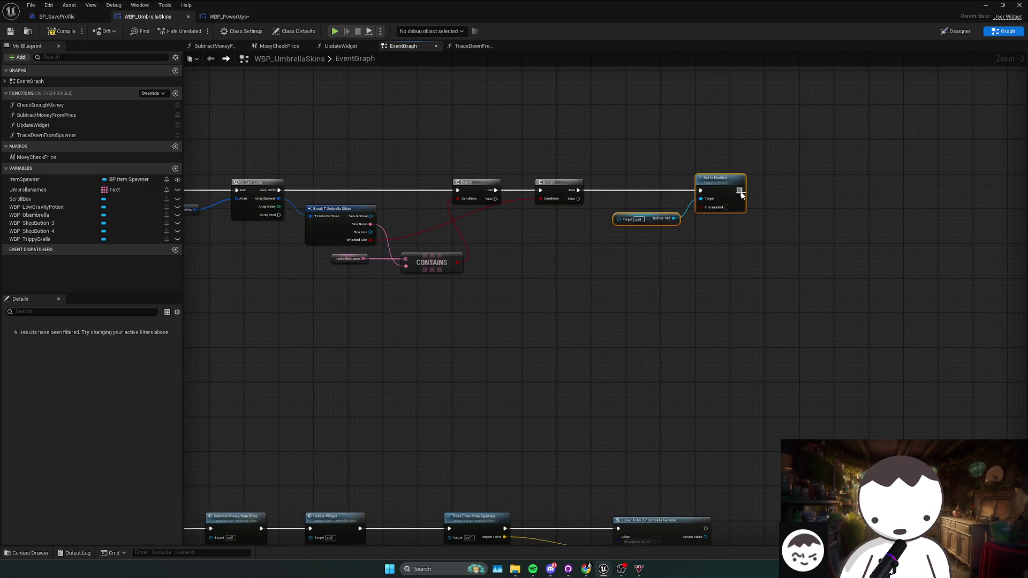
- Delete the pasted Set Is Enabled and button nodes from the graph
{"action": "scroll", "coordinate": [620, 289], "scroll_direction": "down", "scroll_amount": 1}
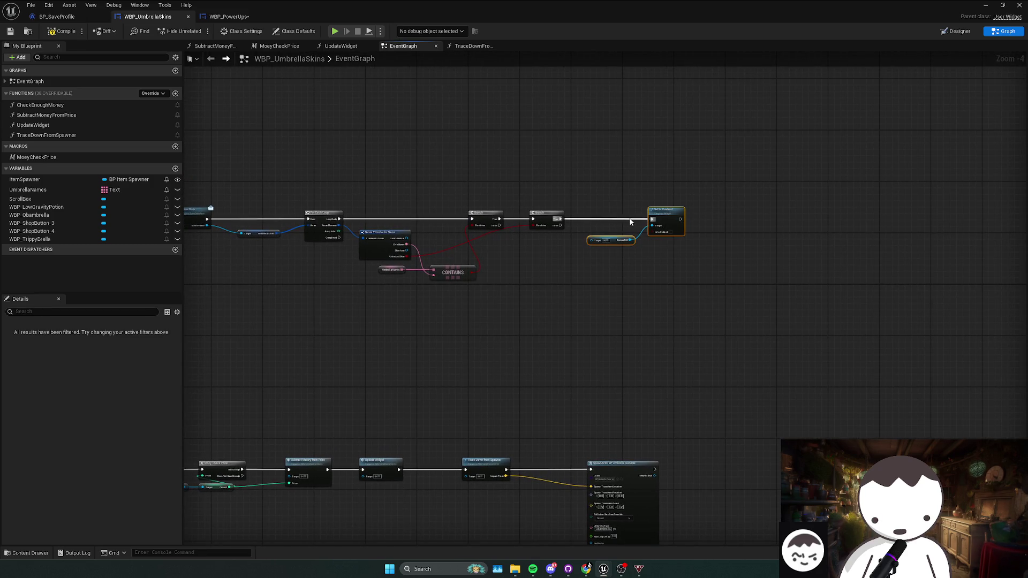
{"action": "left_click_drag", "start_coordinate": [630, 221], "coordinate": [615, 231]}
{"action": "mouse_move", "coordinate": [667, 221]}
{"action": "left_mouse_down"}
{"action": "mouse_move", "coordinate": [688, 217]}
{"action": "mouse_move", "coordinate": [662, 187]}
{"action": "mouse_move", "coordinate": [664, 218]}
{"action": "left_mouse_up"}
{"action": "scroll", "coordinate": [622, 243], "scroll_direction": "up", "scroll_amount": 1}
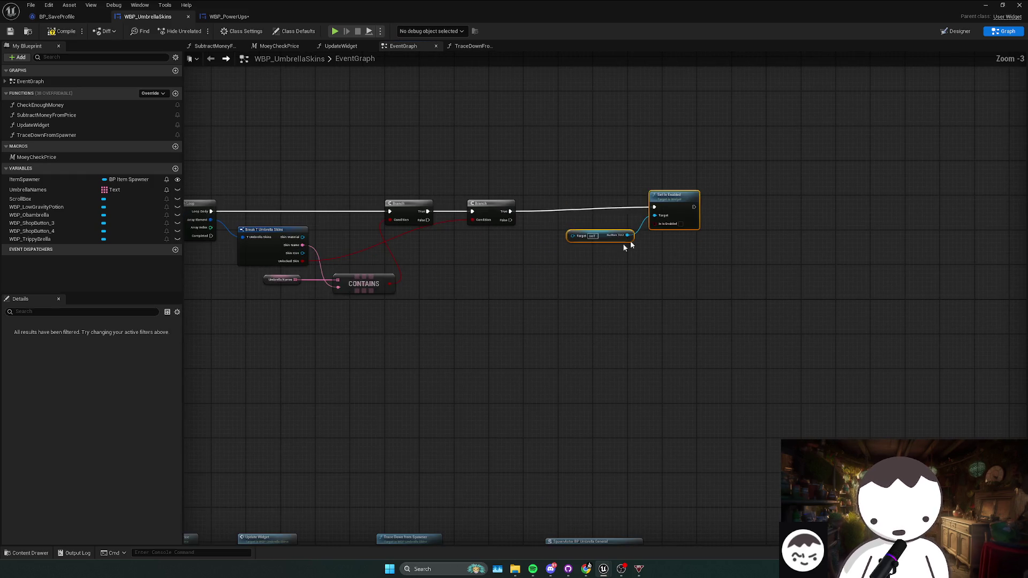
{"action": "key", "text": "Delete"}
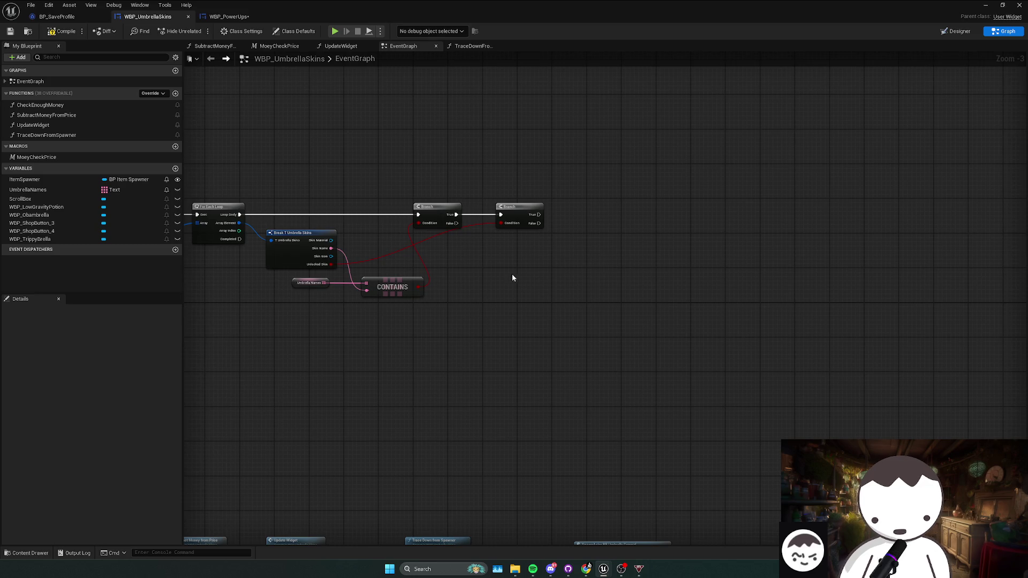
{"action": "mouse_move", "coordinate": [513, 273]}
{"action": "left_mouse_down"}
{"action": "mouse_move", "coordinate": [538, 272]}
{"action": "mouse_move", "coordinate": [490, 285]}
{"action": "left_mouse_up"}
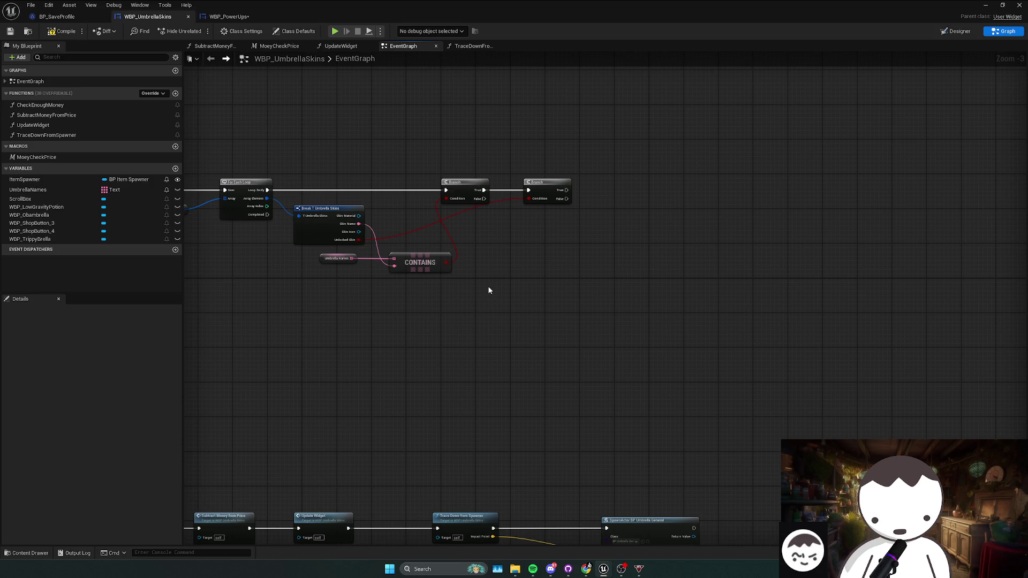
- Box-select the upper node row and move it about 150 px up, away from the lower row
{"action": "scroll", "coordinate": [487, 288], "scroll_direction": "down", "scroll_amount": 2}
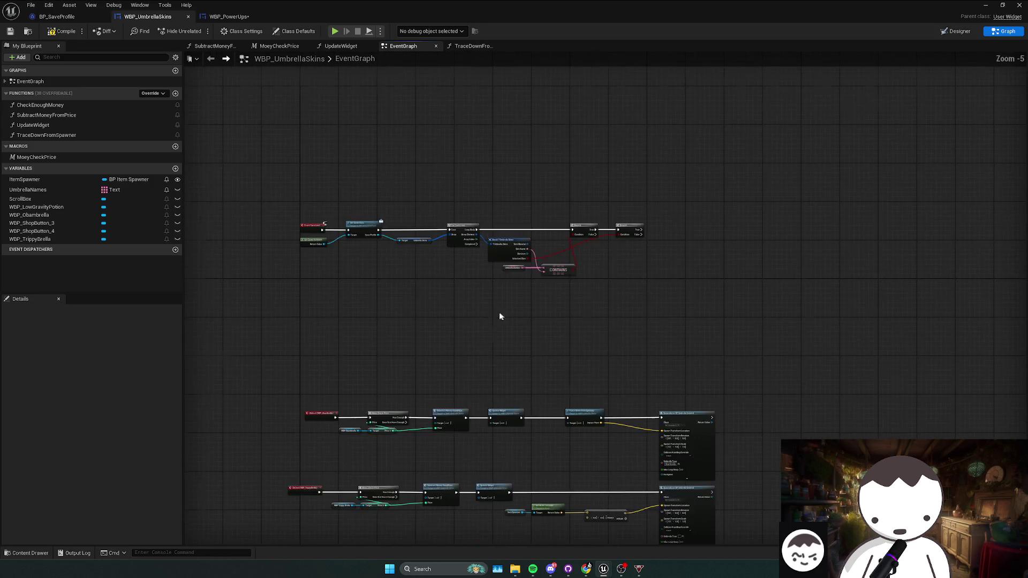
{"action": "left_click_drag", "start_coordinate": [499, 316], "coordinate": [457, 348]}
{"action": "left_click_drag", "start_coordinate": [279, 324], "coordinate": [597, 218]}
{"action": "left_click_drag", "start_coordinate": [544, 271], "coordinate": [537, 190]}
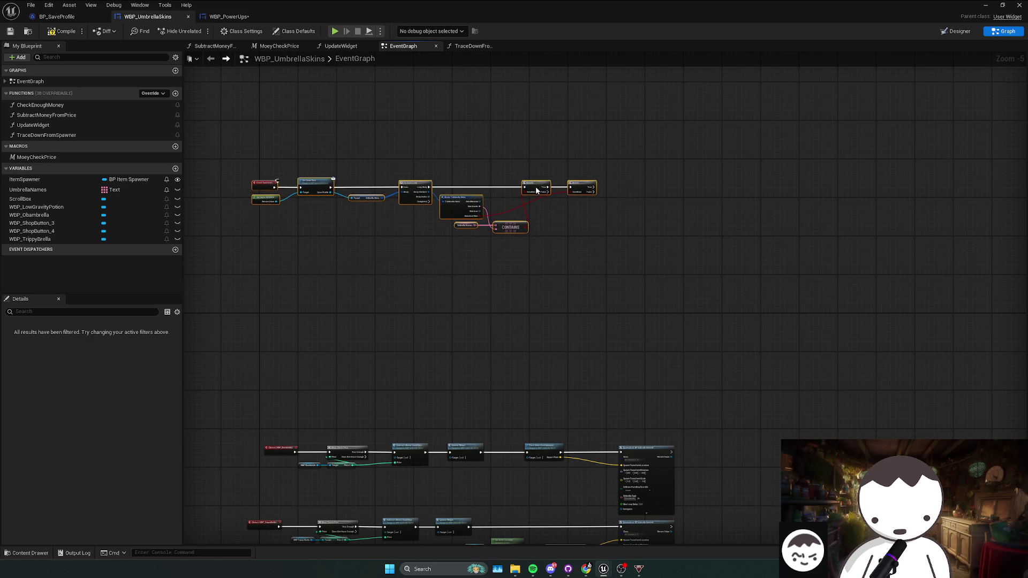
{"action": "scroll", "coordinate": [566, 238], "scroll_direction": "up", "scroll_amount": 1}
{"action": "left_click", "coordinate": [502, 308]}
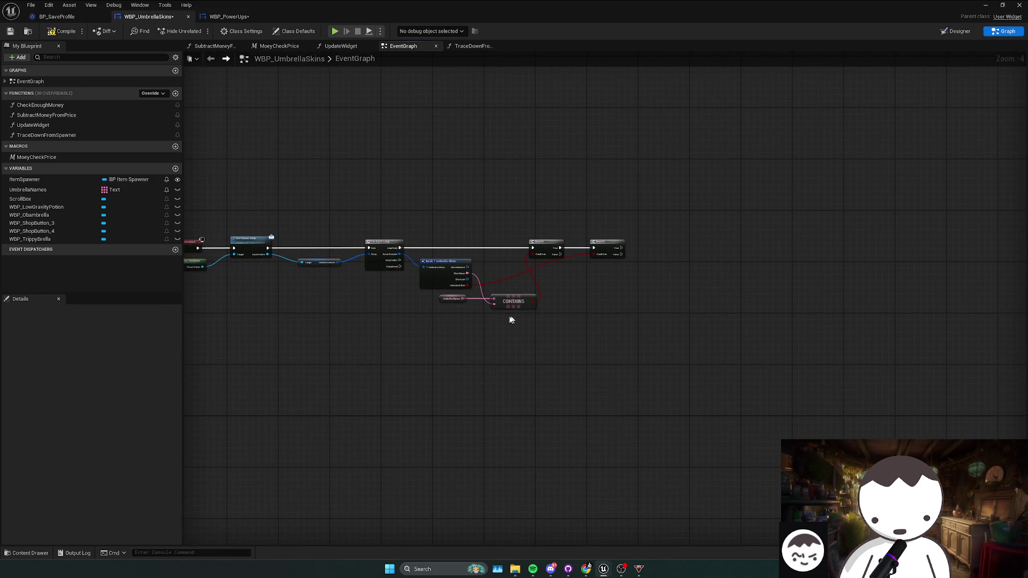
- Move the WBP_Obambrella getter up beside the second Branch in the top row
{"action": "left_click_drag", "start_coordinate": [509, 319], "coordinate": [560, 188]}
{"action": "mouse_move", "coordinate": [543, 296]}
{"action": "left_mouse_down"}
{"action": "mouse_move", "coordinate": [539, 274]}
{"action": "mouse_move", "coordinate": [514, 299]}
{"action": "left_mouse_up"}
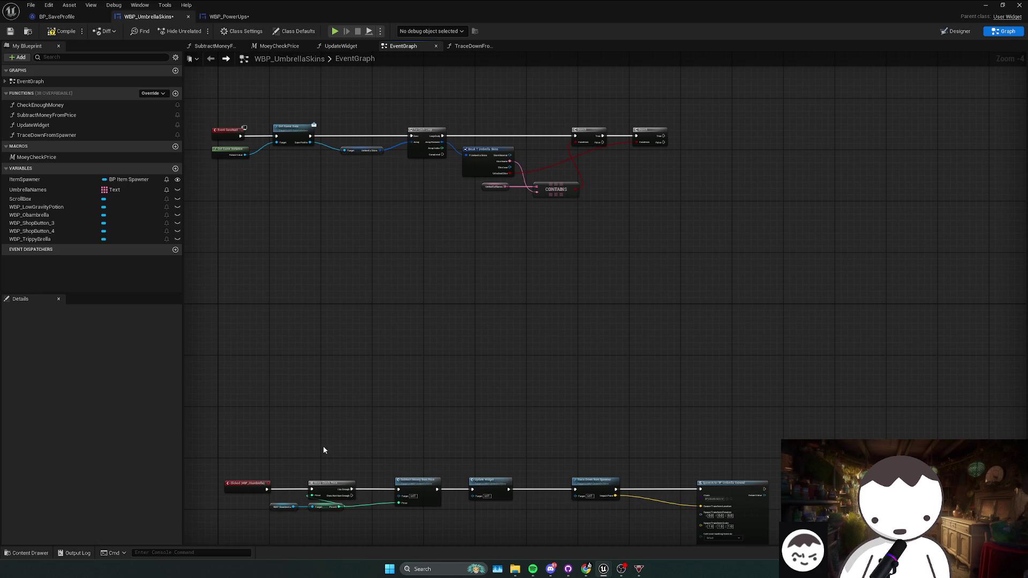
{"action": "mouse_move", "coordinate": [282, 510]}
{"action": "left_mouse_down"}
{"action": "mouse_move", "coordinate": [535, 305]}
{"action": "mouse_move", "coordinate": [603, 273]}
{"action": "mouse_move", "coordinate": [658, 202]}
{"action": "mouse_move", "coordinate": [584, 244]}
{"action": "mouse_move", "coordinate": [567, 275]}
{"action": "mouse_move", "coordinate": [502, 286]}
{"action": "left_mouse_up"}
{"action": "left_click", "coordinate": [455, 287]}
{"action": "left_click", "coordinate": [474, 268]}
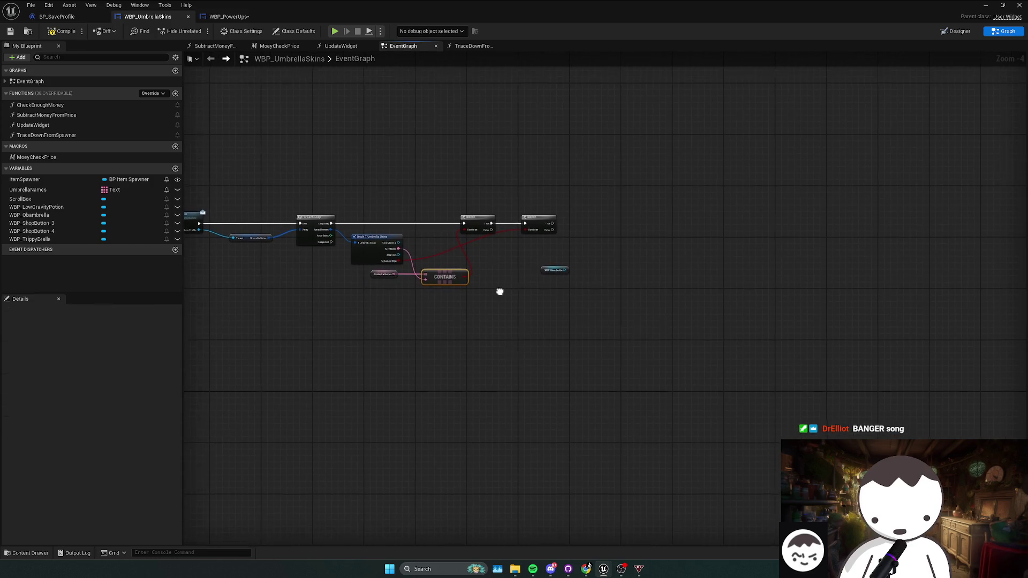
{"action": "left_click", "coordinate": [545, 273]}
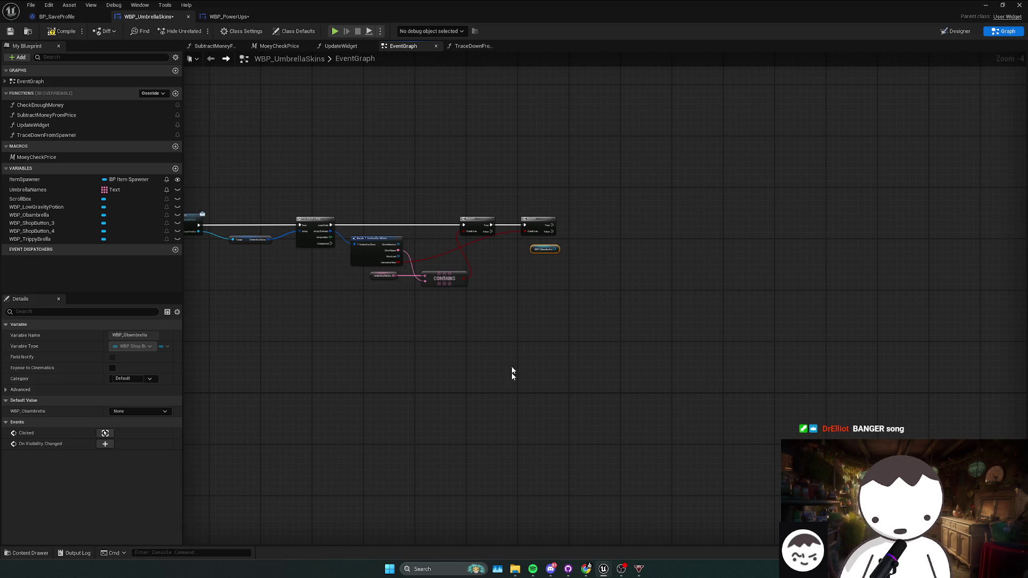
{"action": "key", "text": "alt+Tab"}
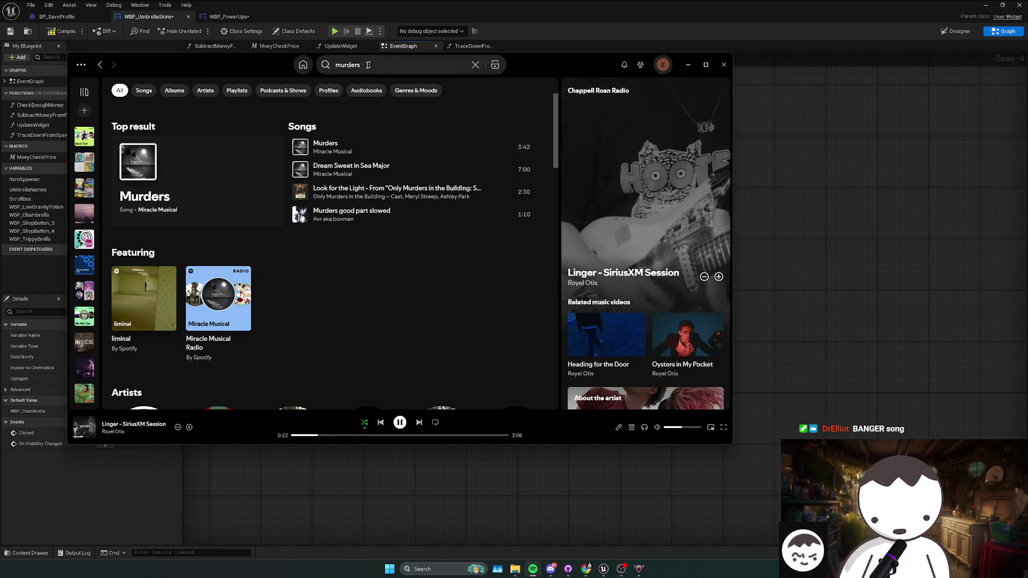
- Search Spotify for 'linger', add the top result to the queue, and return to Unreal
{"action": "key", "text": "ctrl+l"}
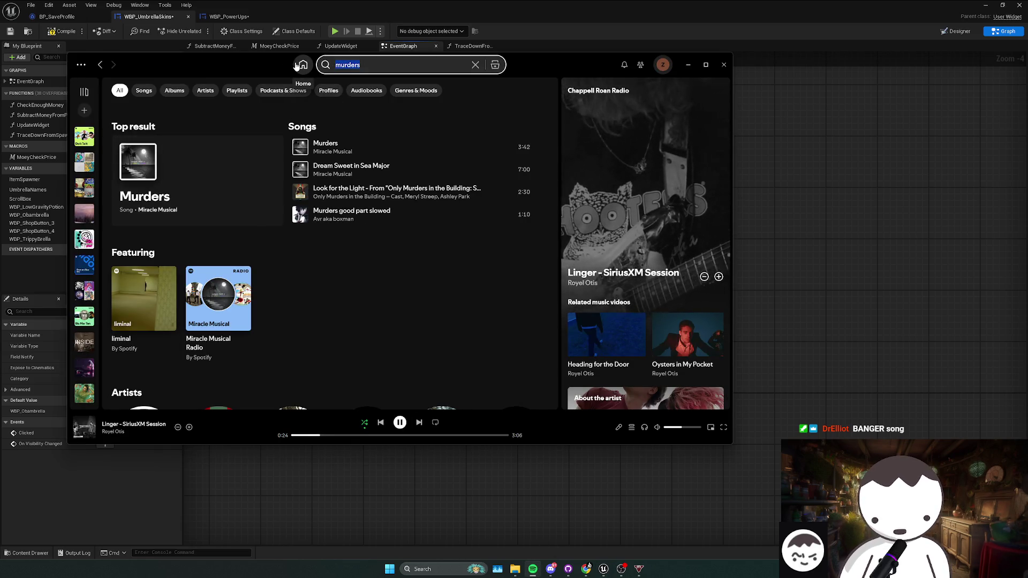
{"action": "key", "text": "BackSpace"}
{"action": "key", "text": "BackSpace"}
{"action": "key", "text": "BackSpace"}
{"action": "type", "text": "linger"}
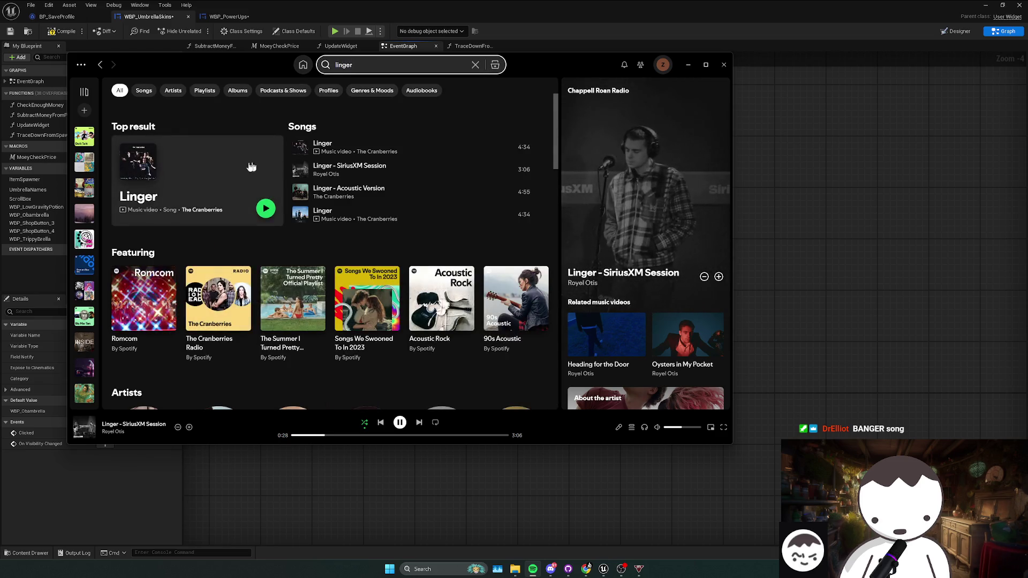
{"action": "right_click", "coordinate": [208, 182]}
{"action": "left_click", "coordinate": [240, 218]}
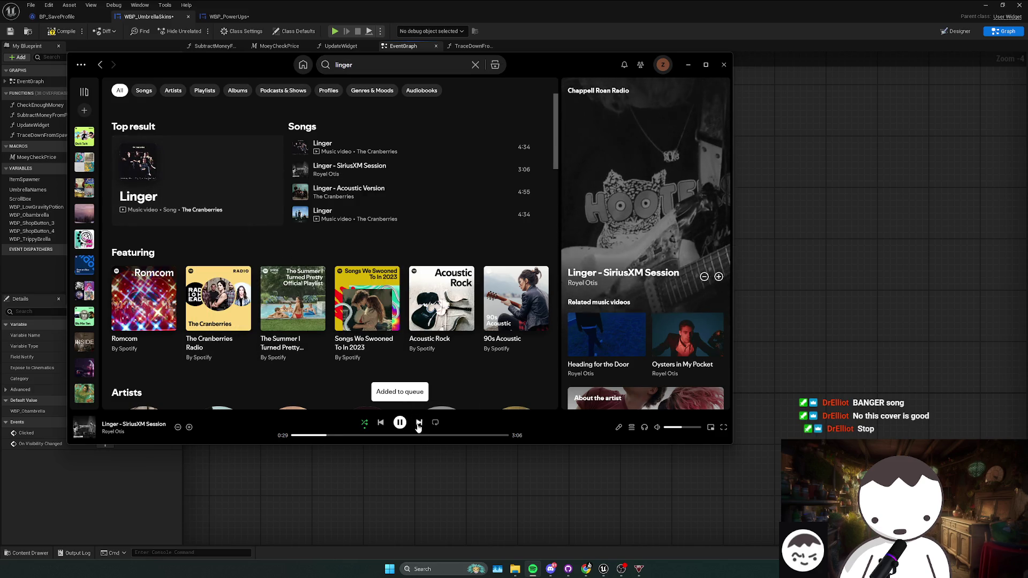
{"action": "left_click", "coordinate": [808, 272]}
{"action": "scroll", "coordinate": [554, 247], "scroll_direction": "up", "scroll_amount": 1}
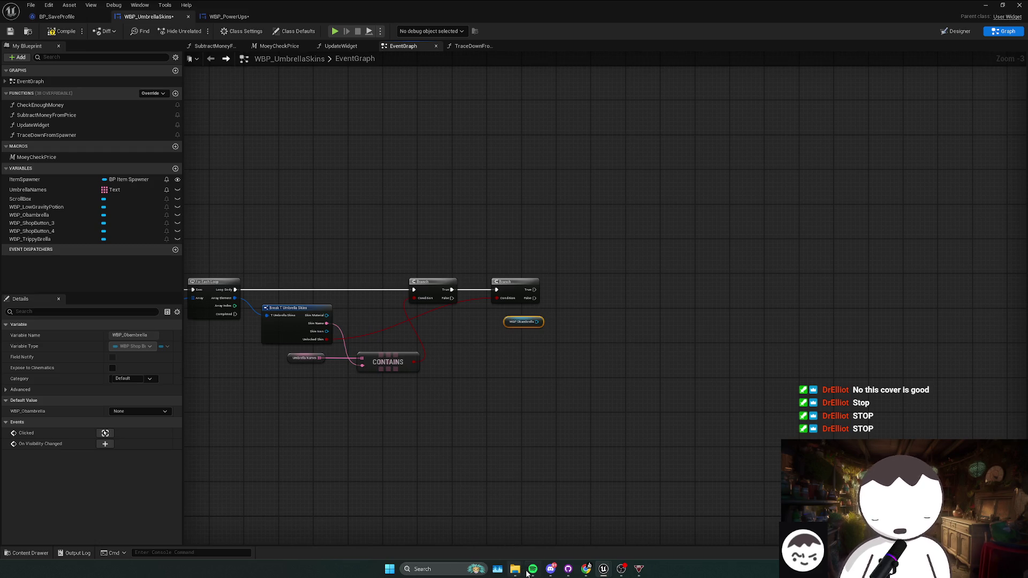
{"action": "key", "text": "alt+Tab"}
{"action": "left_click", "coordinate": [381, 423]}
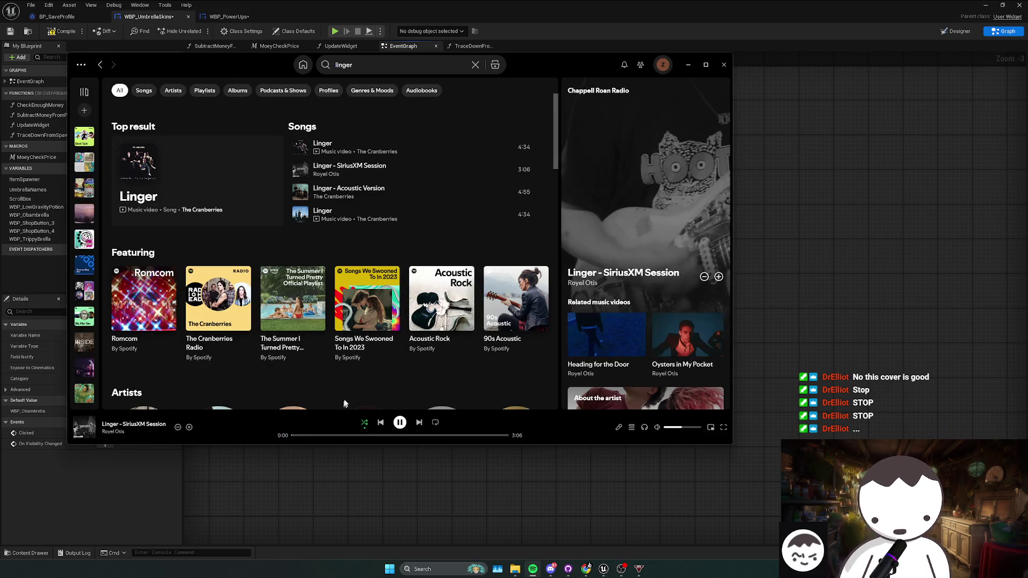
{"action": "key", "text": "alt+Tab"}
{"action": "scroll", "coordinate": [562, 300], "scroll_direction": "up", "scroll_amount": 1}
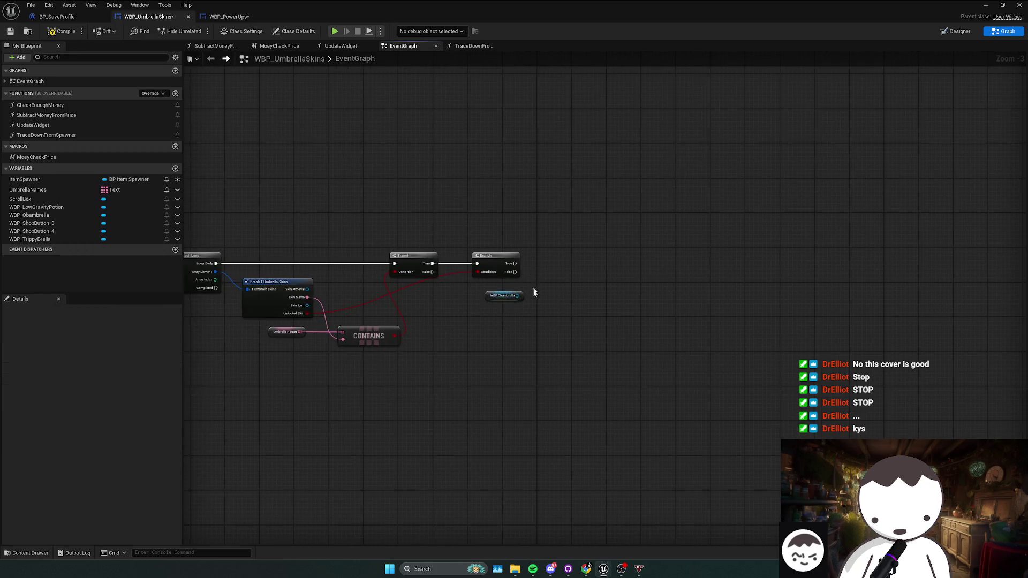
{"action": "left_click_drag", "start_coordinate": [544, 297], "coordinate": [436, 332]}
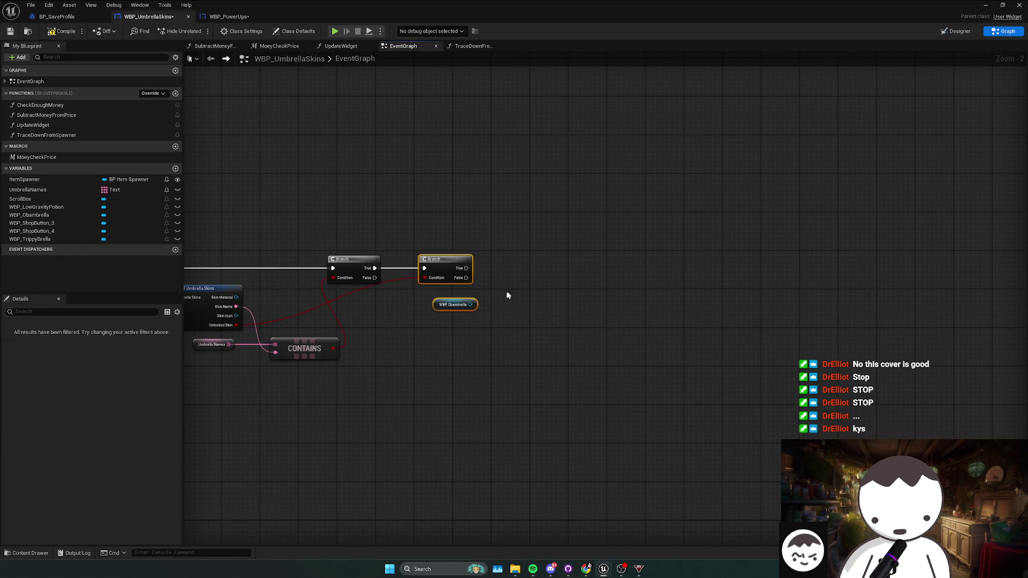
{"action": "mouse_move", "coordinate": [511, 290]}
{"action": "left_mouse_down"}
{"action": "mouse_move", "coordinate": [410, 337]}
{"action": "mouse_move", "coordinate": [509, 286]}
{"action": "mouse_move", "coordinate": [509, 272]}
{"action": "left_mouse_up"}
{"action": "scroll", "coordinate": [459, 310], "scroll_direction": "up", "scroll_amount": 1}
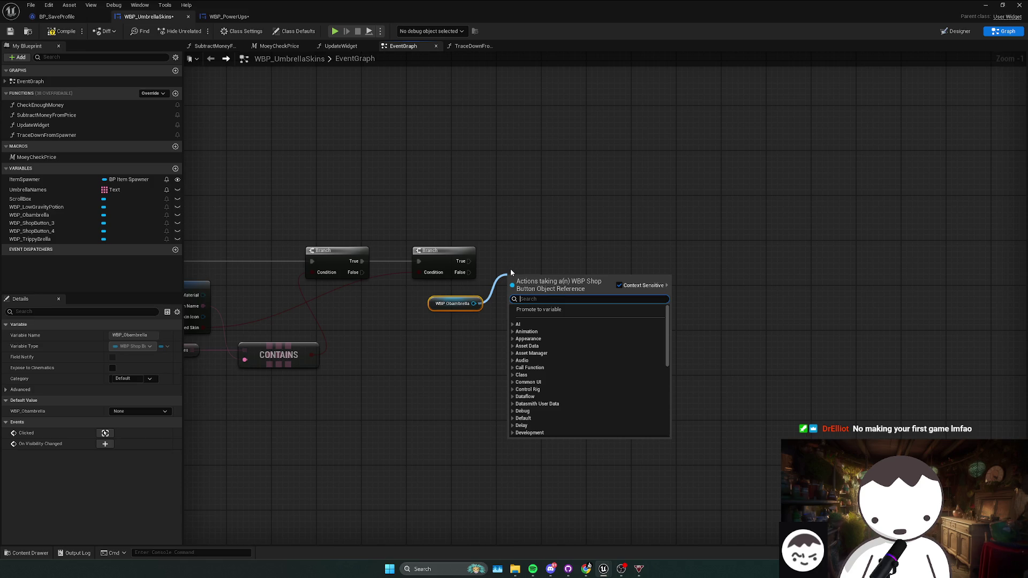
- Add a Set Is Enabled node by searching 'set enabled', then delete it
{"action": "type", "text": "set"}
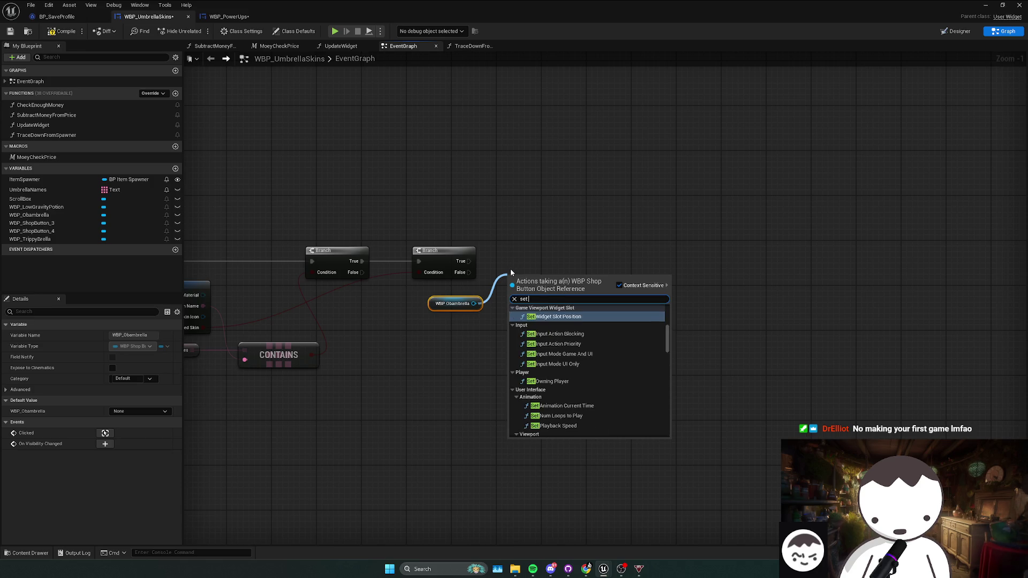
{"action": "type", "text": " enabled"}
{"action": "key", "text": "Return"}
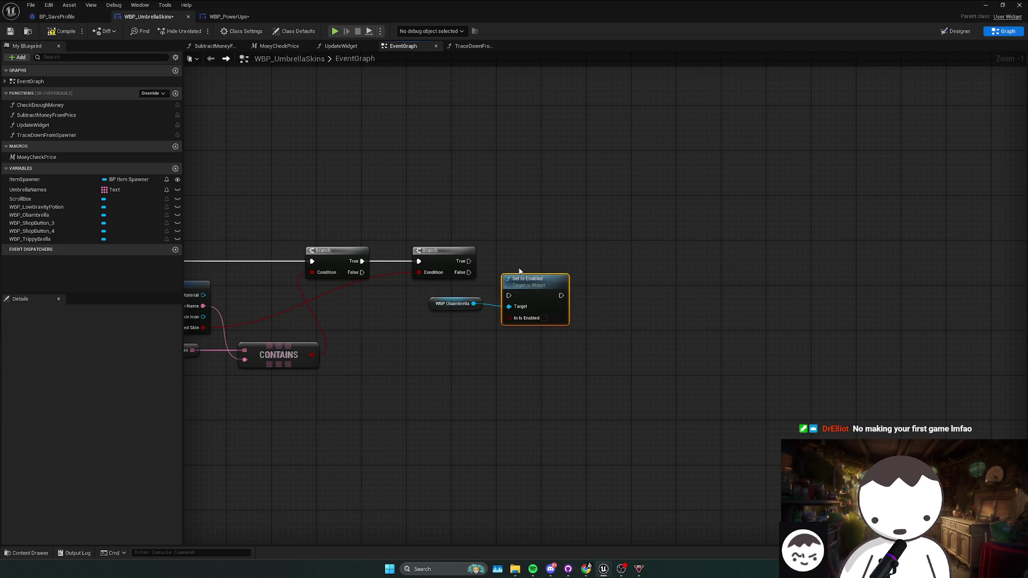
{"action": "left_click_drag", "start_coordinate": [523, 279], "coordinate": [553, 269]}
{"action": "key", "text": "Delete"}
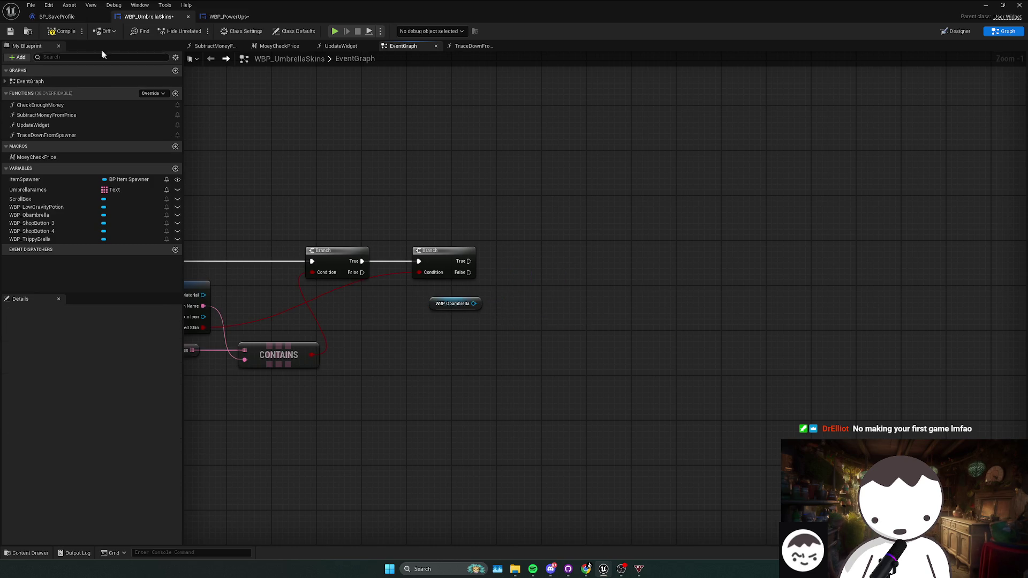
- Copy the Set Is Enabled and Button 102 nodes from WBP_PowerUps and paste them into WBP_UmbrellaSkins
{"action": "left_click", "coordinate": [72, 19]}
{"action": "left_click", "coordinate": [267, 19]}
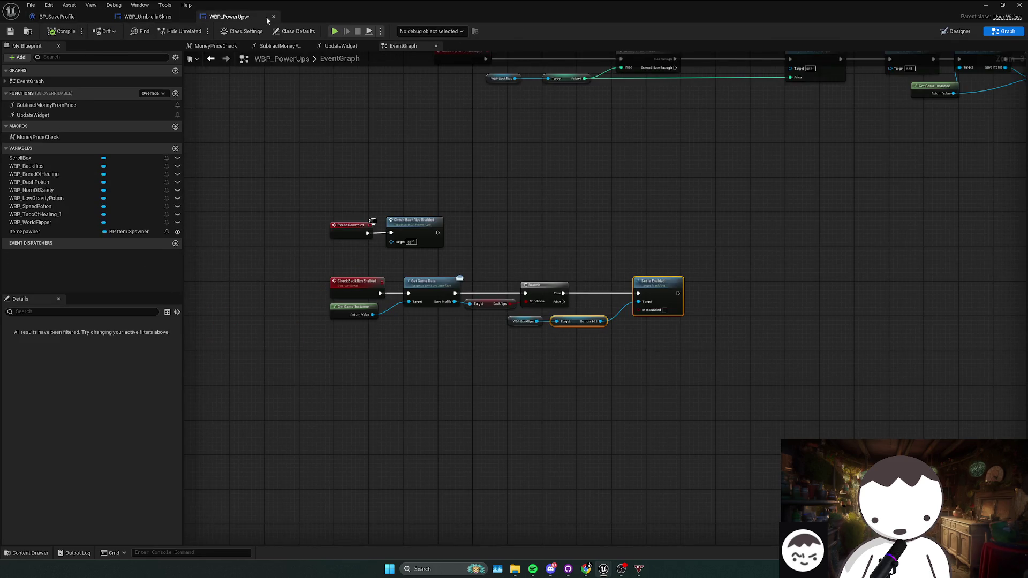
{"action": "key", "text": "ctrl+c"}
{"action": "left_click", "coordinate": [148, 17]}
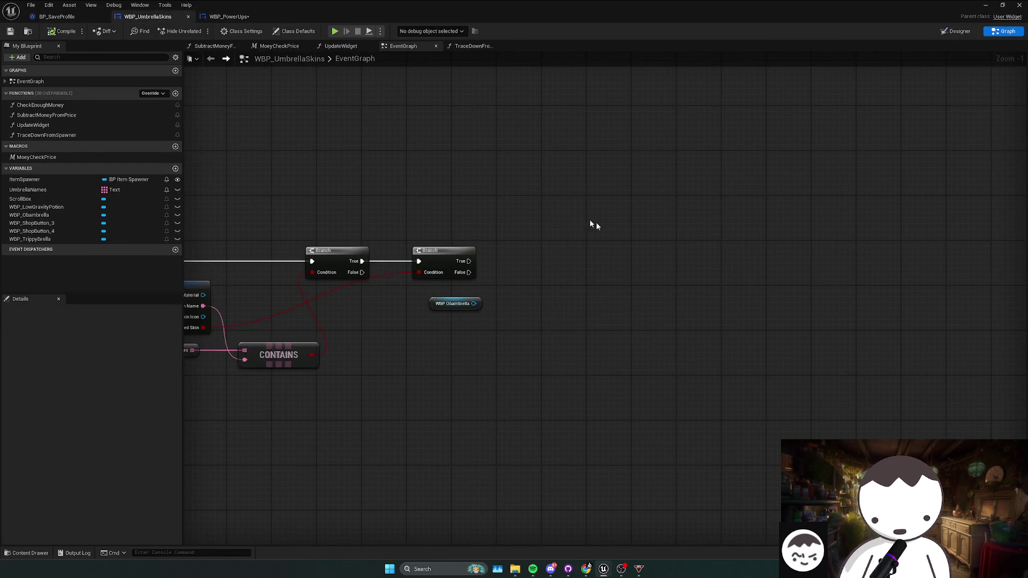
{"action": "key", "text": "ctrl+v"}
- Position the pasted nodes beside WBP_Obambrella and wire it into the Button 102 target
{"action": "left_click_drag", "start_coordinate": [541, 275], "coordinate": [463, 298]}
{"action": "left_click_drag", "start_coordinate": [383, 291], "coordinate": [425, 297]}
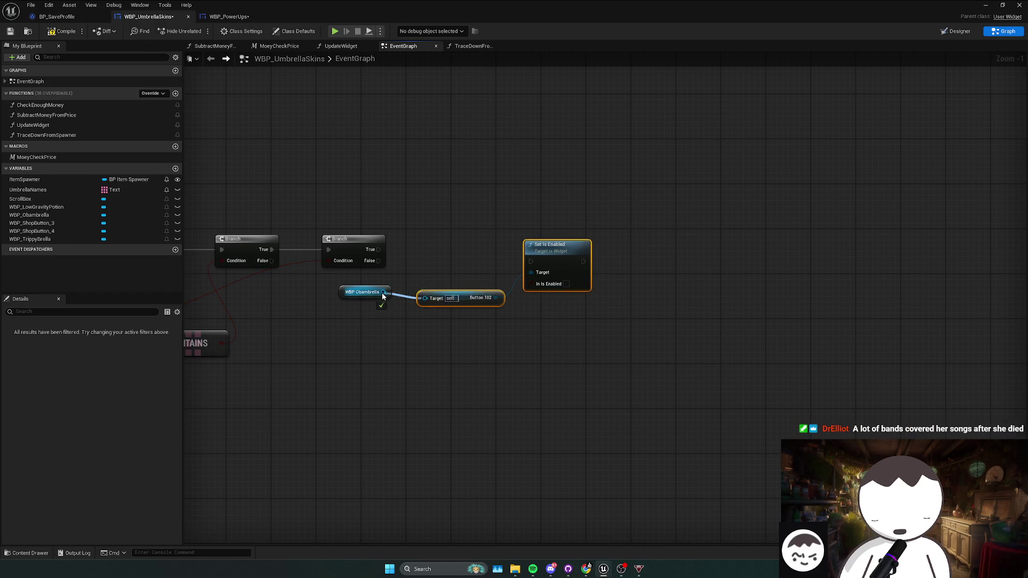
{"action": "left_click_drag", "start_coordinate": [365, 311], "coordinate": [504, 292]}
{"action": "left_click_drag", "start_coordinate": [371, 299], "coordinate": [503, 306]}
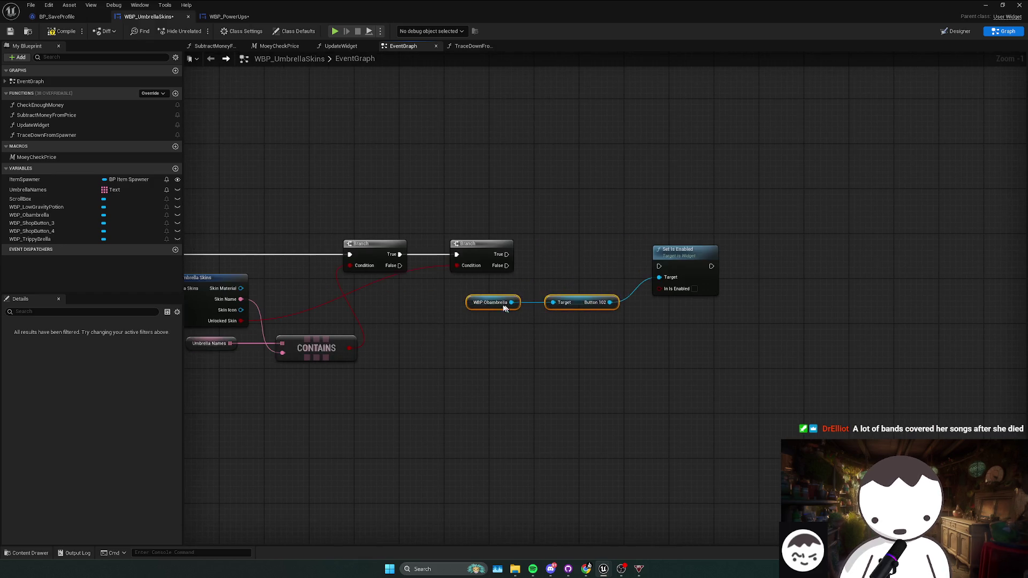
{"action": "scroll", "coordinate": [490, 308], "scroll_direction": "down", "scroll_amount": 1}
{"action": "left_click", "coordinate": [374, 328]}
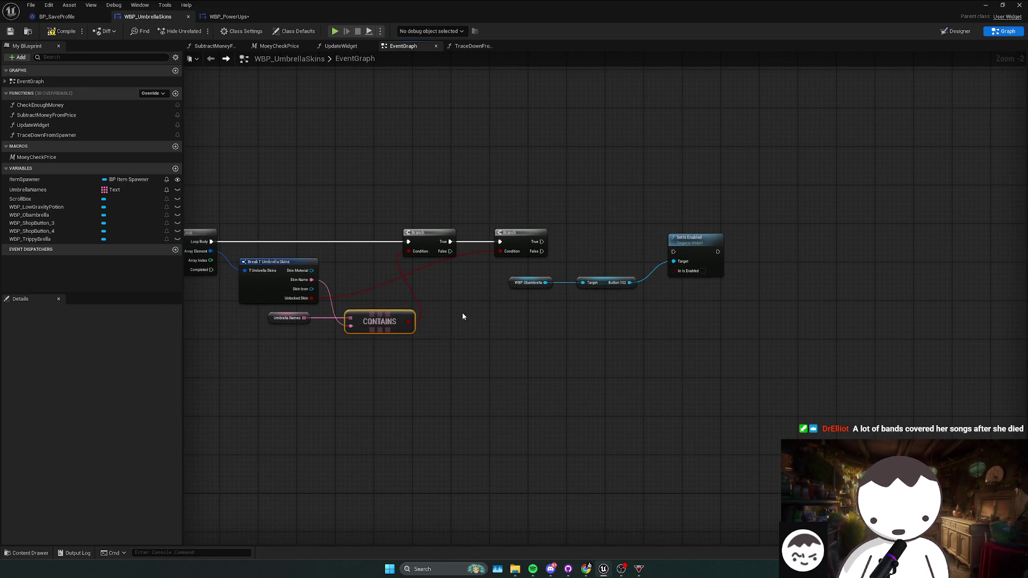
- Pan out to view the lower event chains and select the CONTAINS node
{"action": "scroll", "coordinate": [482, 314], "scroll_direction": "down", "scroll_amount": 2}
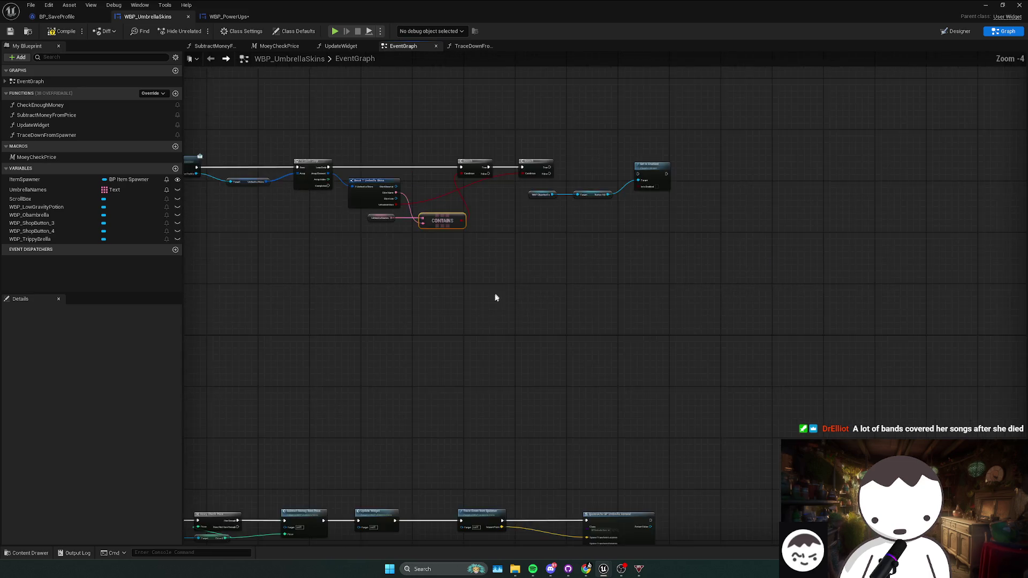
{"action": "mouse_move", "coordinate": [495, 296]}
{"action": "left_mouse_down"}
{"action": "mouse_move", "coordinate": [626, 158]}
{"action": "mouse_move", "coordinate": [717, 130]}
{"action": "mouse_move", "coordinate": [514, 365]}
{"action": "left_mouse_up"}
{"action": "scroll", "coordinate": [494, 300], "scroll_direction": "up", "scroll_amount": 2}
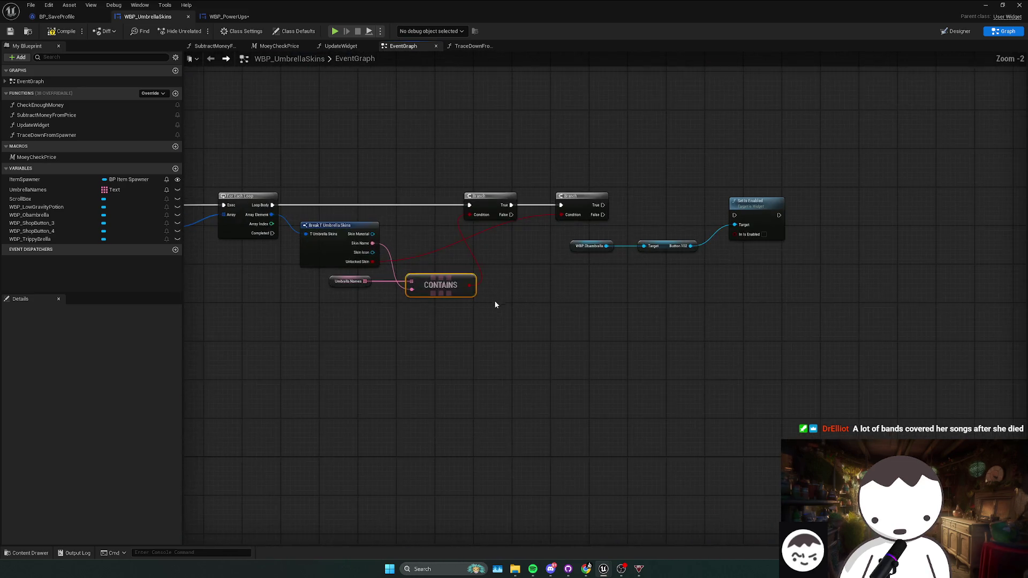
{"action": "left_click_drag", "start_coordinate": [502, 325], "coordinate": [415, 297]}
{"action": "left_click_drag", "start_coordinate": [496, 333], "coordinate": [464, 355]}
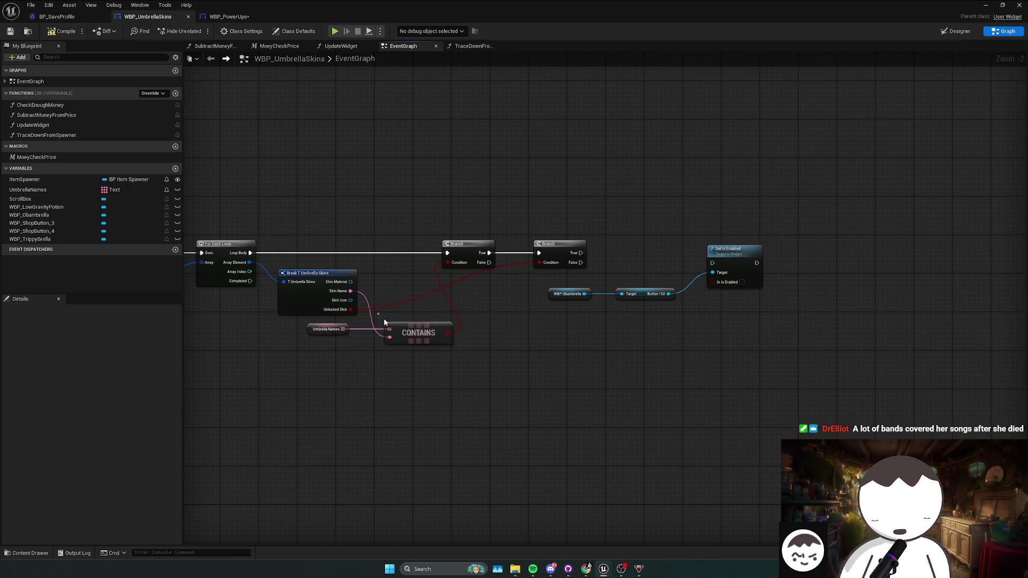
- Pan the graph to centre the loop and branch row around the Umbrella Names node
{"action": "scroll", "coordinate": [481, 374], "scroll_direction": "down", "scroll_amount": 1}
{"action": "left_click_drag", "start_coordinate": [480, 374], "coordinate": [566, 343]}
{"action": "mouse_move", "coordinate": [527, 395]}
{"action": "left_mouse_down"}
{"action": "mouse_move", "coordinate": [594, 178]}
{"action": "mouse_move", "coordinate": [631, 273]}
{"action": "mouse_move", "coordinate": [624, 316]}
{"action": "left_mouse_up"}
{"action": "left_click_drag", "start_coordinate": [535, 293], "coordinate": [489, 223]}
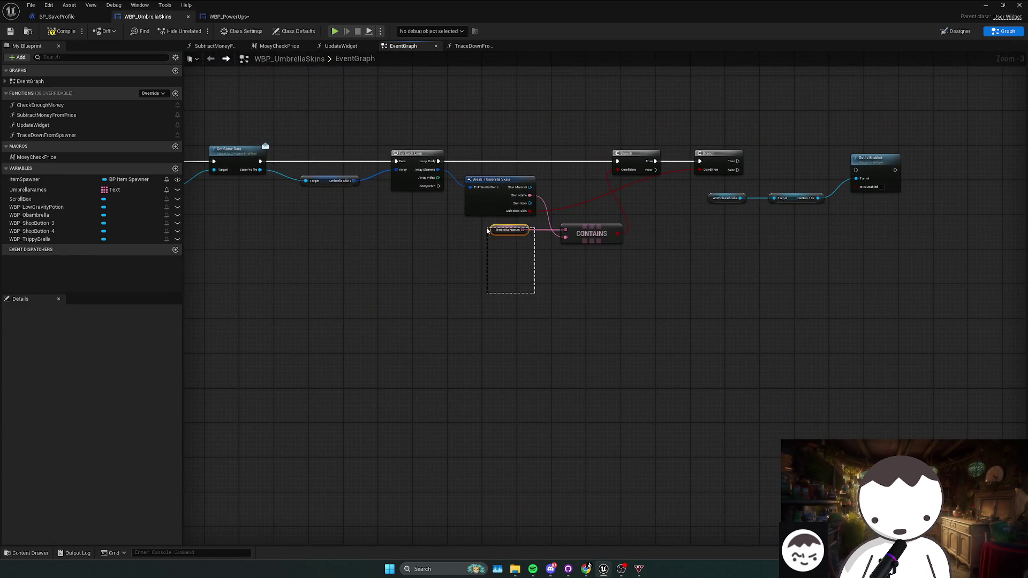
{"action": "mouse_move", "coordinate": [225, 321]}
{"action": "left_mouse_down"}
{"action": "mouse_move", "coordinate": [255, 299]}
{"action": "mouse_move", "coordinate": [312, 296]}
{"action": "mouse_move", "coordinate": [213, 404]}
{"action": "mouse_move", "coordinate": [103, 481]}
{"action": "left_mouse_up"}
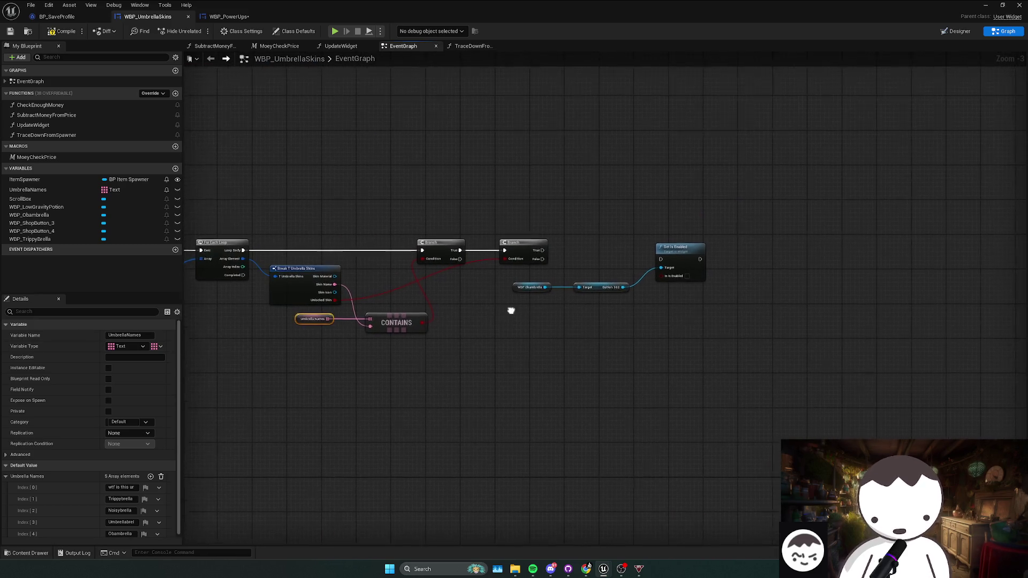
{"action": "mouse_move", "coordinate": [470, 299]}
{"action": "left_mouse_down"}
{"action": "mouse_move", "coordinate": [418, 326]}
{"action": "mouse_move", "coordinate": [419, 305]}
{"action": "left_mouse_up"}
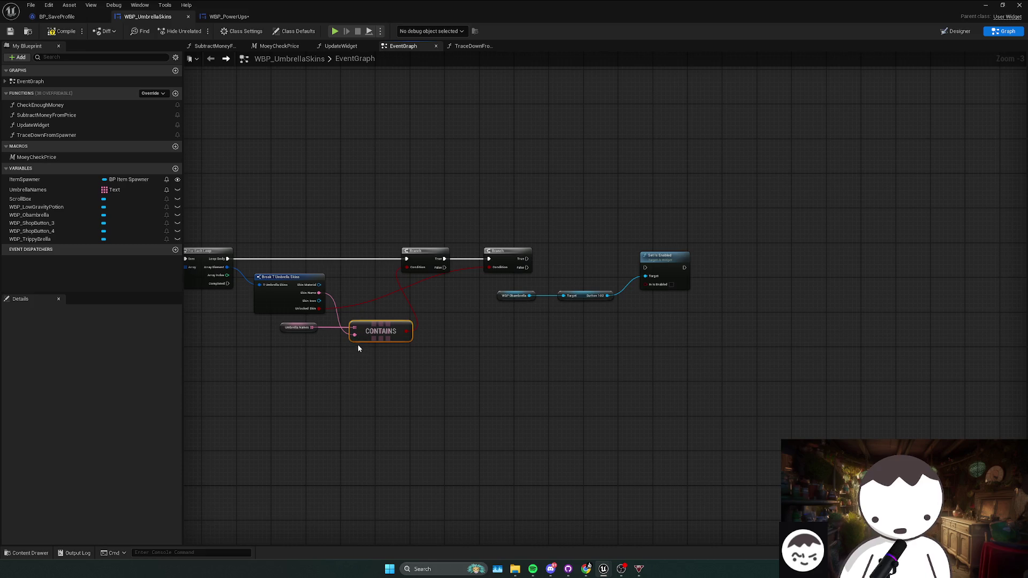
{"action": "left_click_drag", "start_coordinate": [351, 353], "coordinate": [366, 334]}
- Delete the Umbrella Names variable node, undo the deletion, and reselect CONTAINS
{"action": "left_click", "coordinate": [315, 310]}
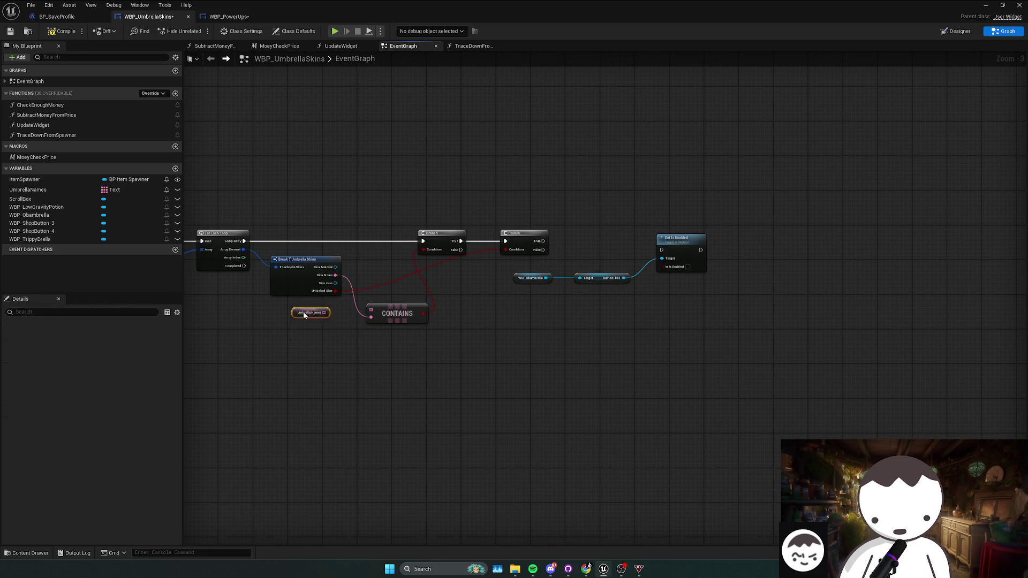
{"action": "key", "text": "Delete"}
{"action": "key", "text": "ctrl+z"}
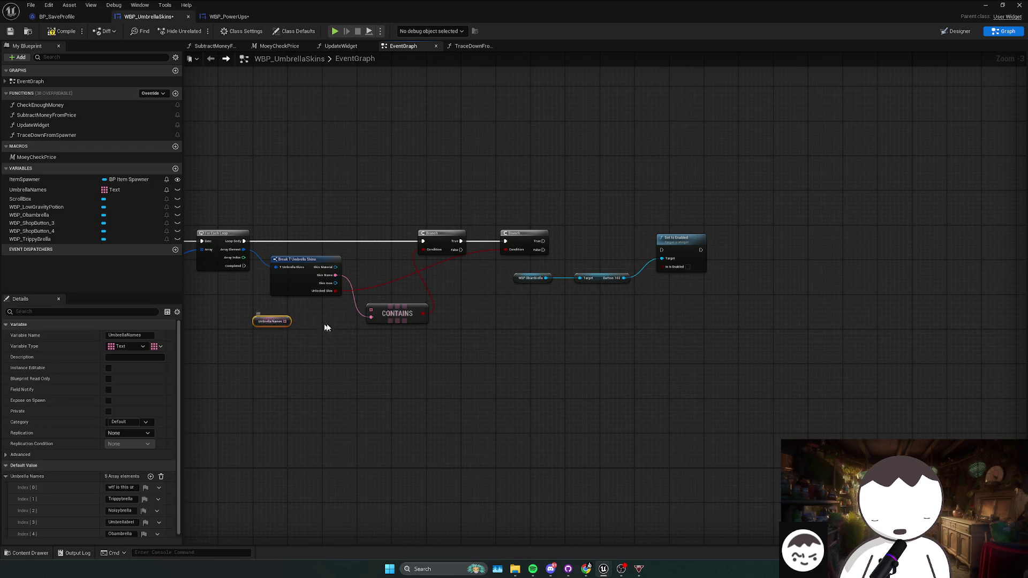
{"action": "scroll", "coordinate": [418, 310], "scroll_direction": "up", "scroll_amount": 1}
{"action": "left_click", "coordinate": [439, 289]}
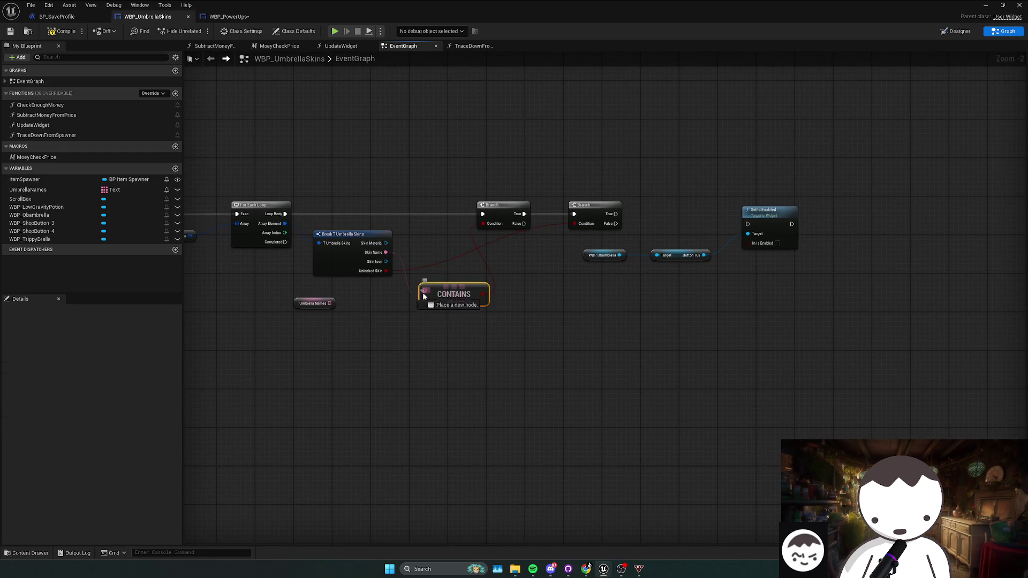
- Add a GET node from the CONTAINS array input, then delete both the GET and CONTAINS nodes
{"action": "left_click_drag", "start_coordinate": [423, 293], "coordinate": [399, 321]}
{"action": "type", "text": "get"}
{"action": "left_click", "coordinate": [439, 401]}
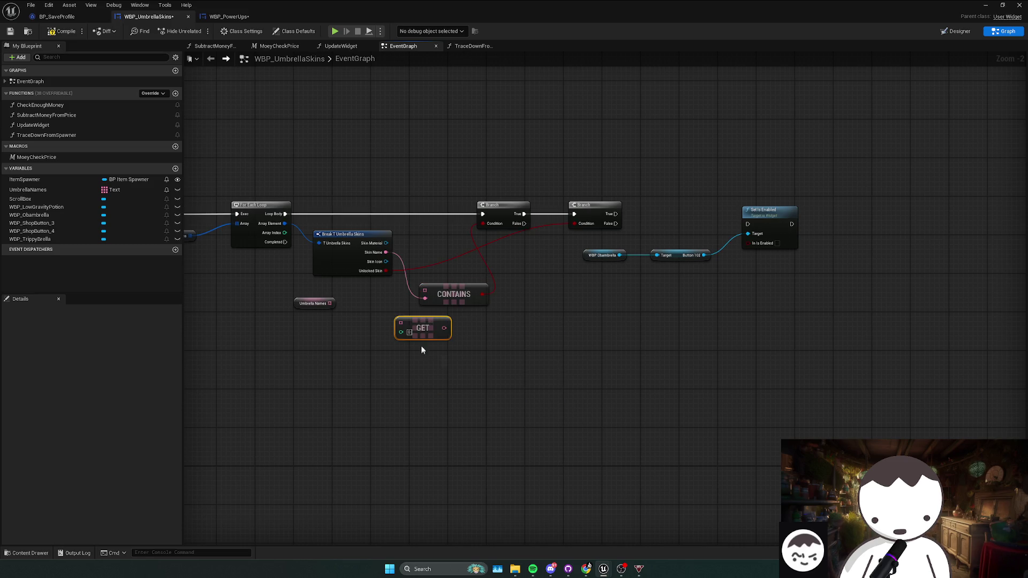
{"action": "key", "text": "Delete"}
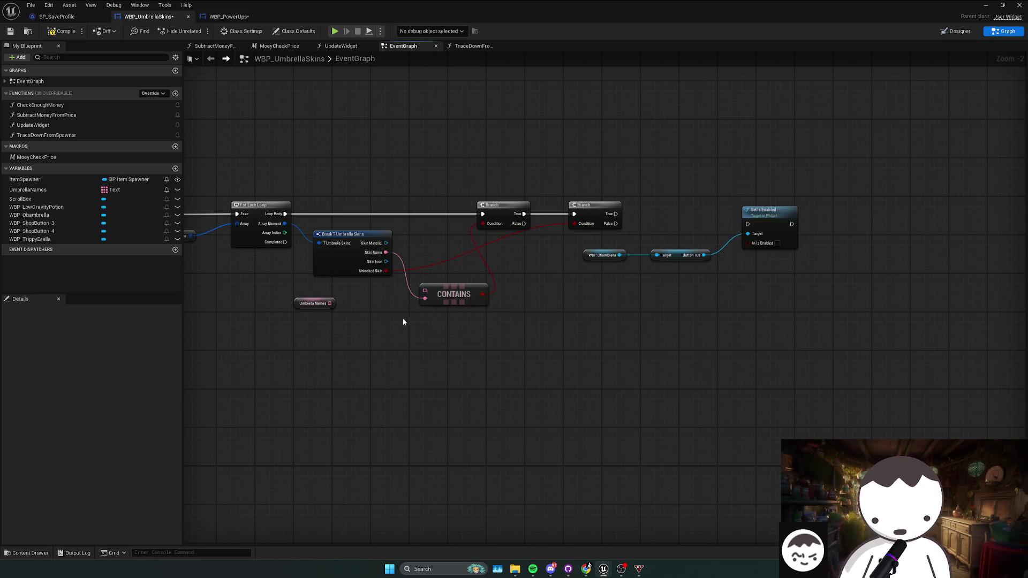
{"action": "left_click", "coordinate": [440, 294]}
{"action": "key", "text": "Delete"}
- From Skin Name, add an array Contains Item node, discarding a wrong first pick
{"action": "left_click_drag", "start_coordinate": [386, 253], "coordinate": [428, 279]}
{"action": "type", "text": "contain"}
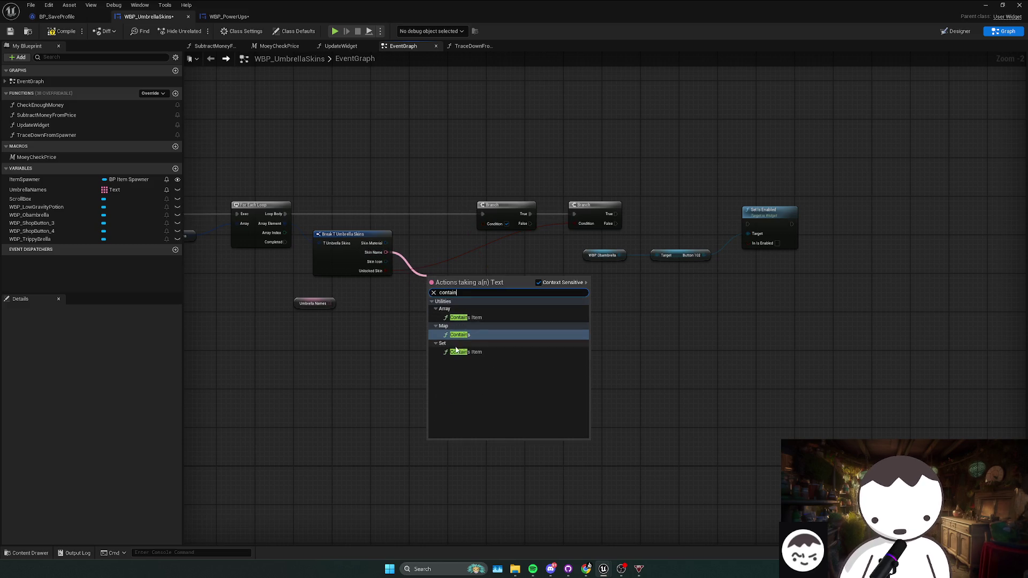
{"action": "left_click", "coordinate": [458, 354]}
{"action": "key", "text": "Delete"}
{"action": "left_click_drag", "start_coordinate": [386, 252], "coordinate": [418, 289]}
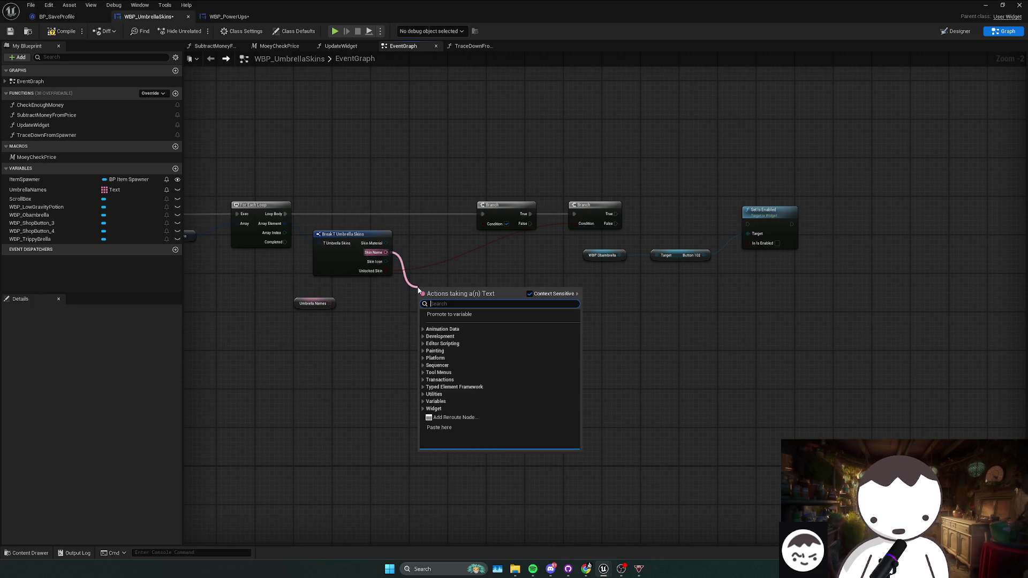
{"action": "type", "text": "contains"}
{"action": "key", "text": "Up"}
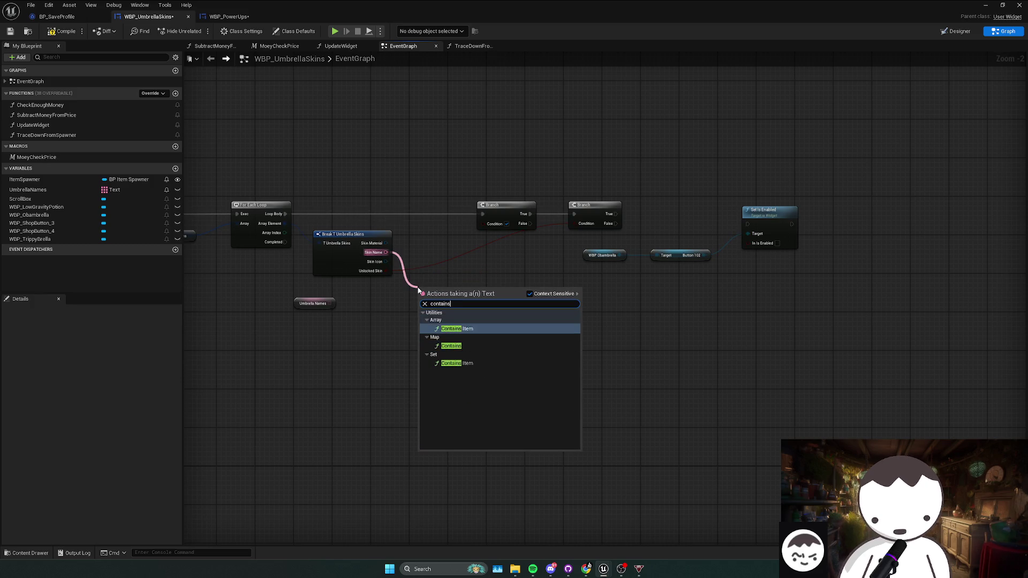
{"action": "key", "text": "Return"}
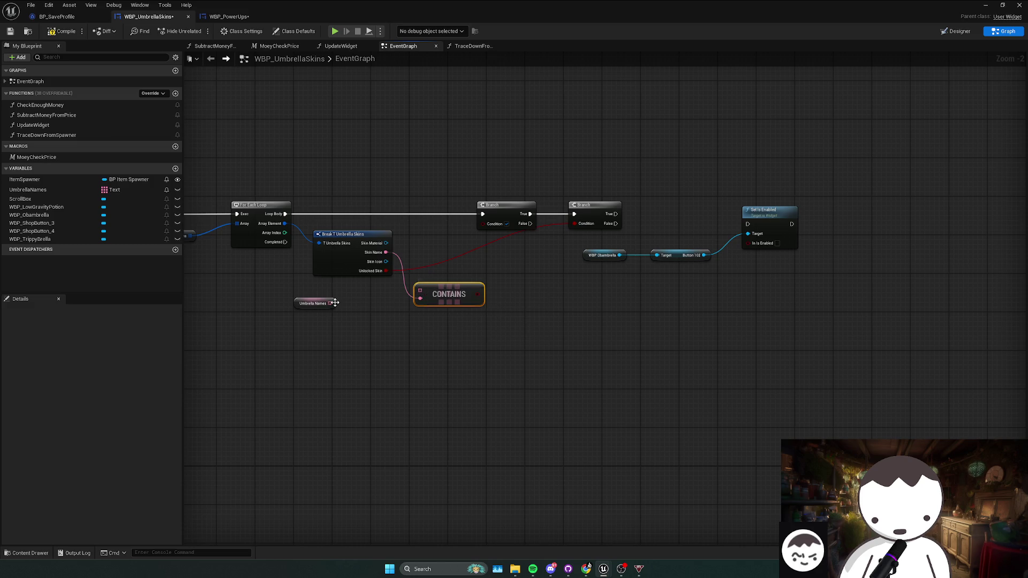
- Attach a GET array node to the new CONTAINS array input
{"action": "left_click_drag", "start_coordinate": [330, 303], "coordinate": [355, 307]}
{"action": "type", "text": "get"}
{"action": "key", "text": "Escape"}
{"action": "left_click_drag", "start_coordinate": [419, 291], "coordinate": [383, 314]}
{"action": "type", "text": "get"}
{"action": "left_click", "coordinate": [432, 390]}
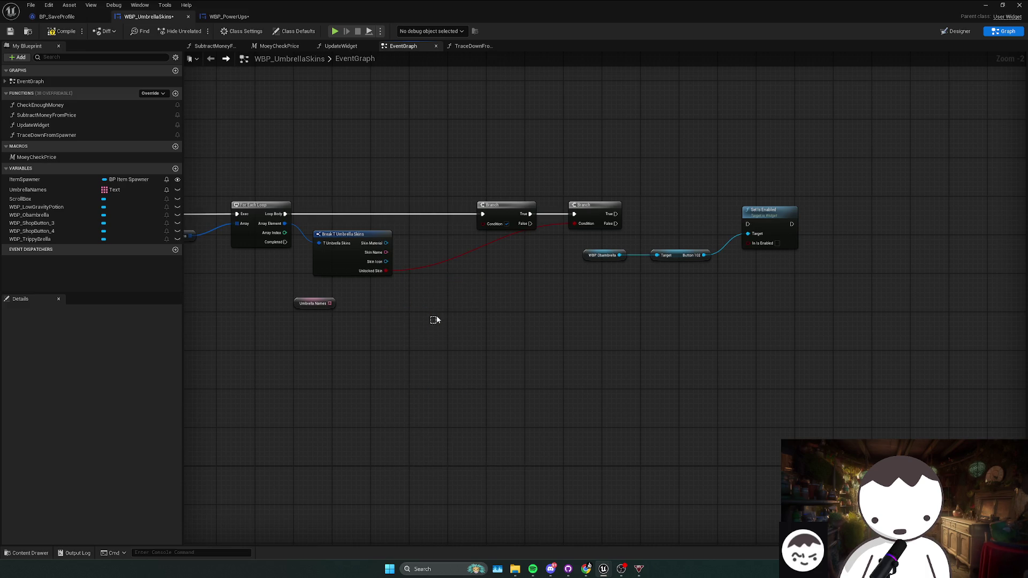
{"action": "mouse_move", "coordinate": [430, 322]}
{"action": "left_mouse_down"}
{"action": "mouse_move", "coordinate": [454, 322]}
{"action": "mouse_move", "coordinate": [407, 302]}
{"action": "mouse_move", "coordinate": [562, 305]}
{"action": "mouse_move", "coordinate": [489, 303]}
{"action": "mouse_move", "coordinate": [526, 316]}
{"action": "left_mouse_up"}
{"action": "key", "text": "Escape"}
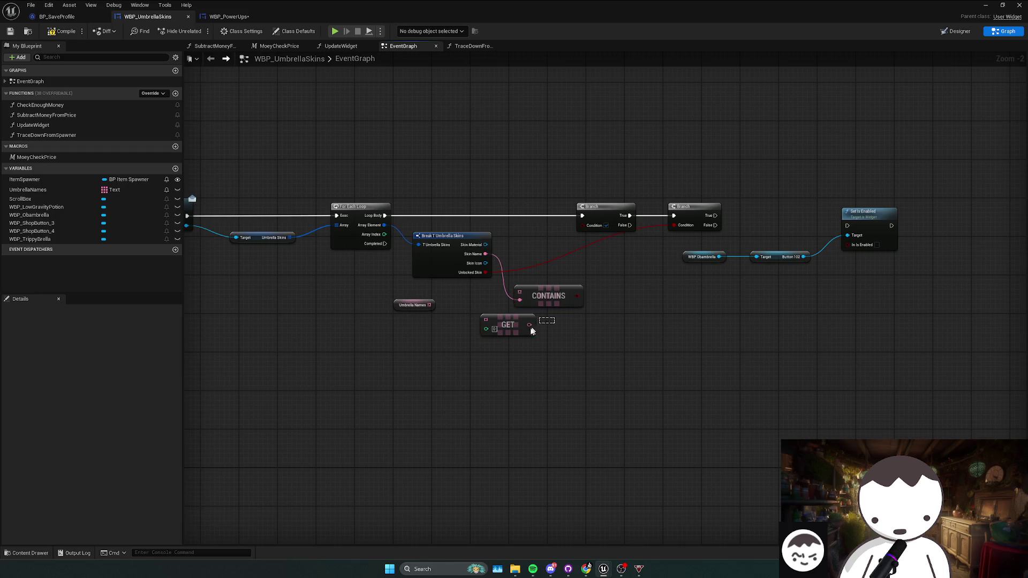
- Delete the unneeded GET node and switch to the L_MainMapRedone level editor
{"action": "key", "text": "Delete"}
{"action": "mouse_move", "coordinate": [430, 305]}
{"action": "left_mouse_down"}
{"action": "mouse_move", "coordinate": [525, 292]}
{"action": "mouse_move", "coordinate": [458, 320]}
{"action": "left_mouse_up"}
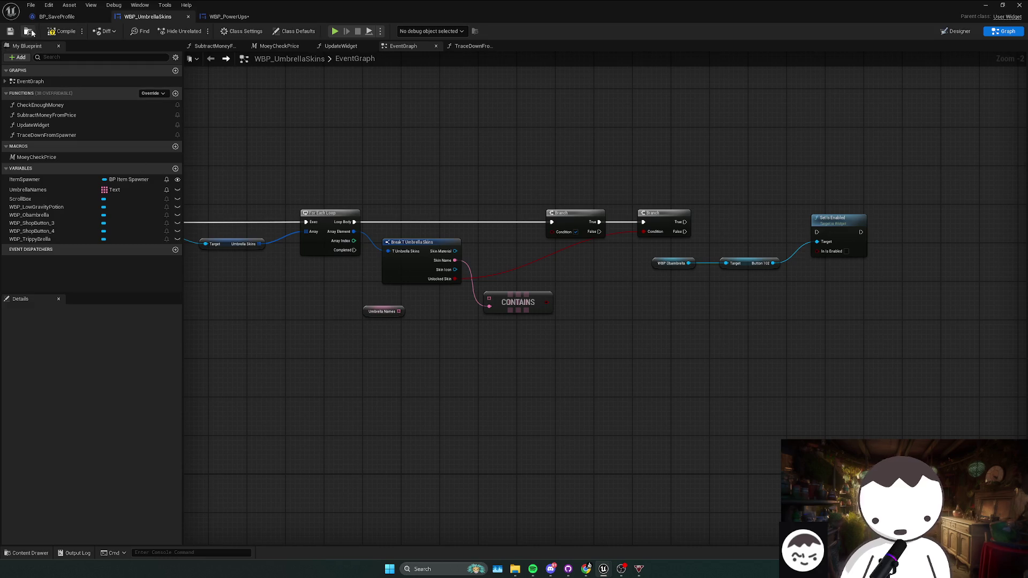
{"action": "key", "text": "alt+Tab"}
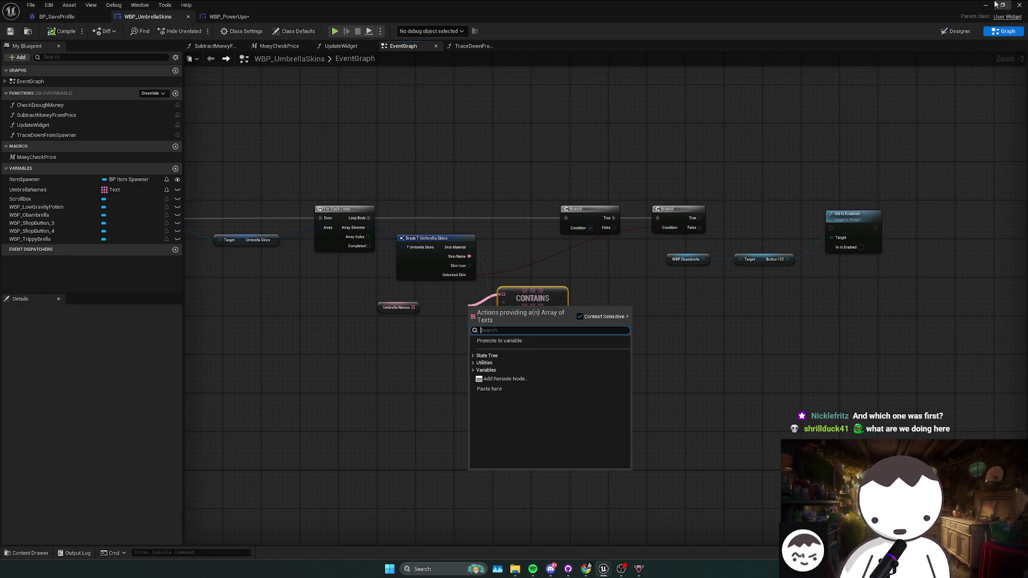
{"action": "scroll", "coordinate": [505, 197], "scroll_direction": "up", "scroll_amount": 2}
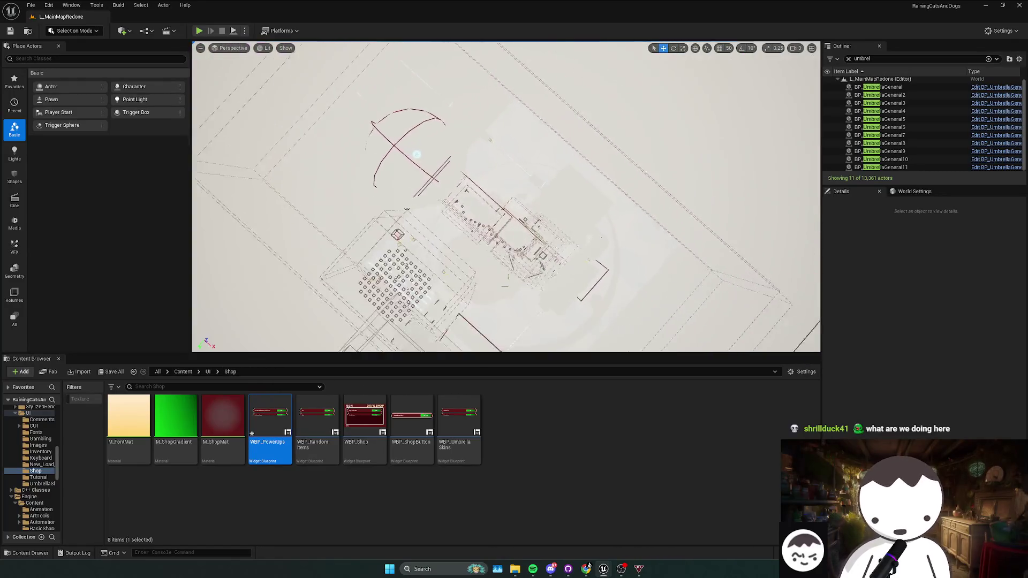
- Fly the viewport around L_MainMapRedone for a high view of the floor, then start Play In Editor
{"action": "scroll", "coordinate": [506, 197], "scroll_direction": "up", "scroll_amount": 3}
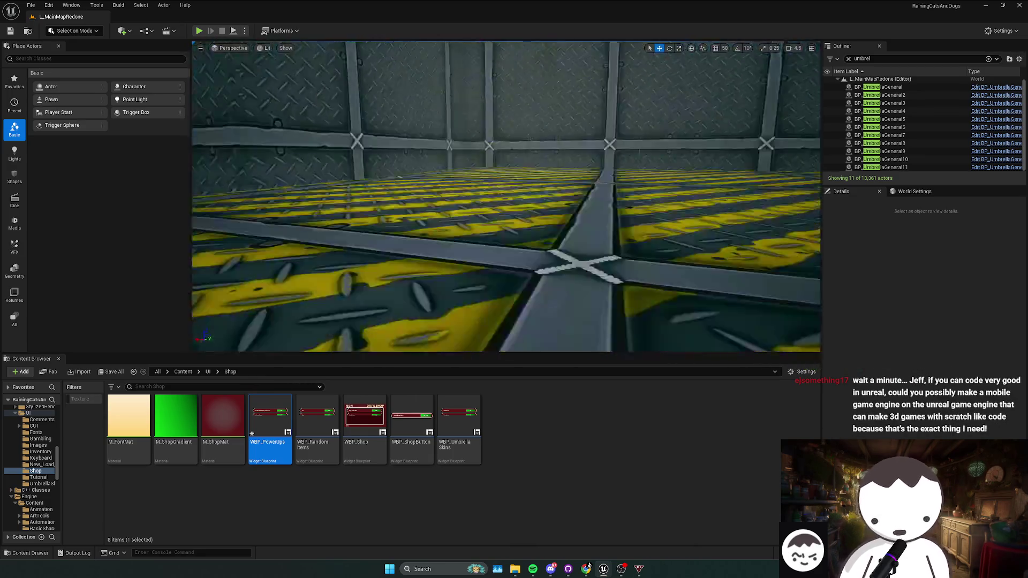
{"action": "scroll", "coordinate": [506, 196], "scroll_direction": "down", "scroll_amount": 1}
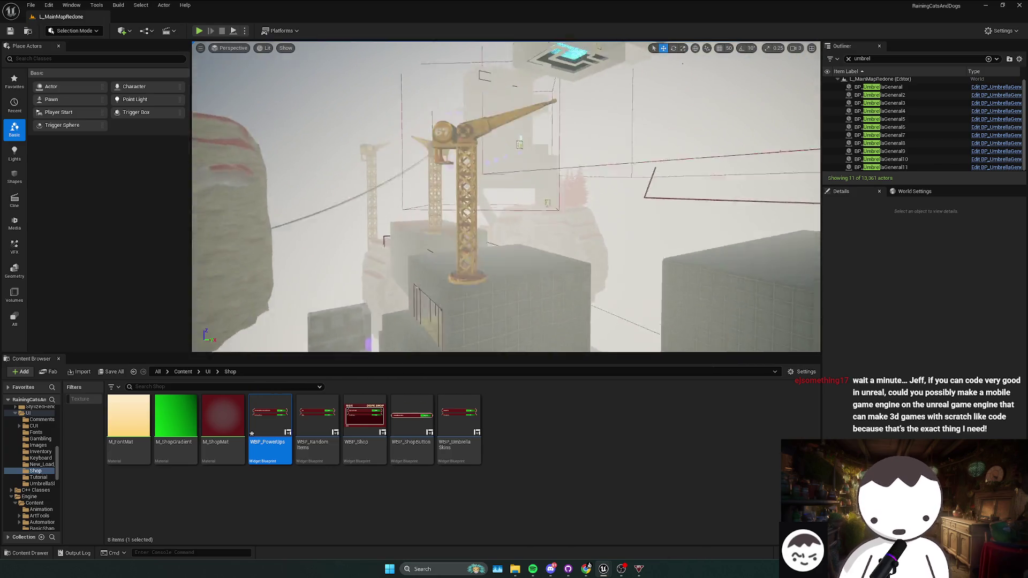
{"action": "scroll", "coordinate": [506, 197], "scroll_direction": "up", "scroll_amount": 1}
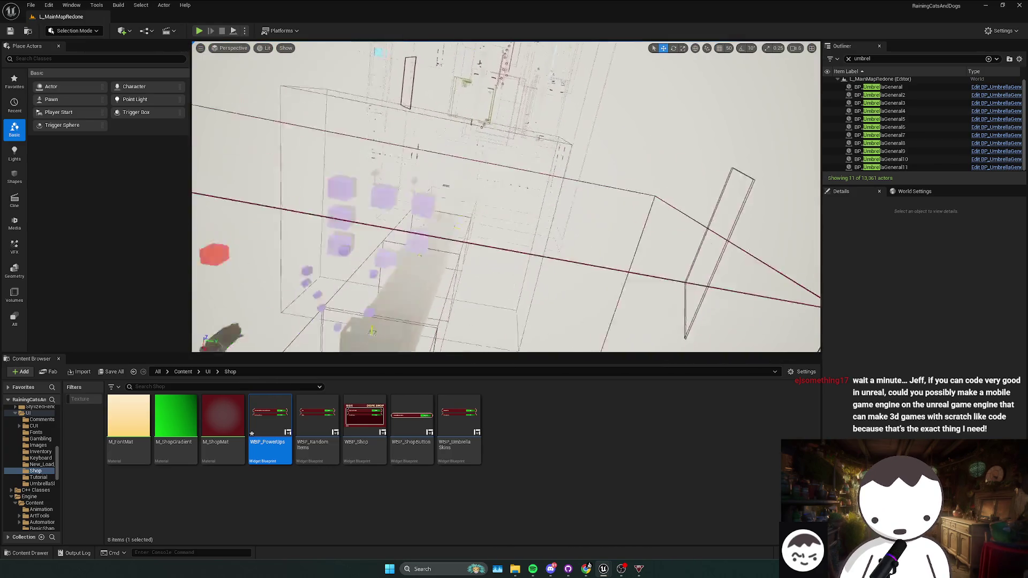
{"action": "scroll", "coordinate": [506, 197], "scroll_direction": "up", "scroll_amount": 1}
{"action": "scroll", "coordinate": [506, 197], "scroll_direction": "down", "scroll_amount": 1}
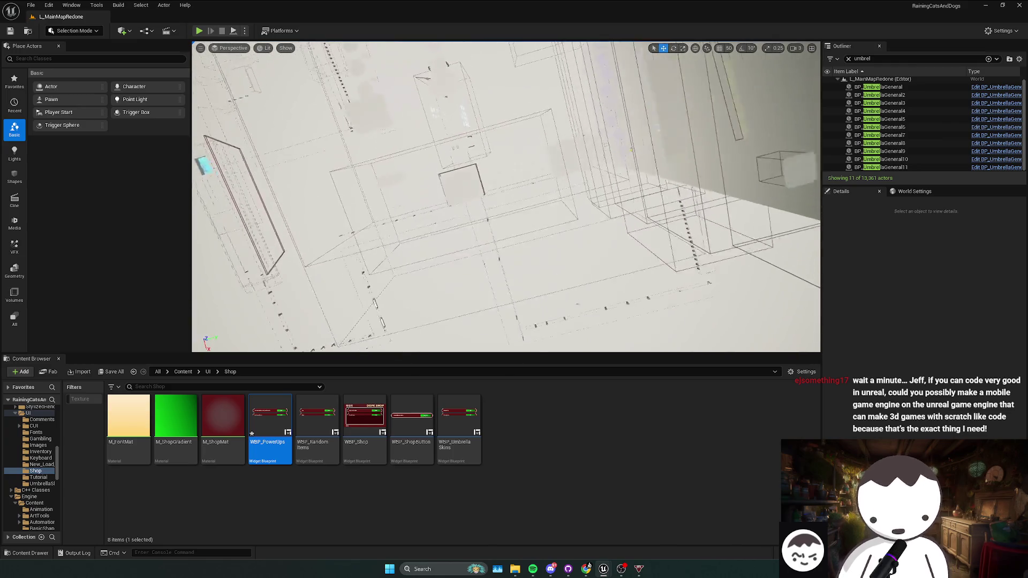
{"action": "scroll", "coordinate": [699, 183], "scroll_direction": "up", "scroll_amount": 2}
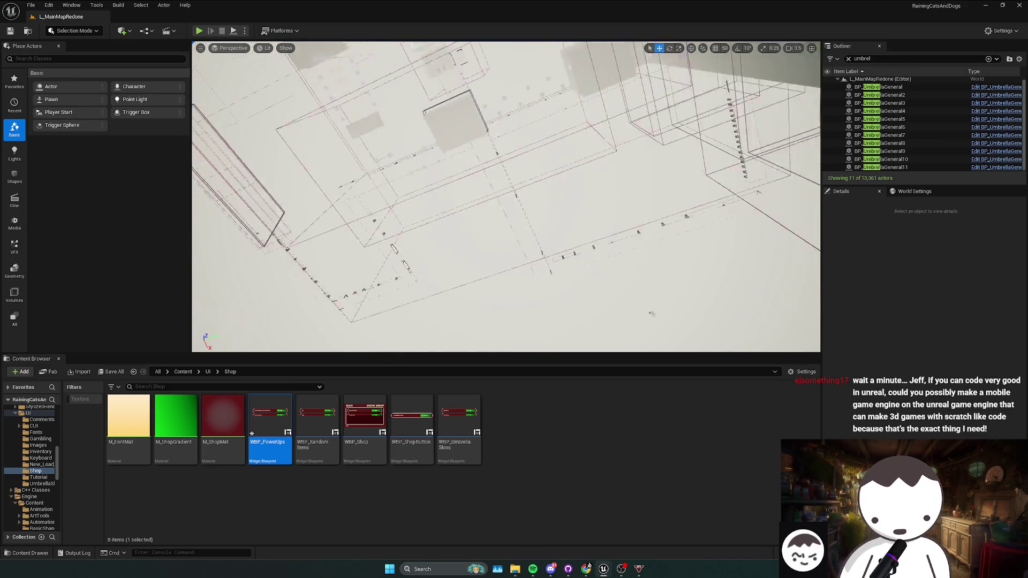
{"action": "scroll", "coordinate": [506, 196], "scroll_direction": "down", "scroll_amount": 5}
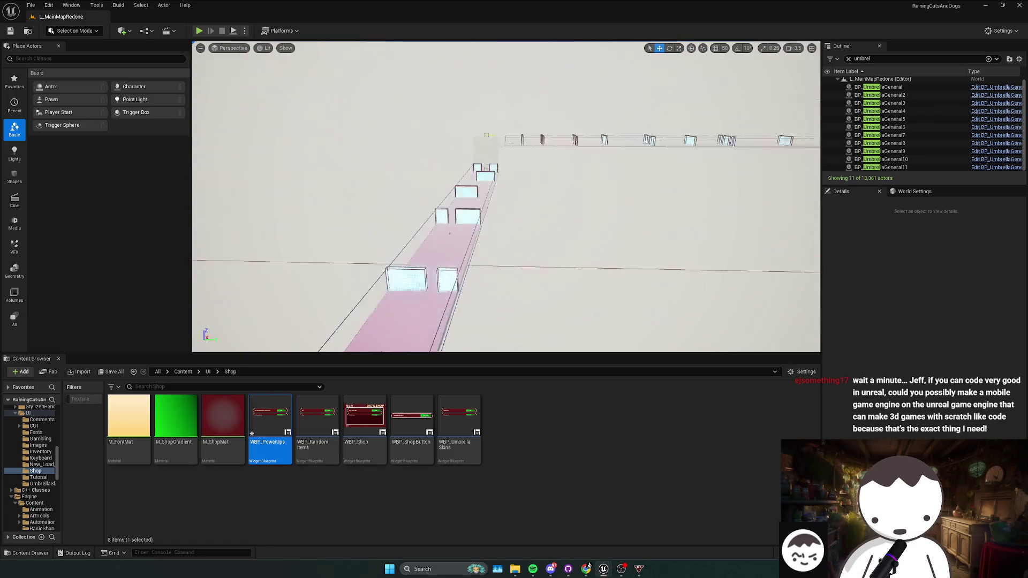
{"action": "key", "text": "w"}
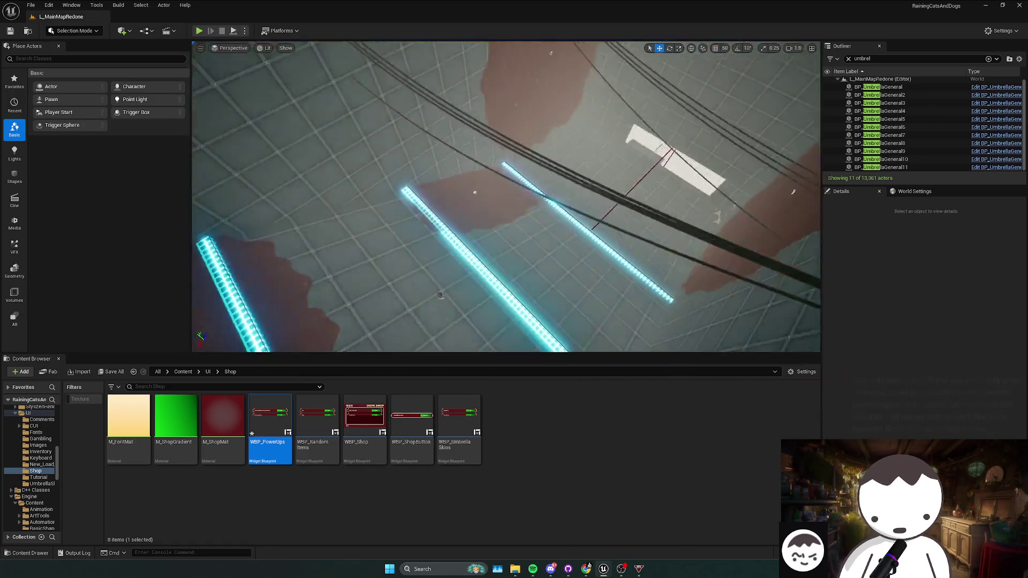
{"action": "key", "text": "s"}
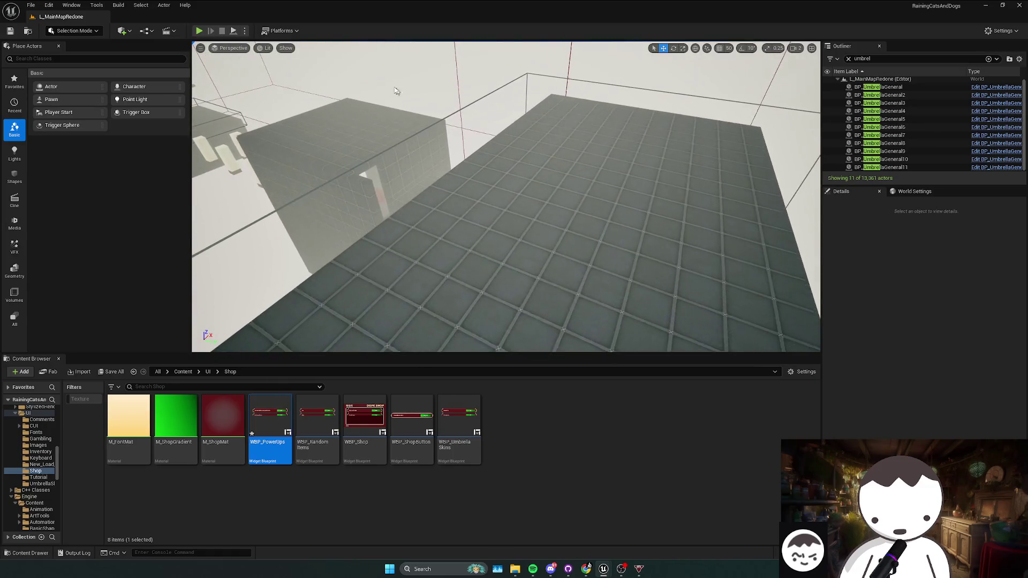
{"action": "key", "text": "alt+p"}
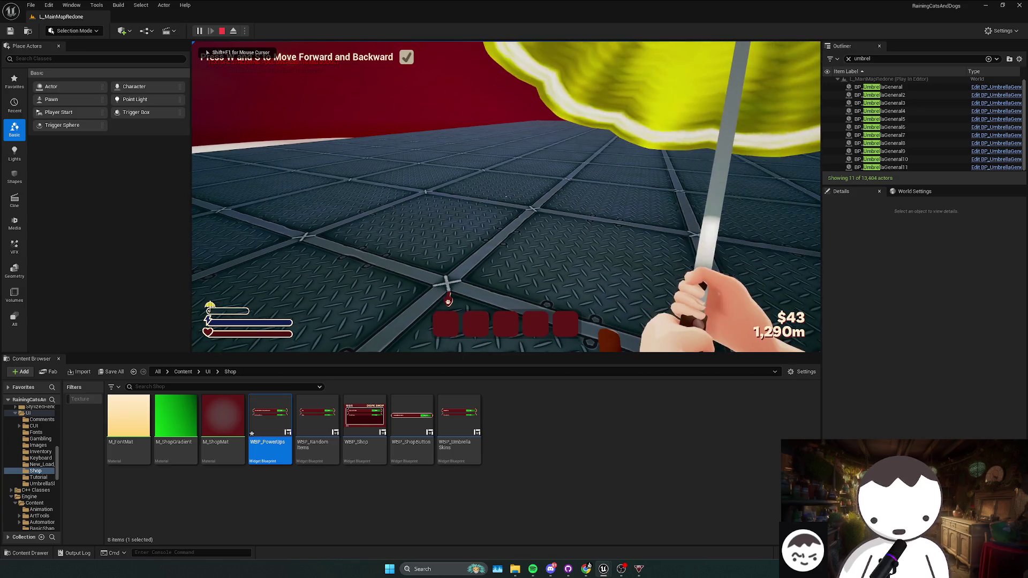
- Crouch-jump and strafe through the movement tutorial, respawn with T, then stop the session with Esc
{"action": "key", "text": "shift+F1"}
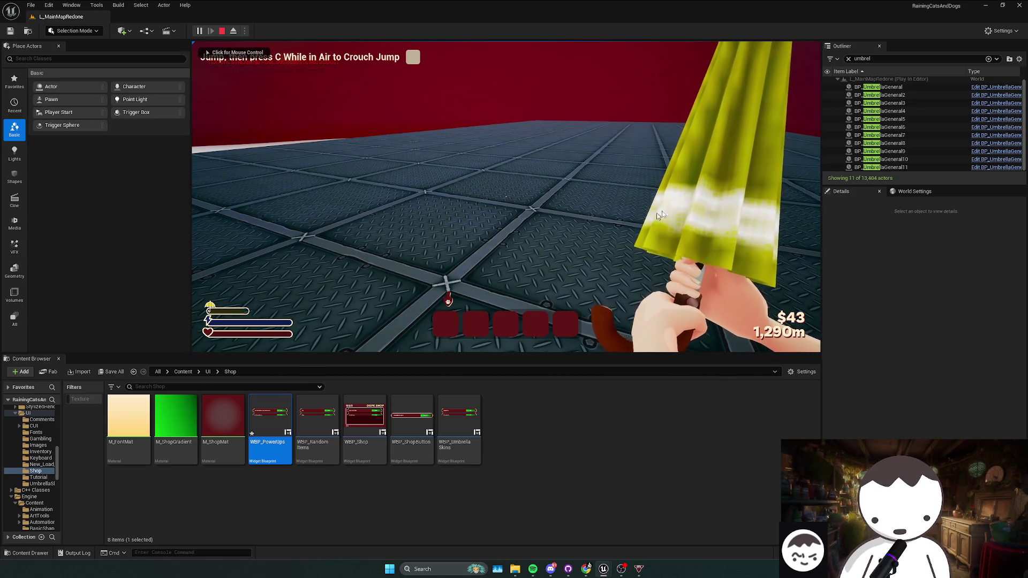
{"action": "left_click", "coordinate": [656, 213]}
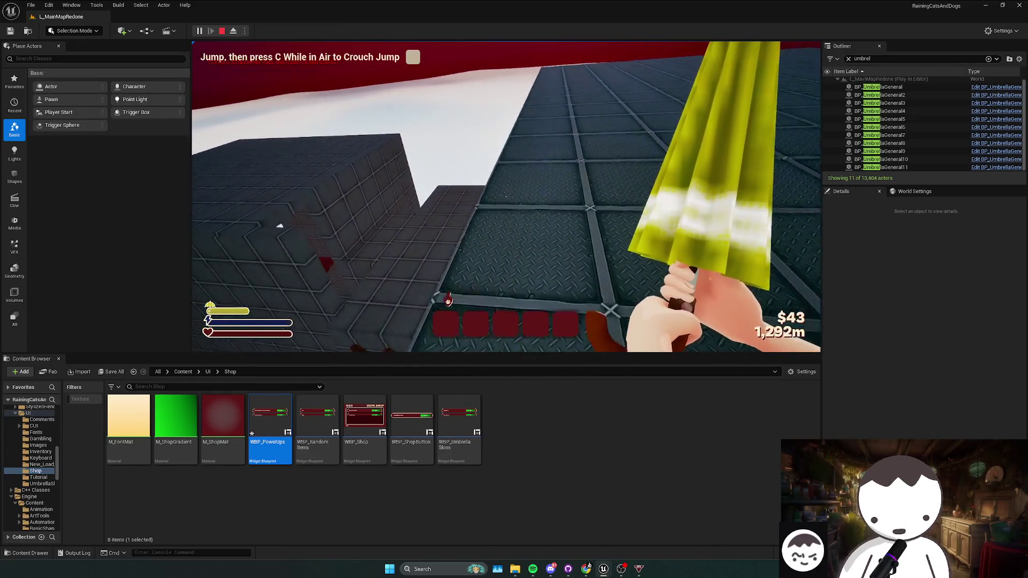
{"action": "key", "text": "space"}
{"action": "key", "text": "c"}
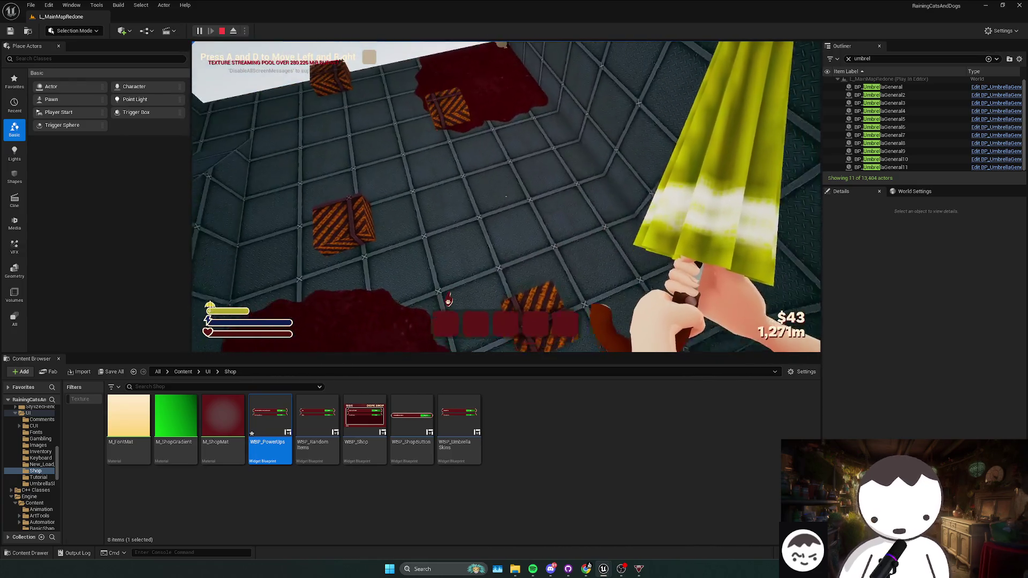
{"action": "key", "text": "d"}
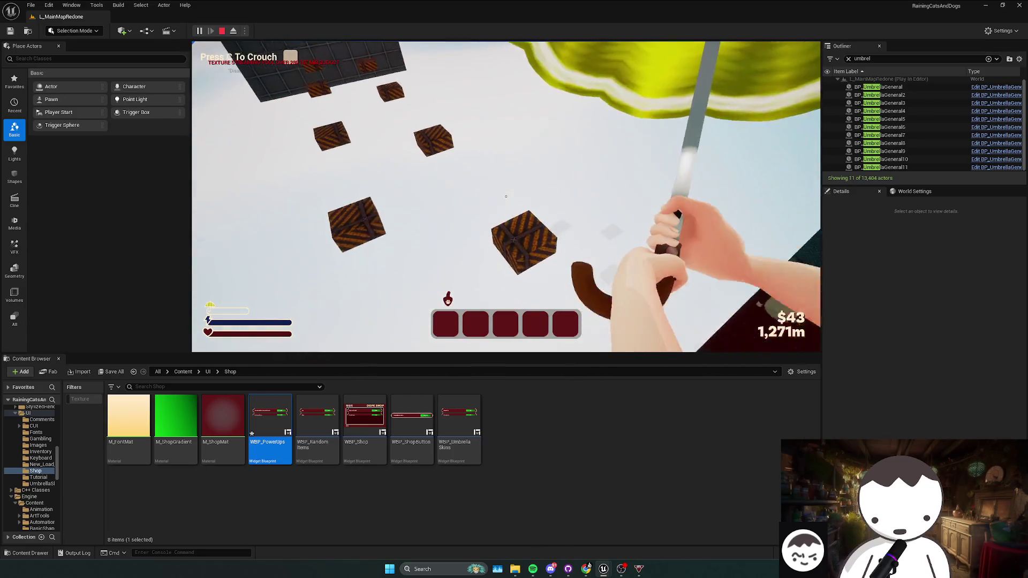
{"action": "key", "text": "c"}
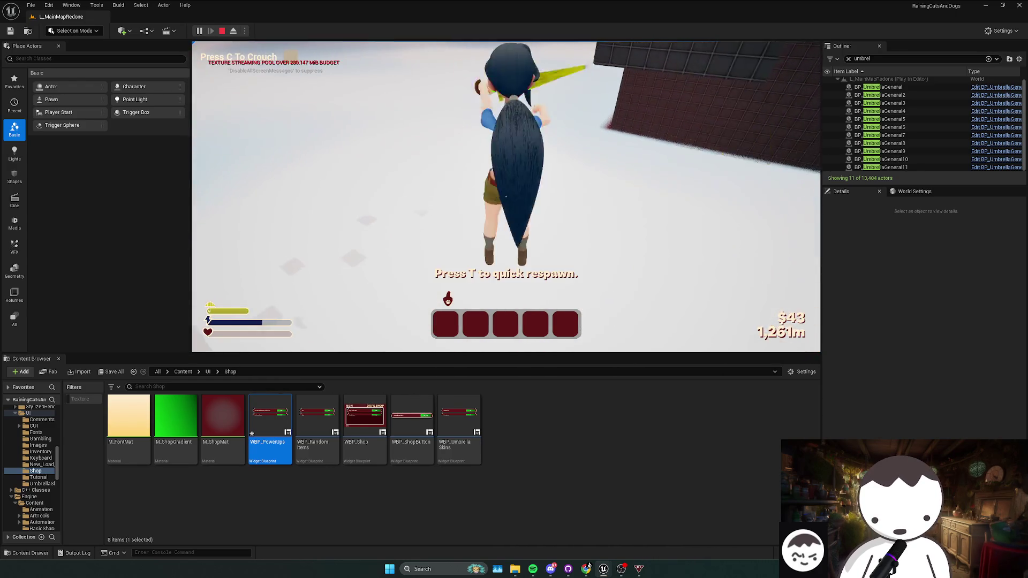
{"action": "key", "text": "t"}
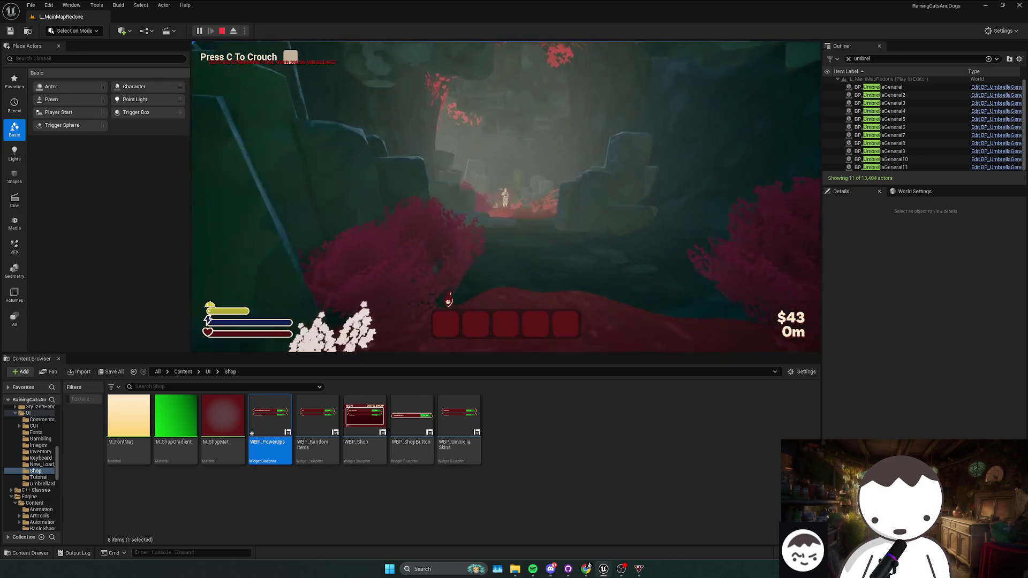
{"action": "key", "text": "Escape"}
- Focus SM_gunShopCounter_21 via an Outliner 'shop' search, close Message Log, save, return to WBP_UmbrellaSkins
{"action": "type", "text": "sh"}
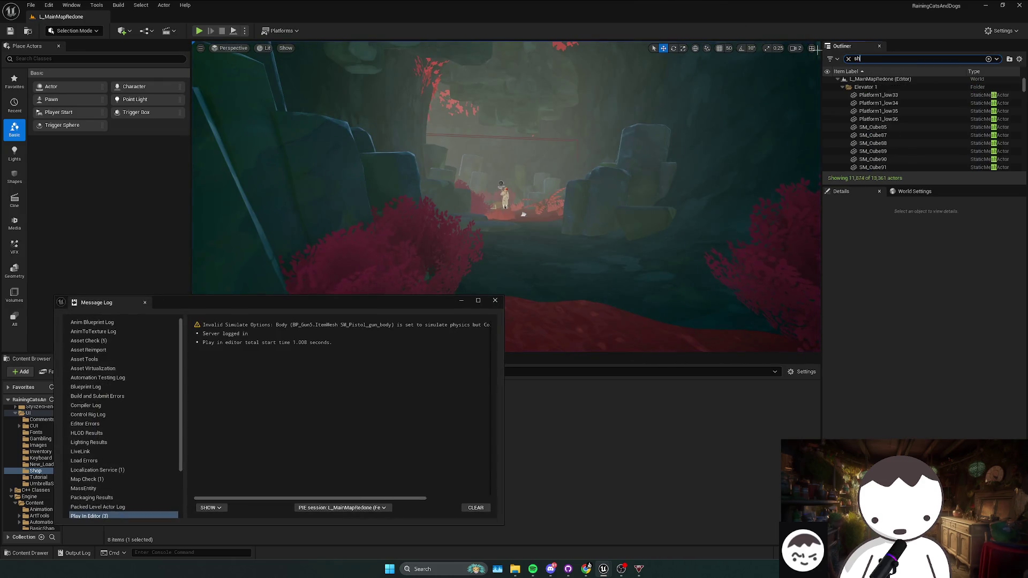
{"action": "type", "text": "op"}
{"action": "double_click", "coordinate": [889, 103]}
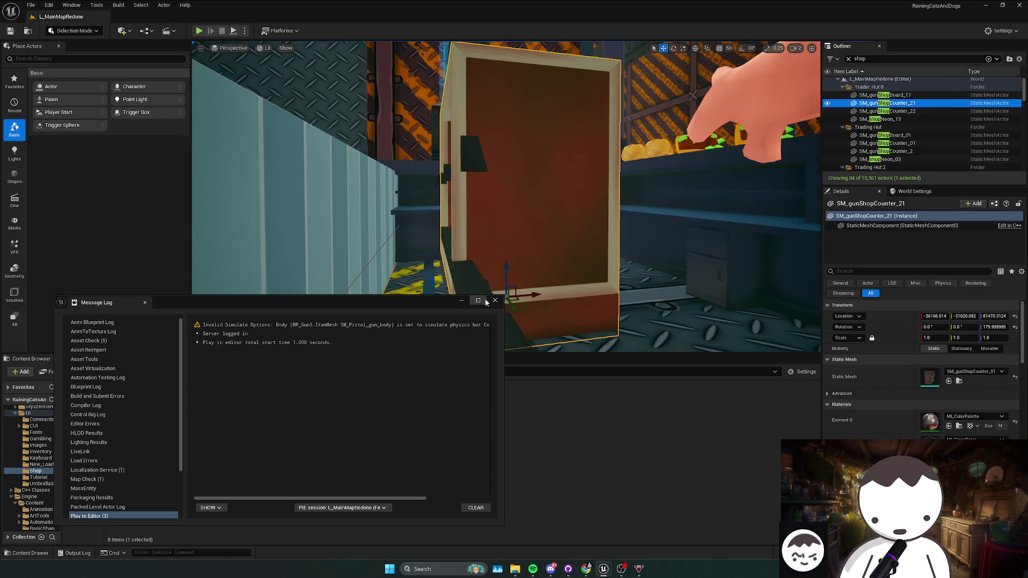
{"action": "left_click", "coordinate": [495, 300]}
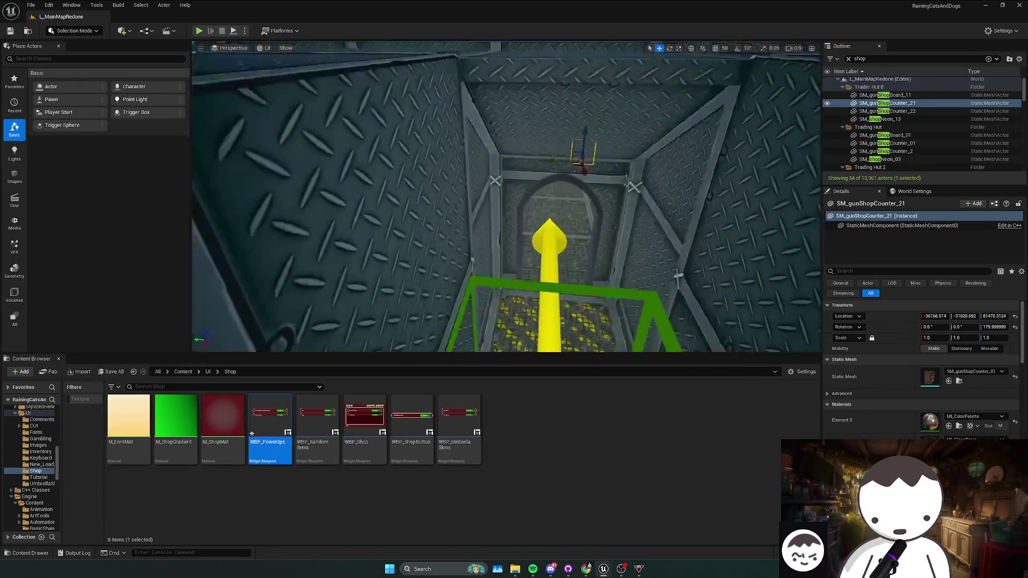
{"action": "key", "text": "ctrl+s"}
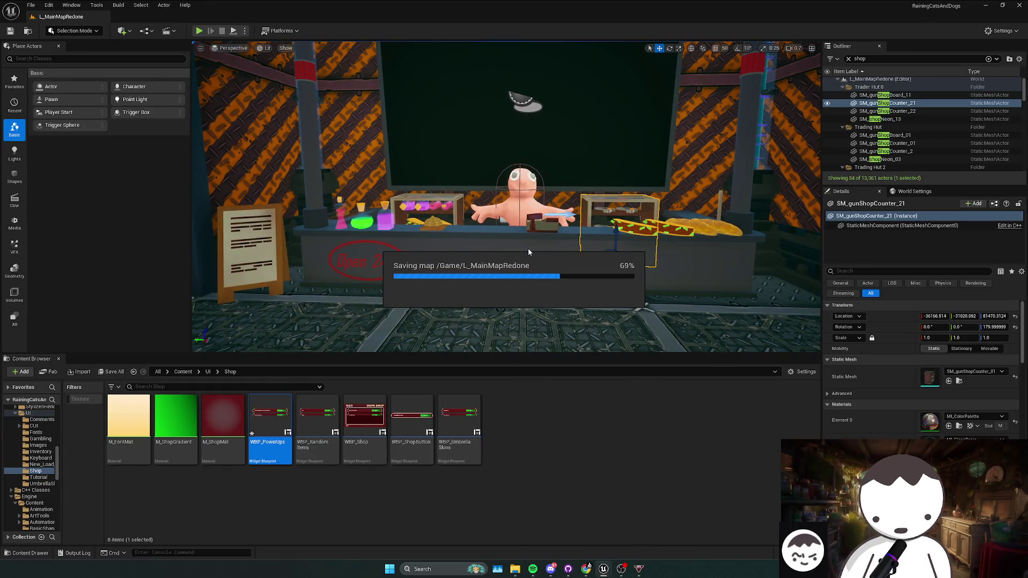
{"action": "mouse_move", "coordinate": [604, 573]}
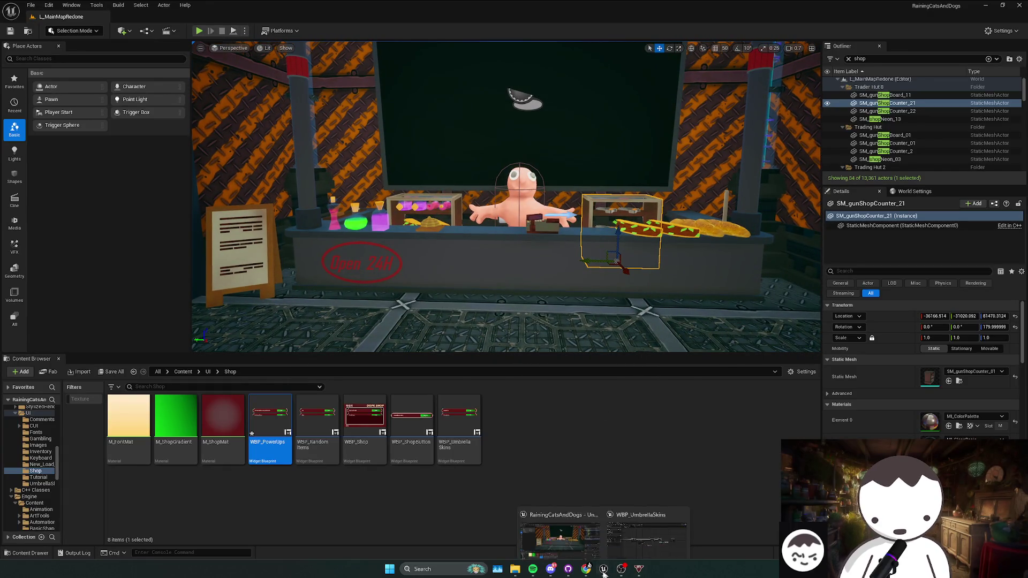
{"action": "left_click", "coordinate": [646, 538]}
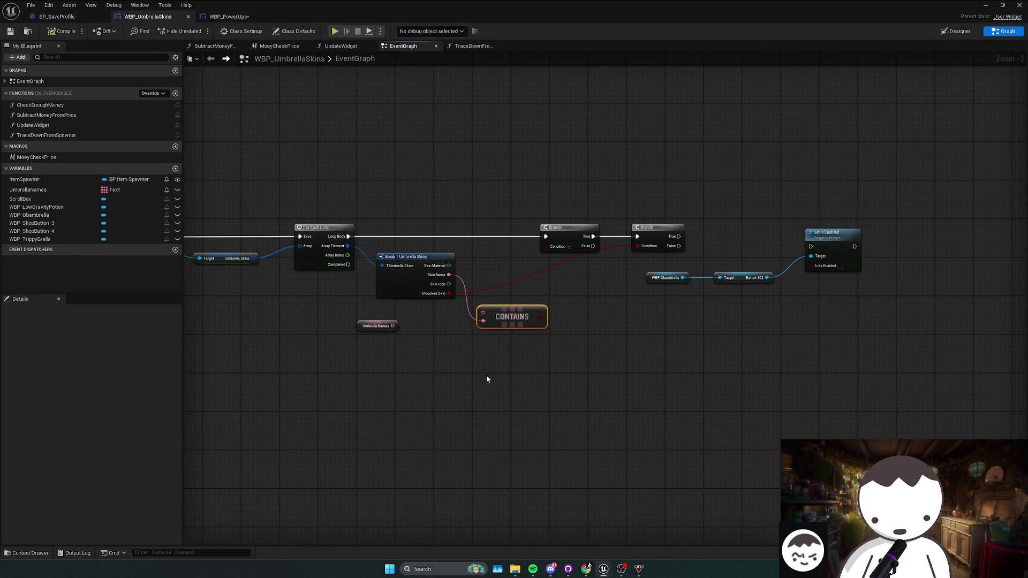
- Add a new array Contains node beside Umbrella Names and wire Skin Name into it
{"action": "mouse_move", "coordinate": [397, 326]}
{"action": "left_mouse_down"}
{"action": "mouse_move", "coordinate": [418, 341]}
{"action": "mouse_move", "coordinate": [442, 340]}
{"action": "left_mouse_up"}
{"action": "type", "text": "contains"}
{"action": "key", "text": "Return"}
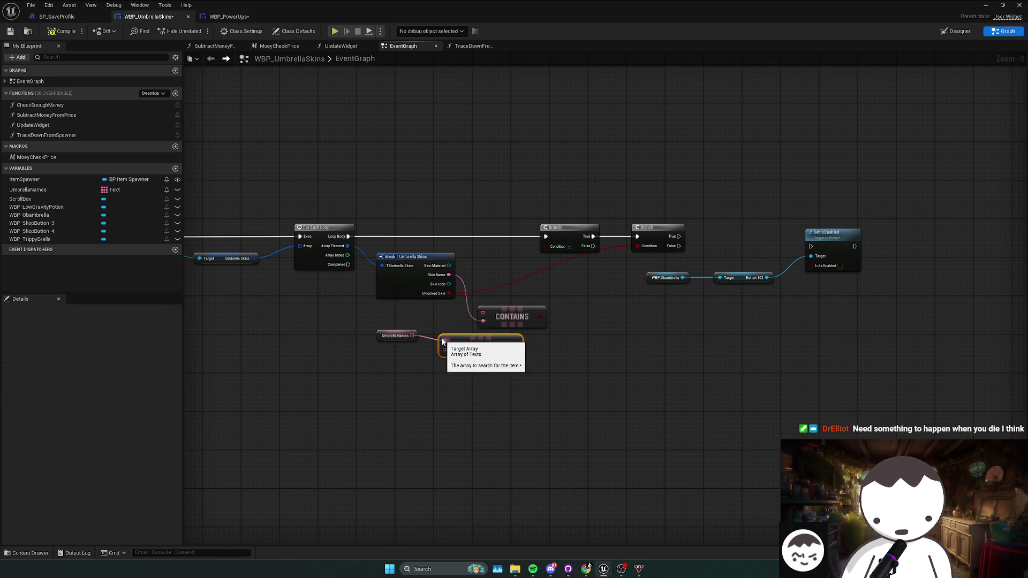
{"action": "left_click", "coordinate": [485, 315]}
{"action": "mouse_move", "coordinate": [449, 325]}
{"action": "left_mouse_down"}
{"action": "mouse_move", "coordinate": [546, 325]}
{"action": "mouse_move", "coordinate": [447, 354]}
{"action": "left_mouse_up"}
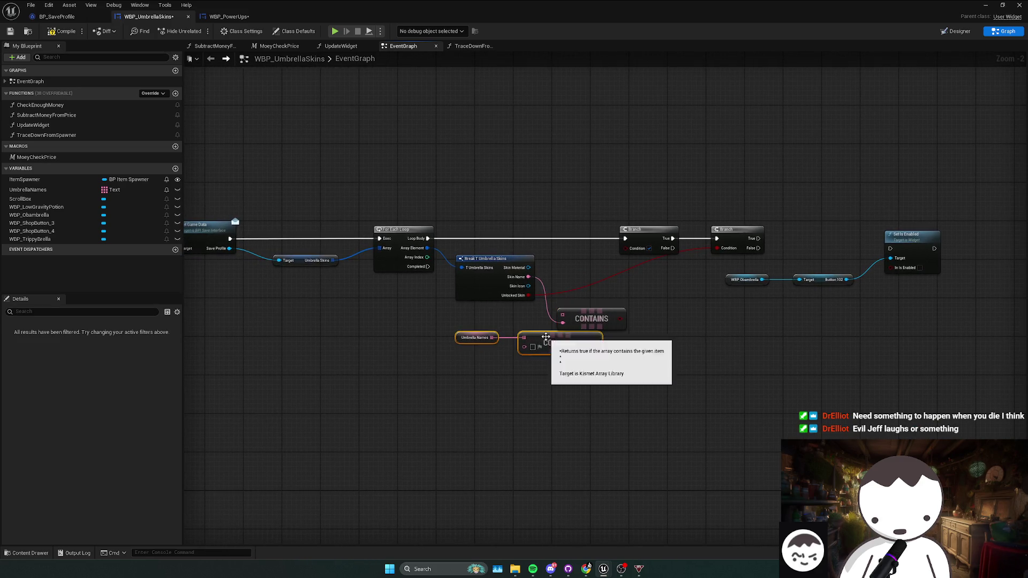
{"action": "mouse_move", "coordinate": [545, 336]}
{"action": "left_mouse_down"}
{"action": "mouse_move", "coordinate": [491, 343]}
{"action": "mouse_move", "coordinate": [529, 335]}
{"action": "mouse_move", "coordinate": [473, 287]}
{"action": "mouse_move", "coordinate": [458, 390]}
{"action": "mouse_move", "coordinate": [463, 337]}
{"action": "mouse_move", "coordinate": [526, 363]}
{"action": "mouse_move", "coordinate": [458, 303]}
{"action": "left_mouse_up"}
{"action": "left_click_drag", "start_coordinate": [533, 344], "coordinate": [510, 361]}
- Wire the Contains result into the first Branch condition and reposition the nodes
{"action": "left_click_drag", "start_coordinate": [364, 374], "coordinate": [461, 353]}
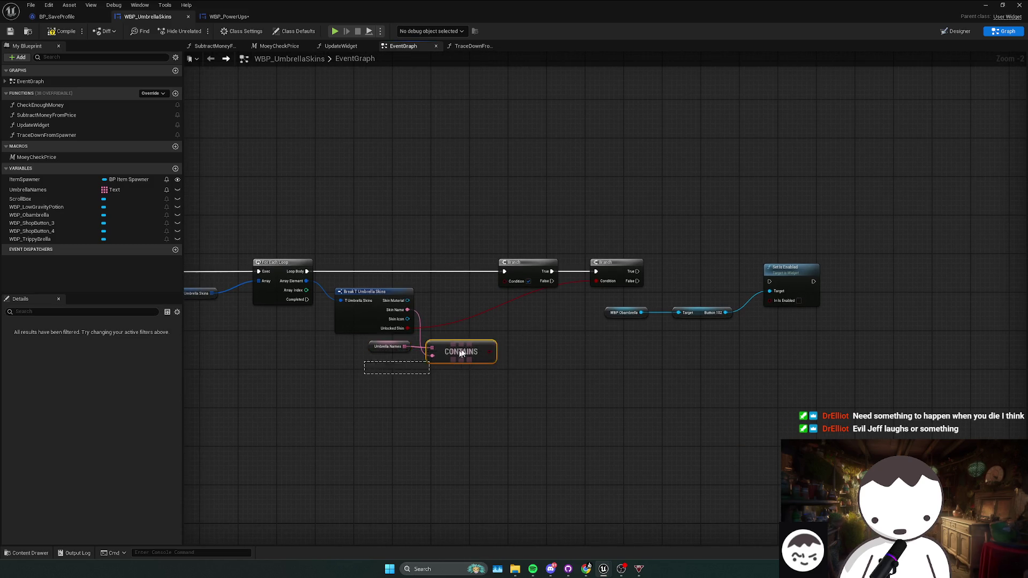
{"action": "left_click_drag", "start_coordinate": [534, 341], "coordinate": [381, 371]}
{"action": "left_click", "coordinate": [537, 343]}
{"action": "left_click_drag", "start_coordinate": [560, 337], "coordinate": [501, 345]}
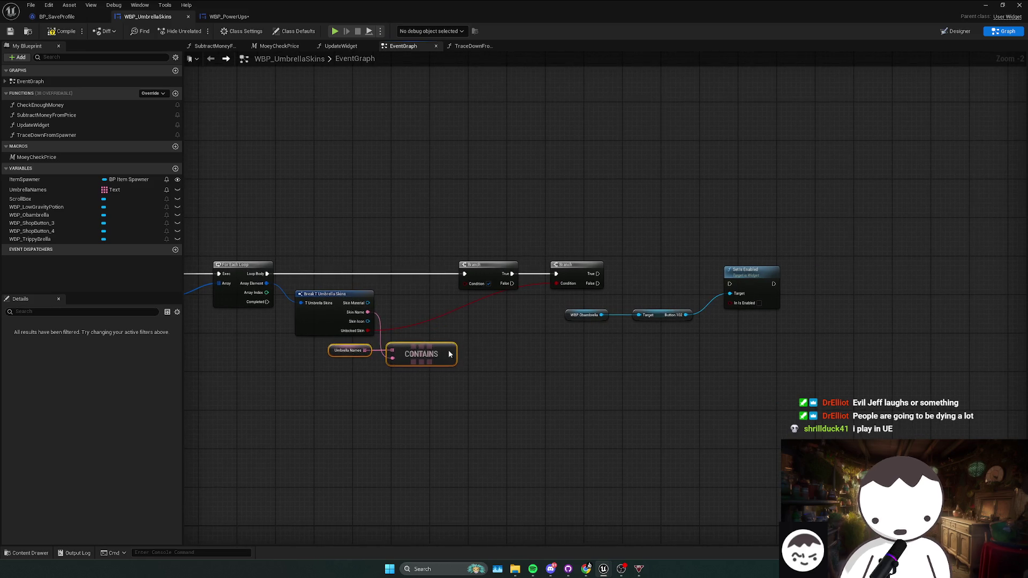
{"action": "mouse_move", "coordinate": [440, 359]}
{"action": "left_mouse_down"}
{"action": "mouse_move", "coordinate": [464, 283]}
{"action": "mouse_move", "coordinate": [548, 300]}
{"action": "left_mouse_up"}
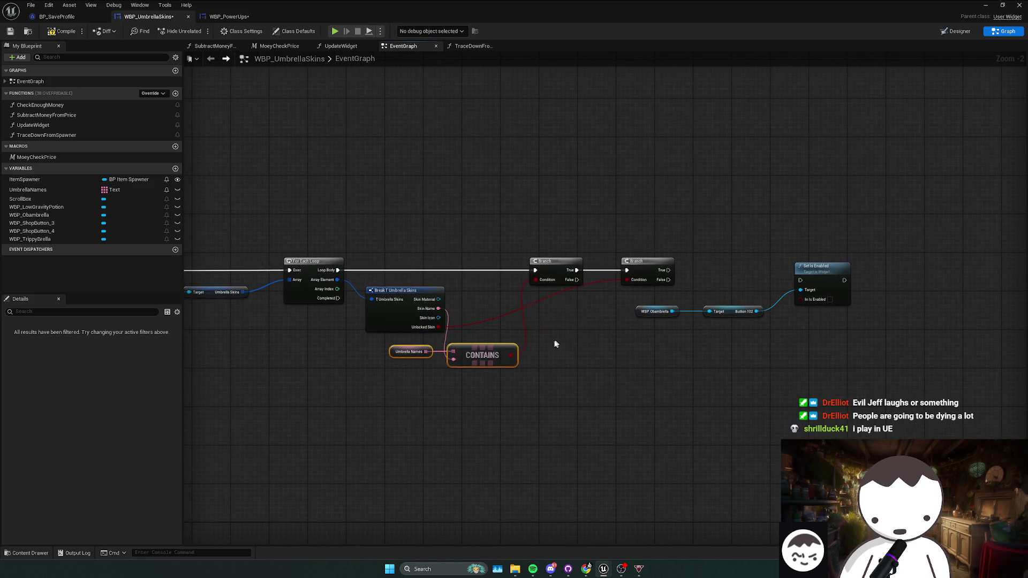
{"action": "left_click_drag", "start_coordinate": [482, 357], "coordinate": [495, 348]}
{"action": "left_click", "coordinate": [484, 385]}
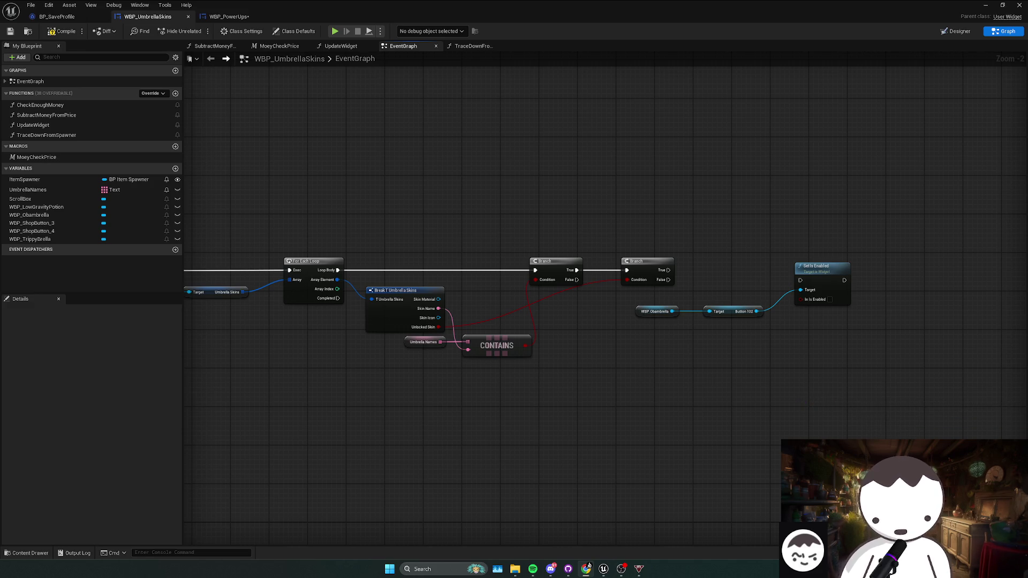
- Bring Event Construct into view and delete the selected Umbrella Names and Contains nodes
{"action": "left_click_drag", "start_coordinate": [719, 412], "coordinate": [688, 393]}
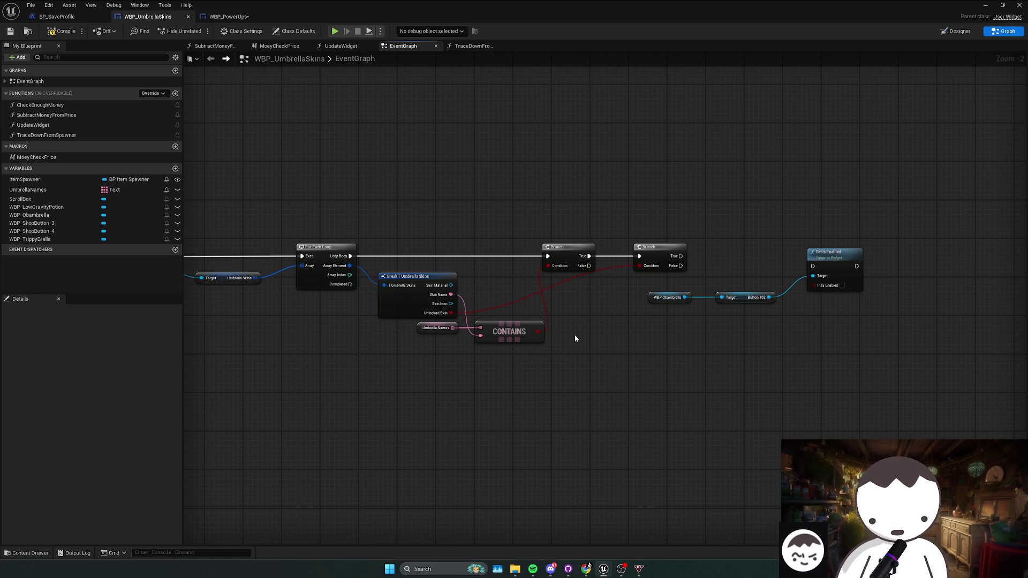
{"action": "scroll", "coordinate": [574, 335], "scroll_direction": "down", "scroll_amount": 1}
{"action": "mouse_move", "coordinate": [574, 335]}
{"action": "left_mouse_down"}
{"action": "mouse_move", "coordinate": [782, 336]}
{"action": "mouse_move", "coordinate": [729, 337]}
{"action": "mouse_move", "coordinate": [592, 305]}
{"action": "mouse_move", "coordinate": [603, 329]}
{"action": "left_mouse_up"}
{"action": "key", "text": "Delete"}
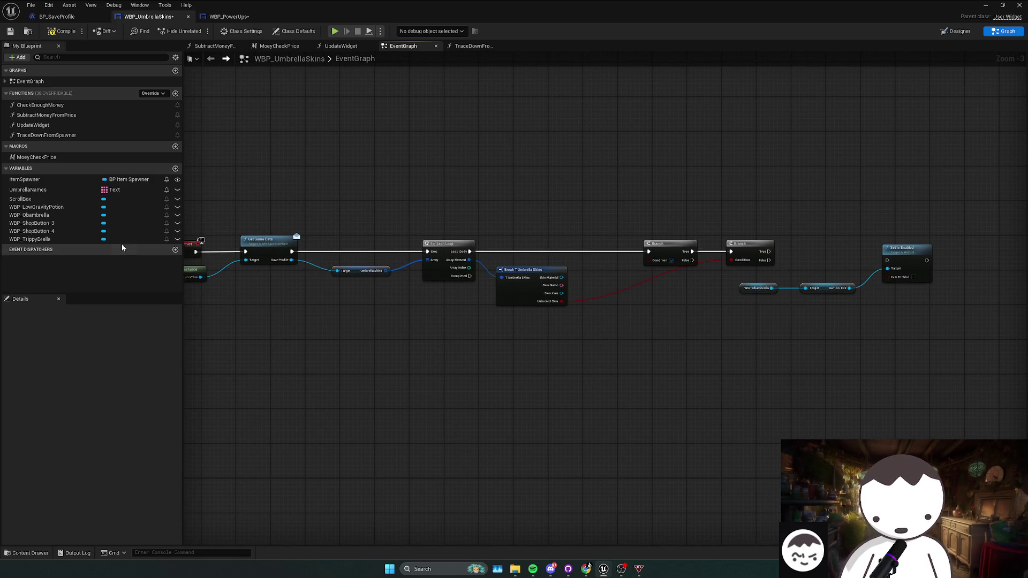
- Try an Equal (==) and an Equal Exactly (Text) node from Skin Name, deleting each
{"action": "left_click_drag", "start_coordinate": [561, 285], "coordinate": [603, 321]}
{"action": "type", "text": "=="}
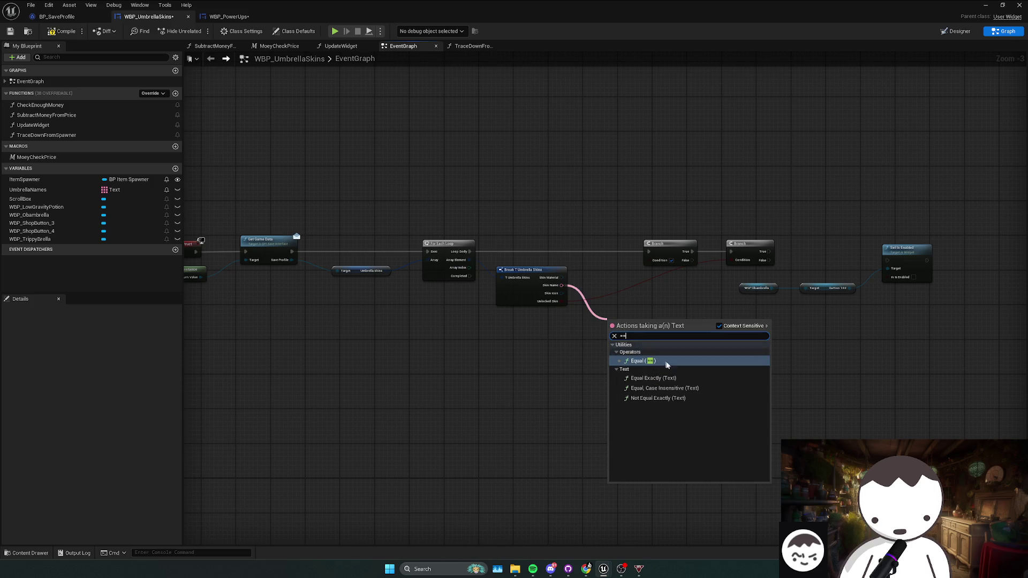
{"action": "key", "text": "Return"}
{"action": "scroll", "coordinate": [619, 325], "scroll_direction": "up", "scroll_amount": 2}
{"action": "key", "text": "Delete"}
{"action": "left_click_drag", "start_coordinate": [547, 270], "coordinate": [587, 297]}
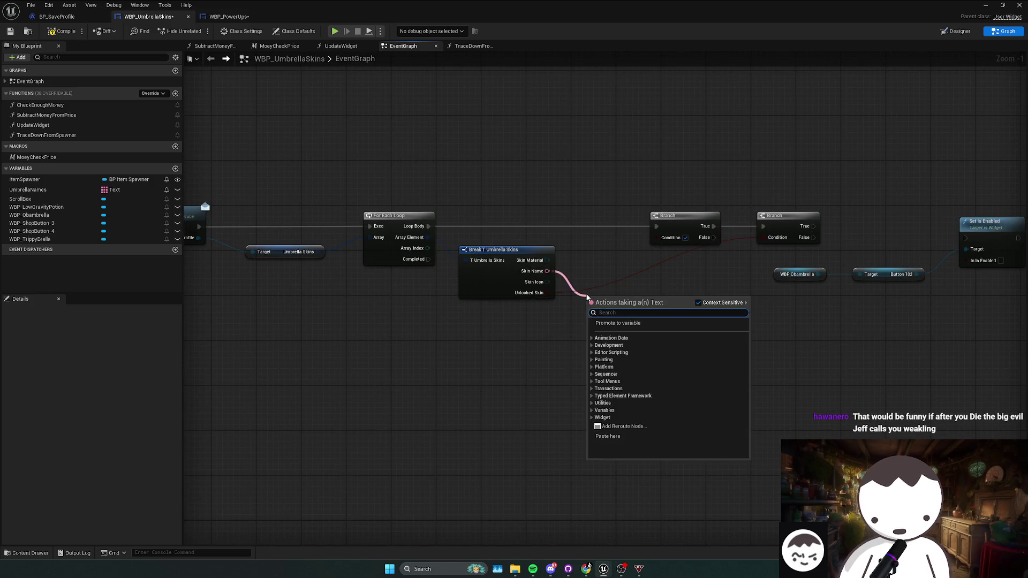
{"action": "type", "text": "=="}
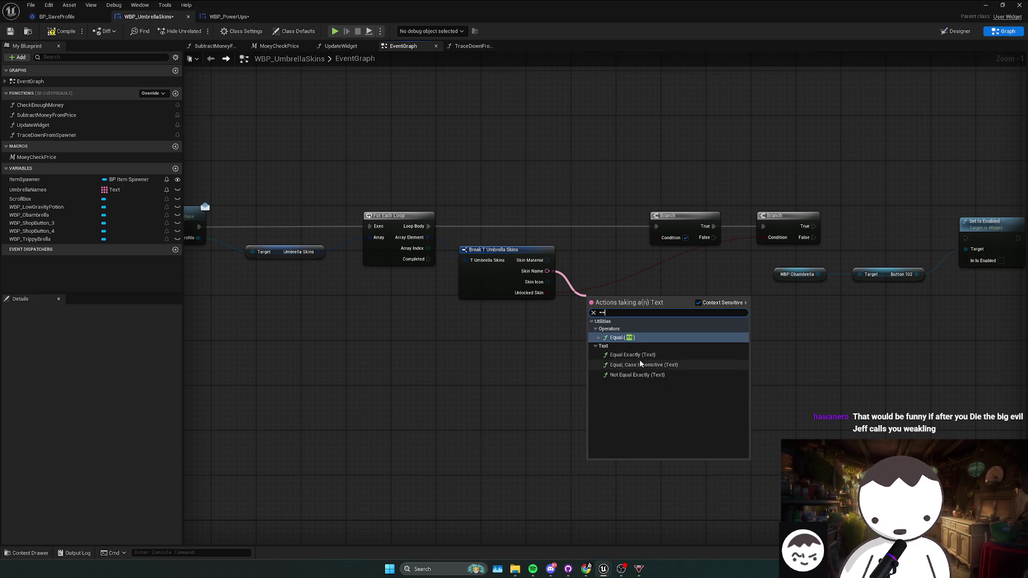
{"action": "left_click", "coordinate": [642, 358]}
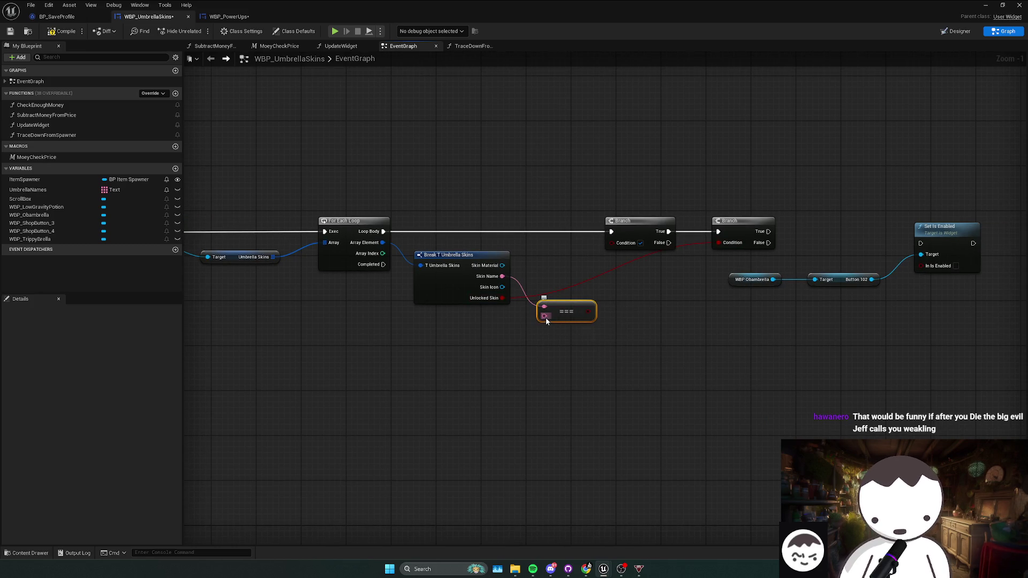
{"action": "key", "text": "Delete"}
- Place an Equal Exactly (Text) node with Skin Name wired into its first input
{"action": "left_click_drag", "start_coordinate": [502, 276], "coordinate": [545, 310]}
{"action": "type", "text": "=="}
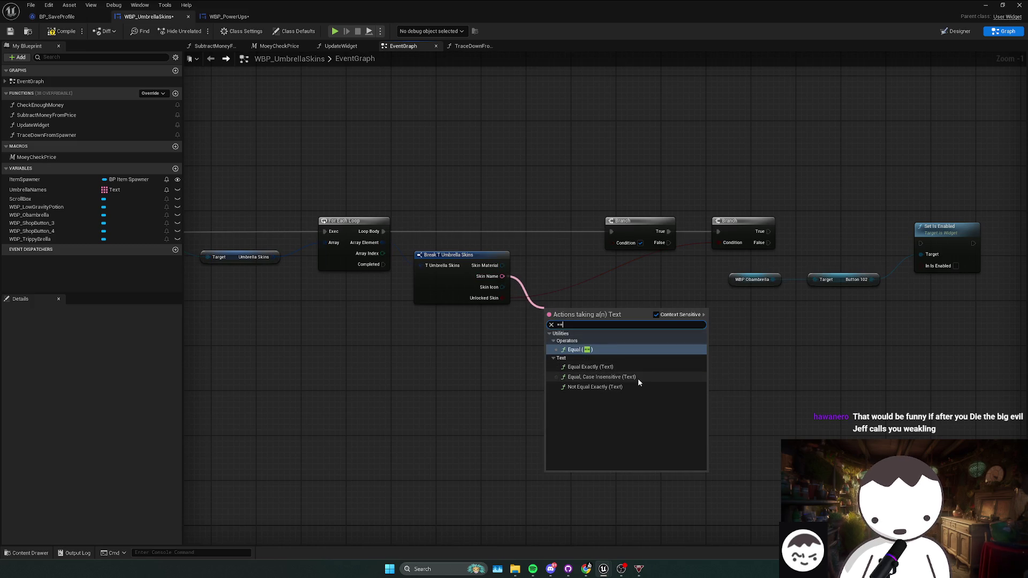
{"action": "left_click", "coordinate": [590, 367]}
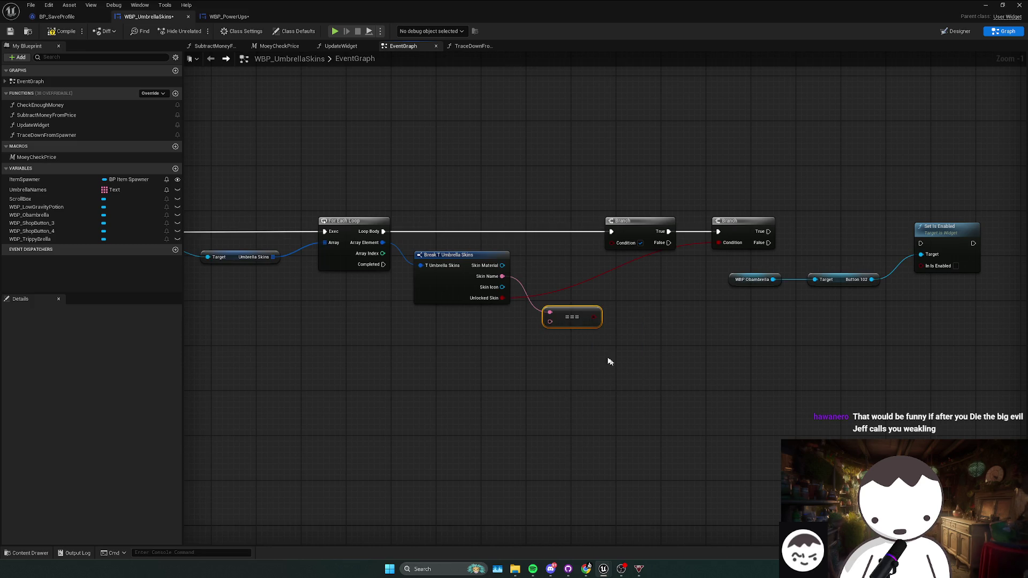
{"action": "mouse_move", "coordinate": [550, 322]}
{"action": "left_mouse_down"}
{"action": "mouse_move", "coordinate": [533, 344]}
{"action": "mouse_move", "coordinate": [535, 335]}
{"action": "left_mouse_up"}
{"action": "key", "text": "Escape"}
- Select the UmbrellaNames variable and open its variable type choices
{"action": "right_click", "coordinate": [551, 322]}
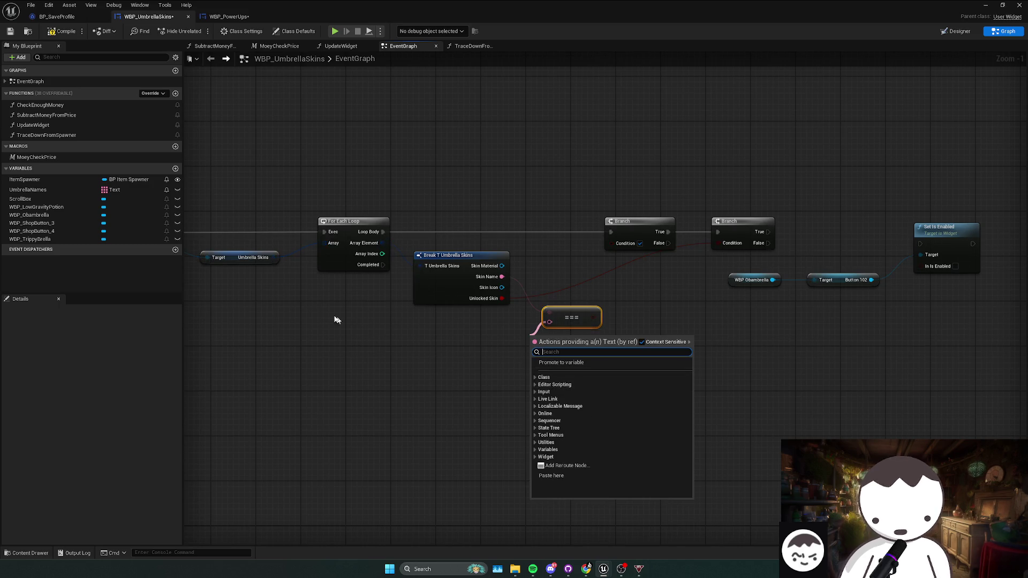
{"action": "left_click", "coordinate": [72, 190]}
{"action": "left_click", "coordinate": [104, 190]}
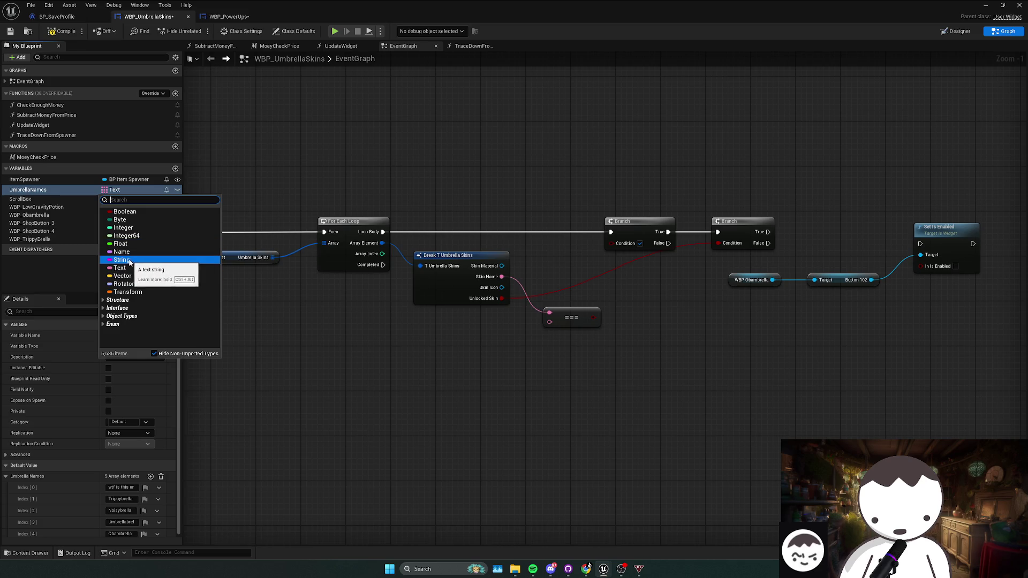
- Change UmbrellaNames from an array to a single Text value and compile
{"action": "key", "text": "Escape"}
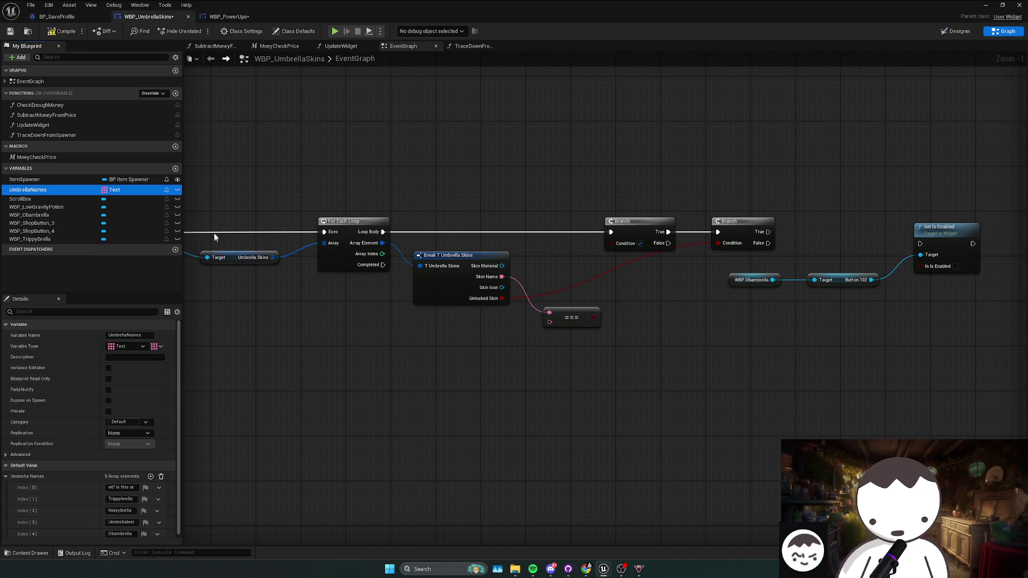
{"action": "left_click", "coordinate": [158, 346]}
{"action": "left_click", "coordinate": [138, 358]}
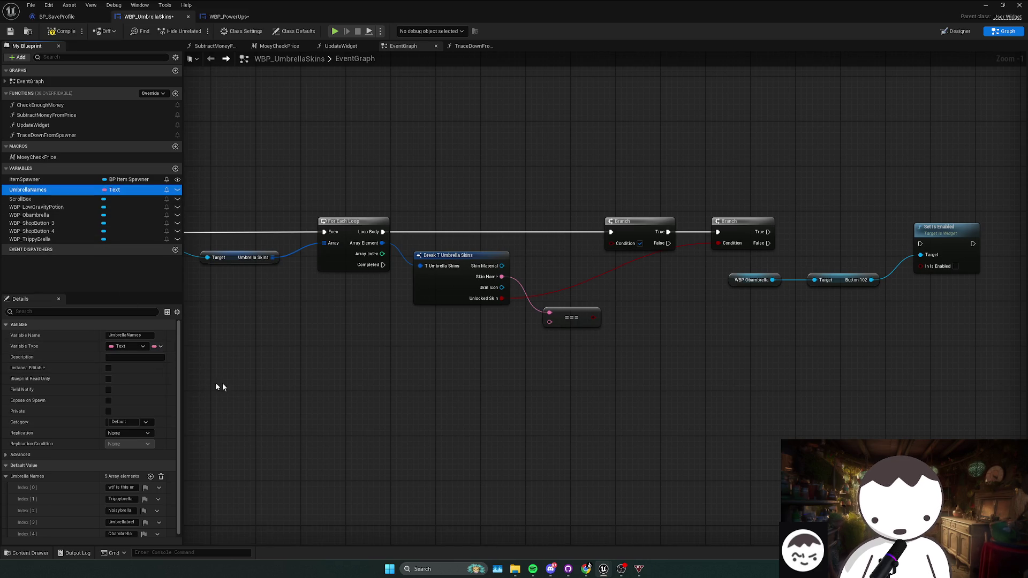
{"action": "left_click", "coordinate": [135, 486]}
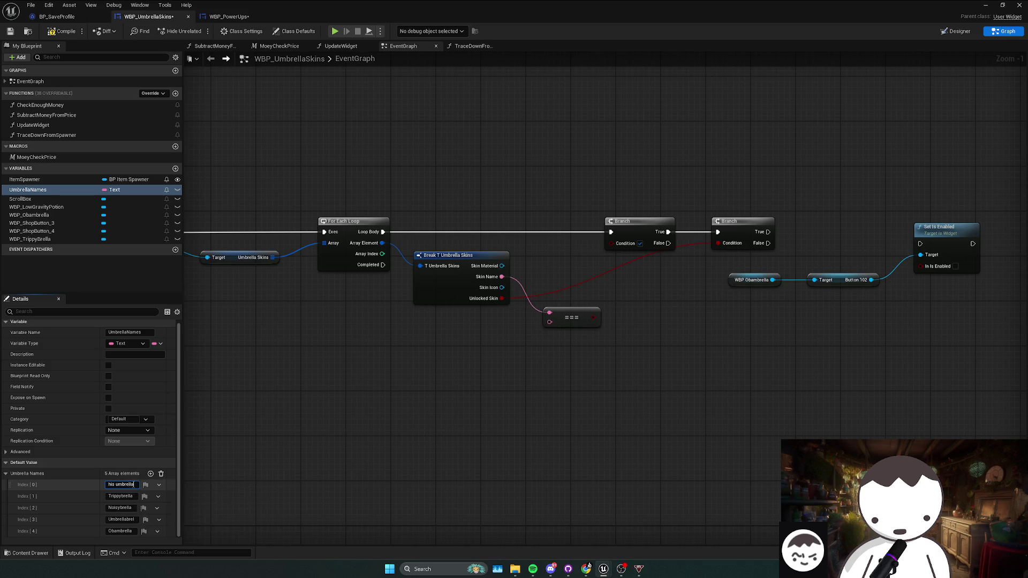
{"action": "key", "text": "ctrl+a"}
{"action": "left_click", "coordinate": [57, 32]}
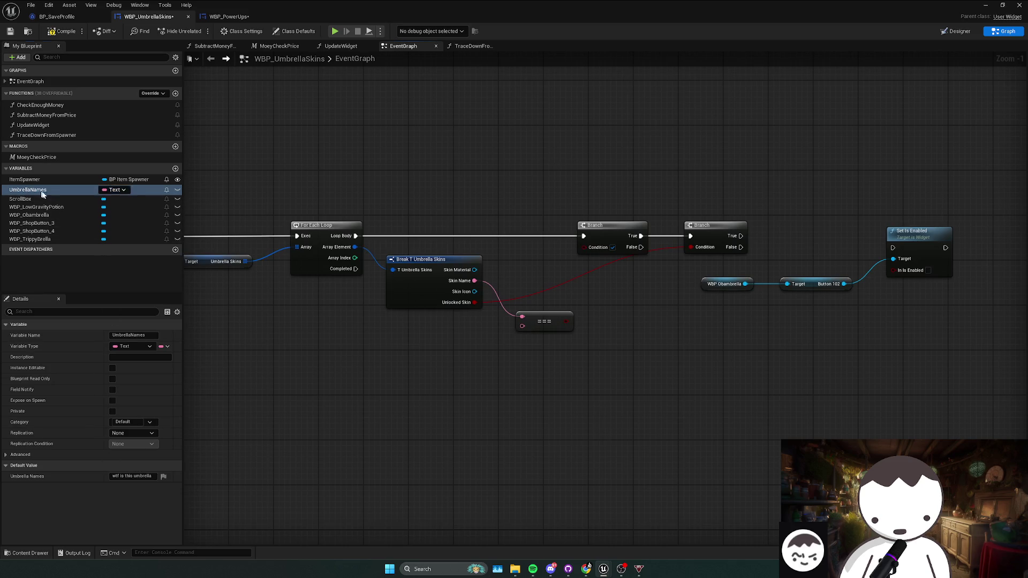
- Get the variable into the === comparison and rename it 'wtf is this umbrellaText'
{"action": "mouse_move", "coordinate": [28, 190]}
{"action": "left_mouse_down"}
{"action": "mouse_move", "coordinate": [529, 328]}
{"action": "mouse_move", "coordinate": [475, 338]}
{"action": "left_mouse_up"}
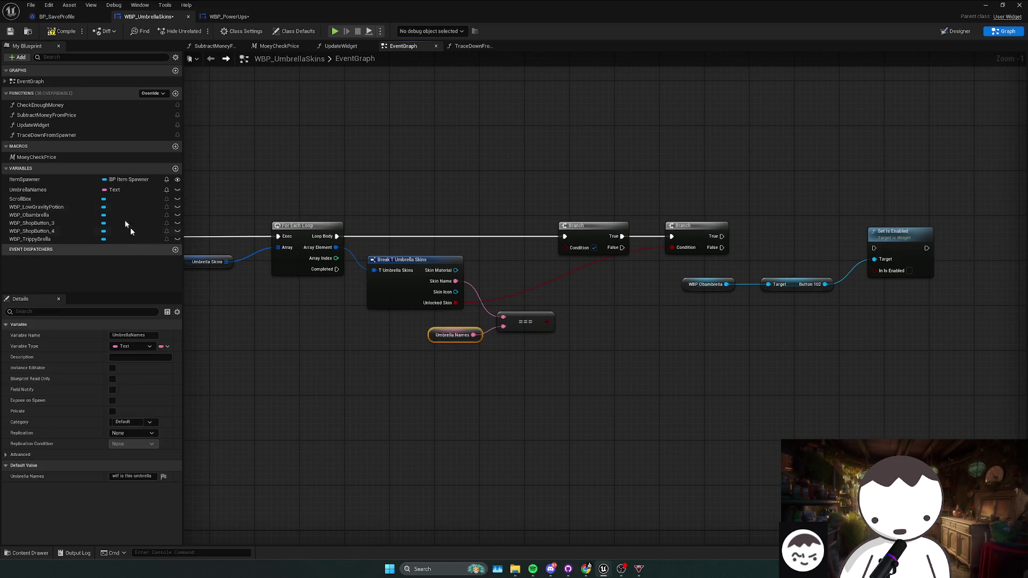
{"action": "left_click", "coordinate": [75, 192]}
{"action": "left_click", "coordinate": [75, 192]}
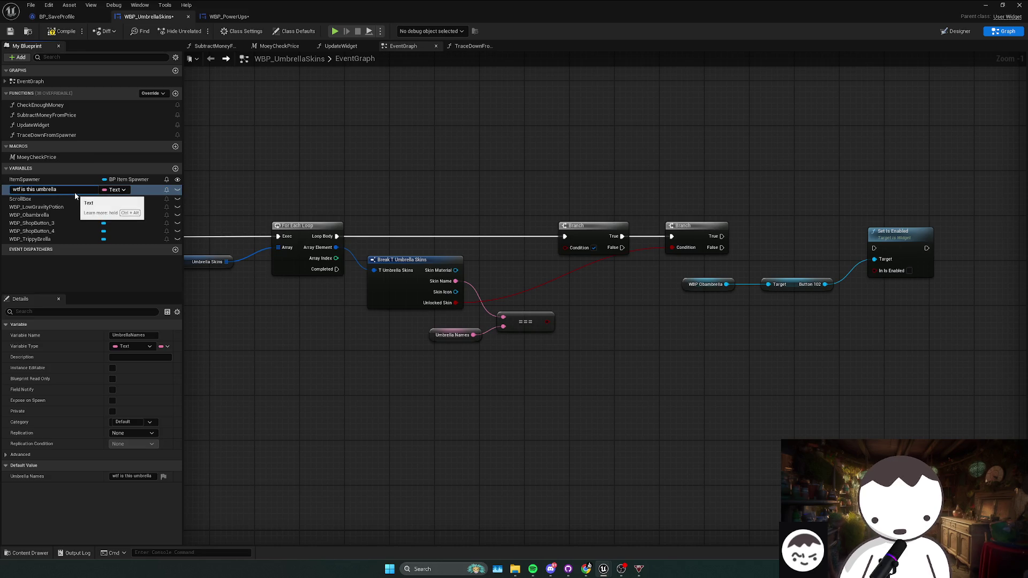
{"action": "type", "text": "Text"}
{"action": "key", "text": "Return"}
{"action": "left_click_drag", "start_coordinate": [525, 325], "coordinate": [539, 303]}
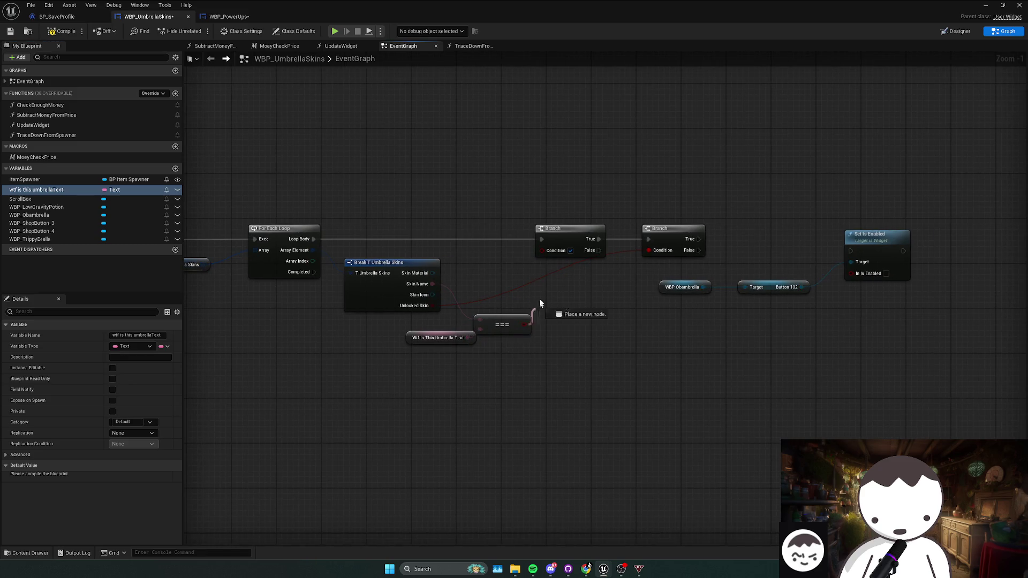
- Feed the === result into the first Branch's Condition and tidy the getter
{"action": "left_click_drag", "start_coordinate": [545, 252], "coordinate": [543, 251]}
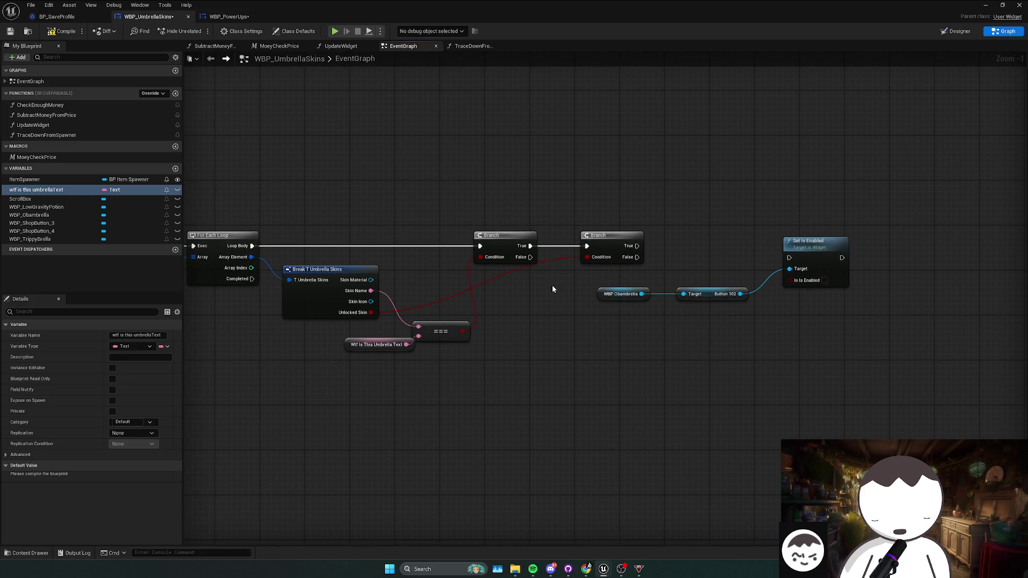
{"action": "left_click", "coordinate": [377, 344]}
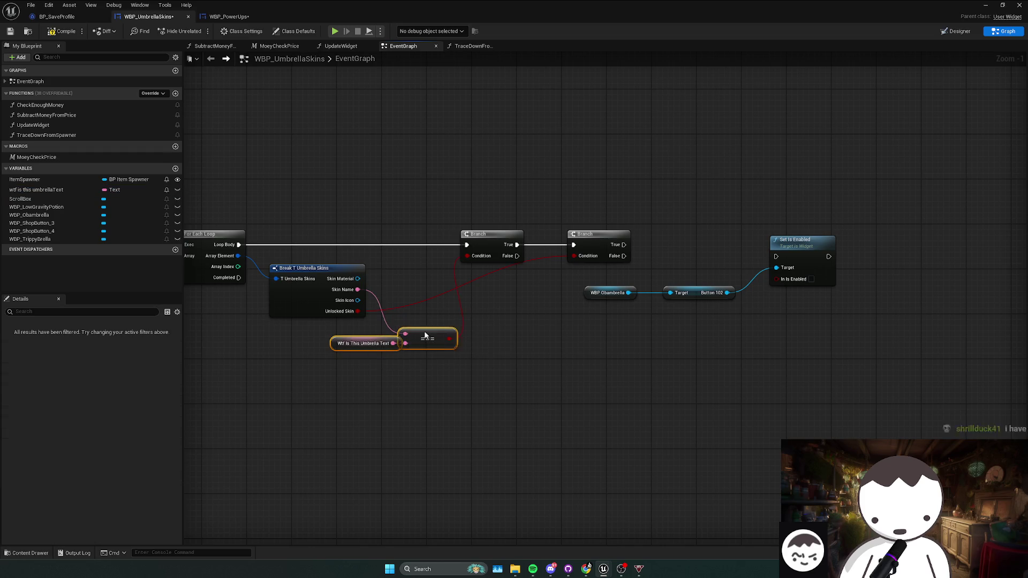
{"action": "left_click_drag", "start_coordinate": [369, 342], "coordinate": [340, 338]}
{"action": "left_click_drag", "start_coordinate": [446, 345], "coordinate": [443, 367]}
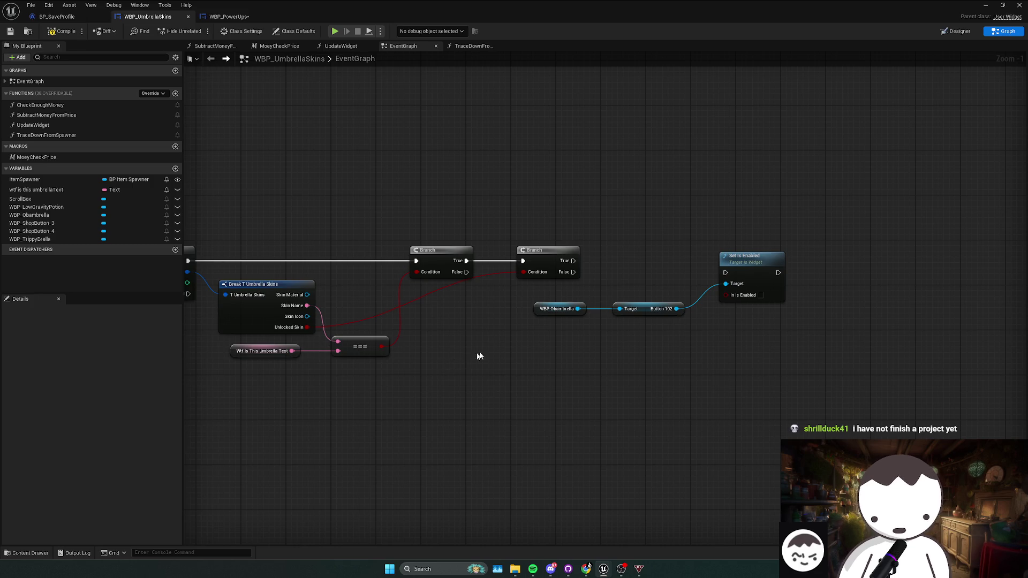
- Shift the Set Is Enabled group left and run it from the second Branch's True
{"action": "mouse_move", "coordinate": [530, 353]}
{"action": "left_mouse_down"}
{"action": "mouse_move", "coordinate": [696, 316]}
{"action": "mouse_move", "coordinate": [653, 303]}
{"action": "mouse_move", "coordinate": [640, 285]}
{"action": "mouse_move", "coordinate": [657, 288]}
{"action": "mouse_move", "coordinate": [638, 283]}
{"action": "mouse_move", "coordinate": [655, 286]}
{"action": "mouse_move", "coordinate": [574, 301]}
{"action": "mouse_move", "coordinate": [528, 296]}
{"action": "mouse_move", "coordinate": [513, 280]}
{"action": "left_mouse_up"}
{"action": "left_click_drag", "start_coordinate": [672, 284], "coordinate": [667, 278]}
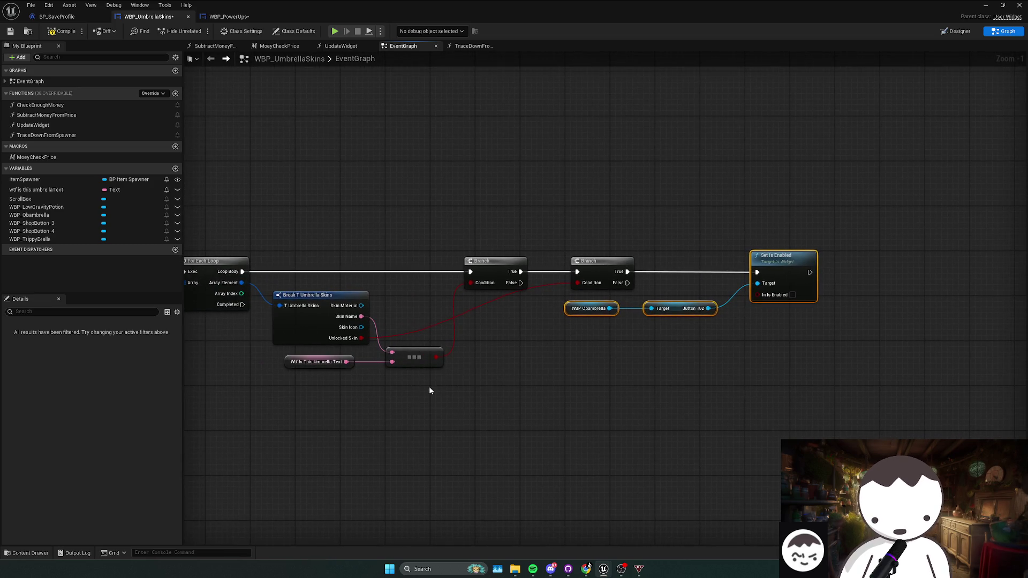
{"action": "left_click", "coordinate": [459, 388]}
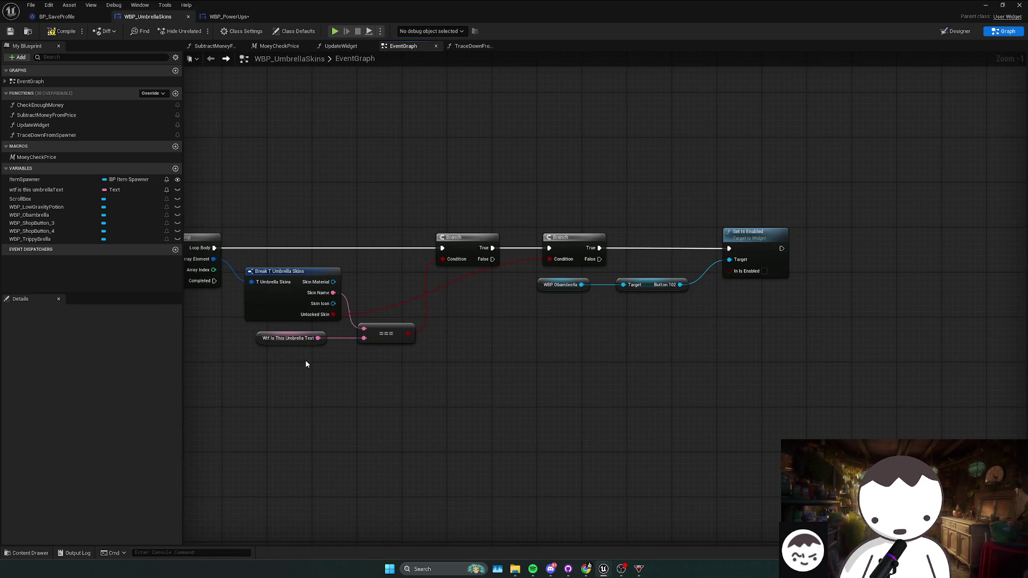
{"action": "left_click", "coordinate": [57, 191]}
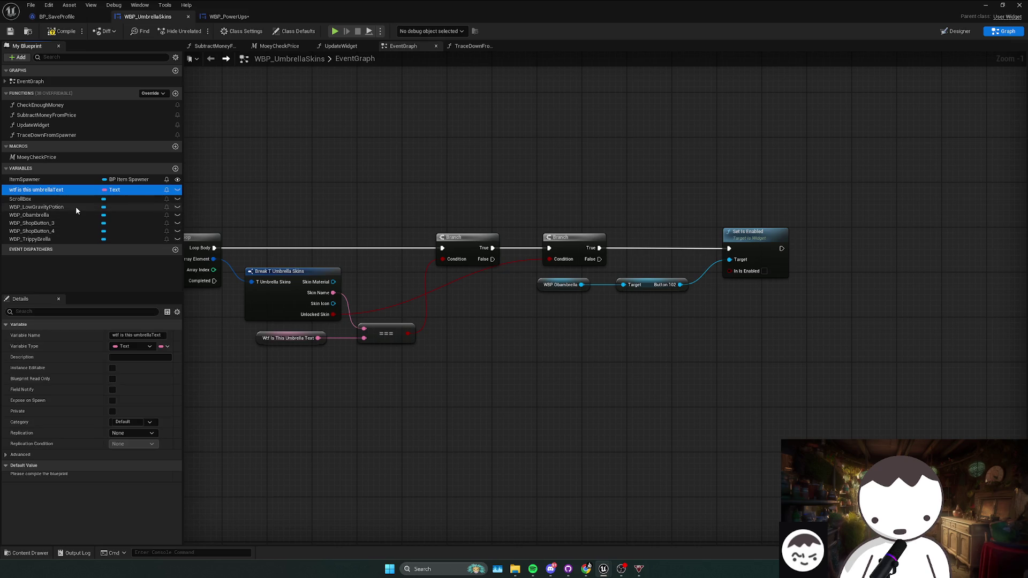
- Duplicate the text variable and set its default value to Trippybrella, copied from BP_SaveProfile
{"action": "key", "text": "ctrl+w"}
{"action": "key", "text": "ctrl+w"}
{"action": "key", "text": "ctrl+w"}
{"action": "key", "text": "ctrl+w"}
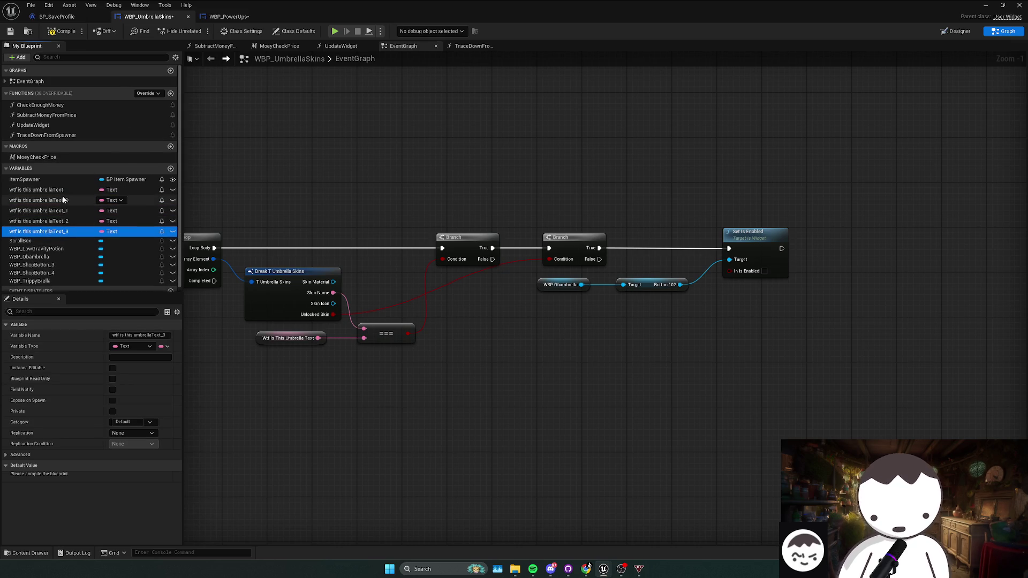
{"action": "left_click", "coordinate": [54, 17]}
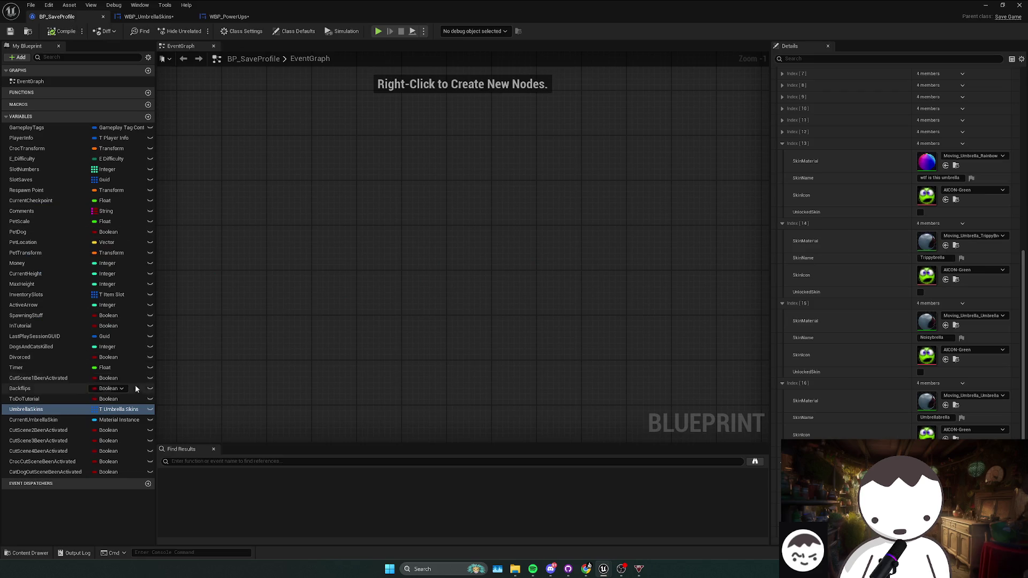
{"action": "left_click", "coordinate": [934, 258]}
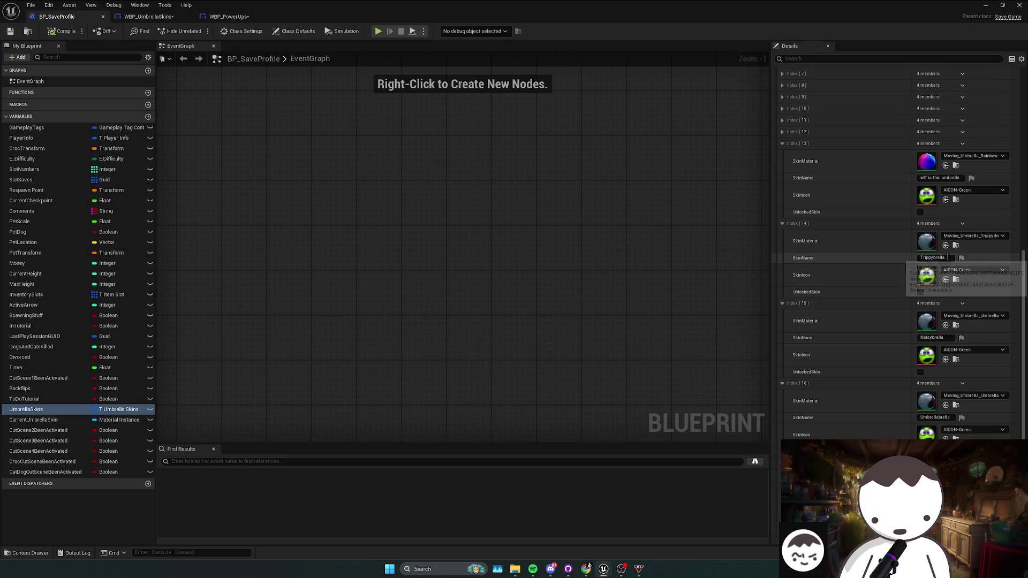
{"action": "left_click", "coordinate": [149, 17]}
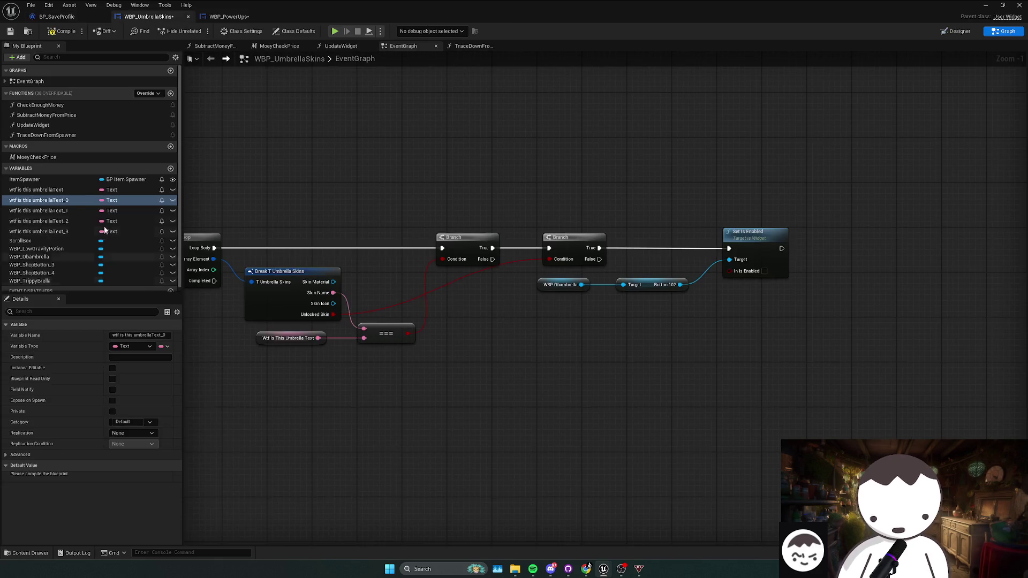
{"action": "left_click", "coordinate": [62, 31]}
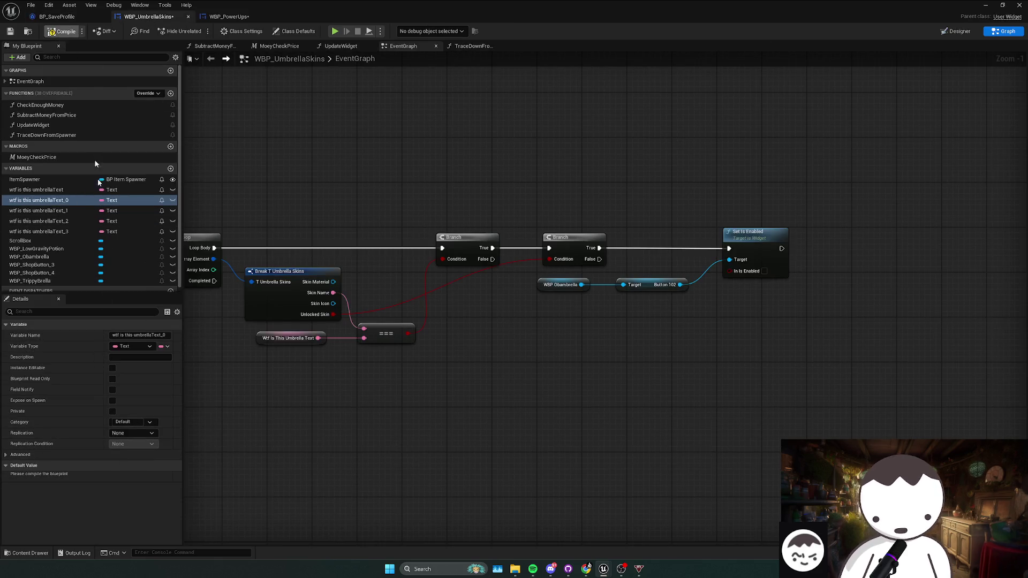
{"action": "left_click", "coordinate": [137, 476]}
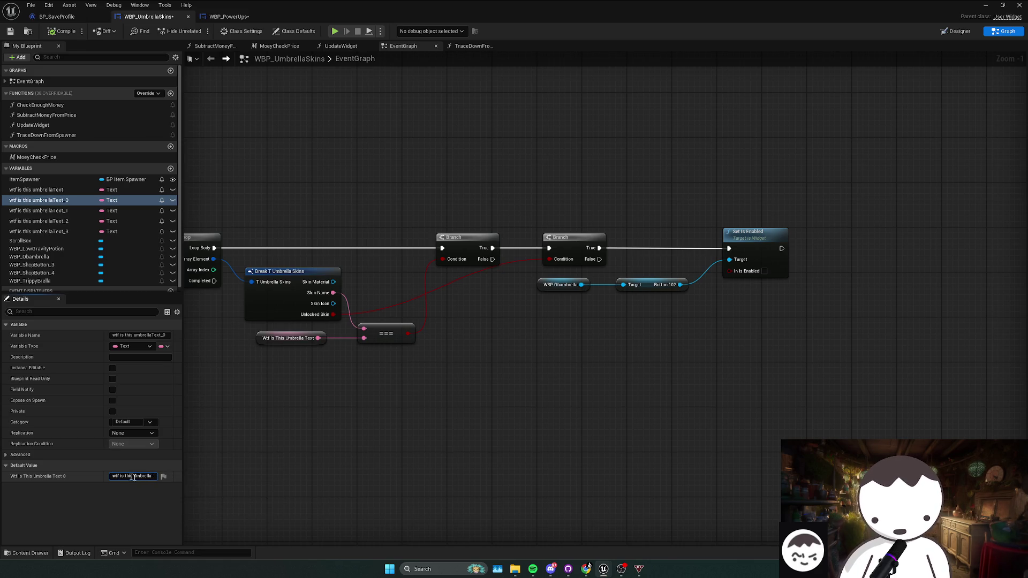
{"action": "key", "text": "ctrl+a"}
{"action": "type", "text": "Trippybrella"}
{"action": "key", "text": "Return"}
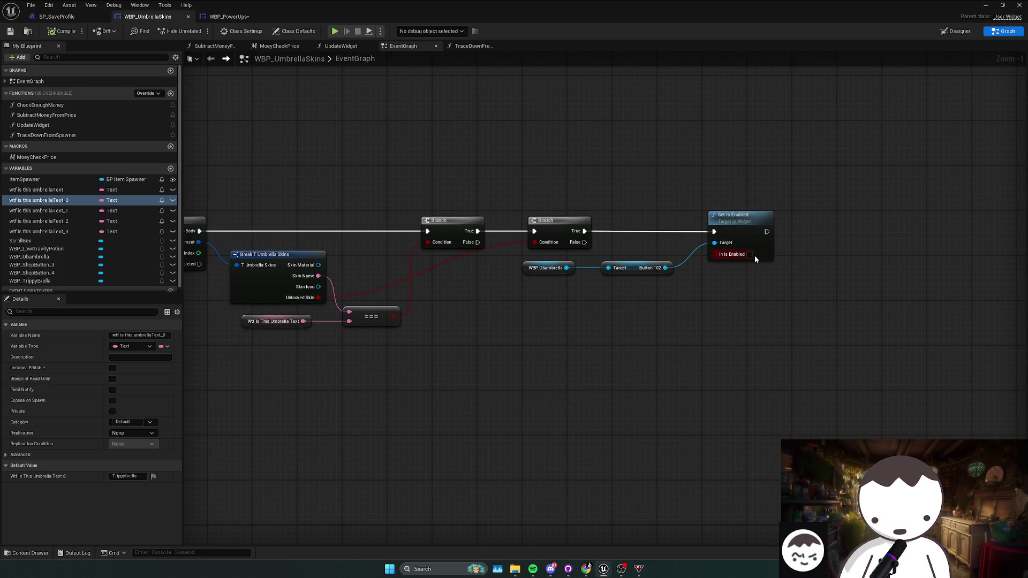
- Create a new === node connected to the Skin Name output
{"action": "scroll", "coordinate": [754, 255], "scroll_direction": "down", "scroll_amount": 1}
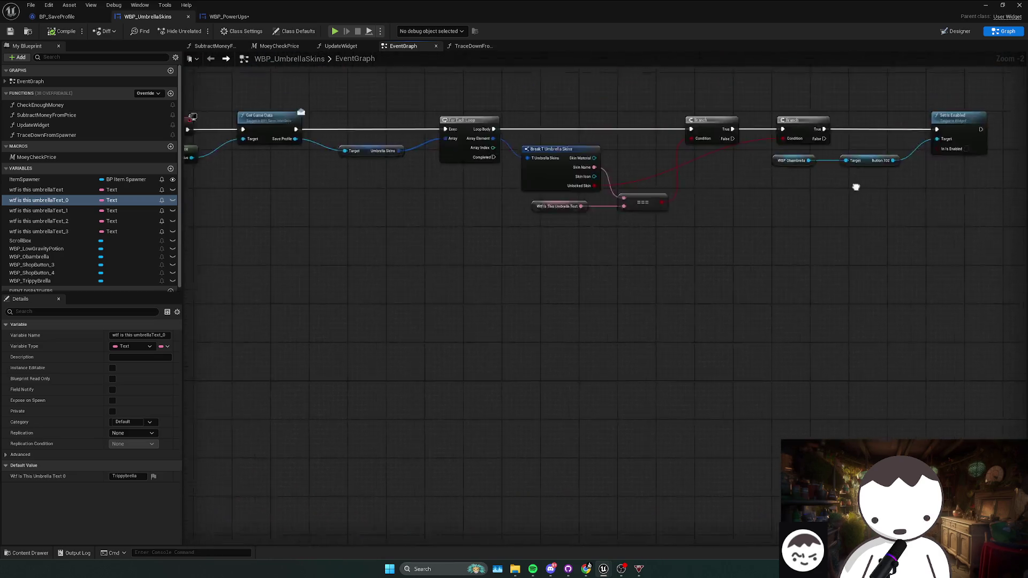
{"action": "mouse_move", "coordinate": [856, 187]}
{"action": "left_mouse_down"}
{"action": "mouse_move", "coordinate": [799, 321]}
{"action": "mouse_move", "coordinate": [723, 324]}
{"action": "left_mouse_up"}
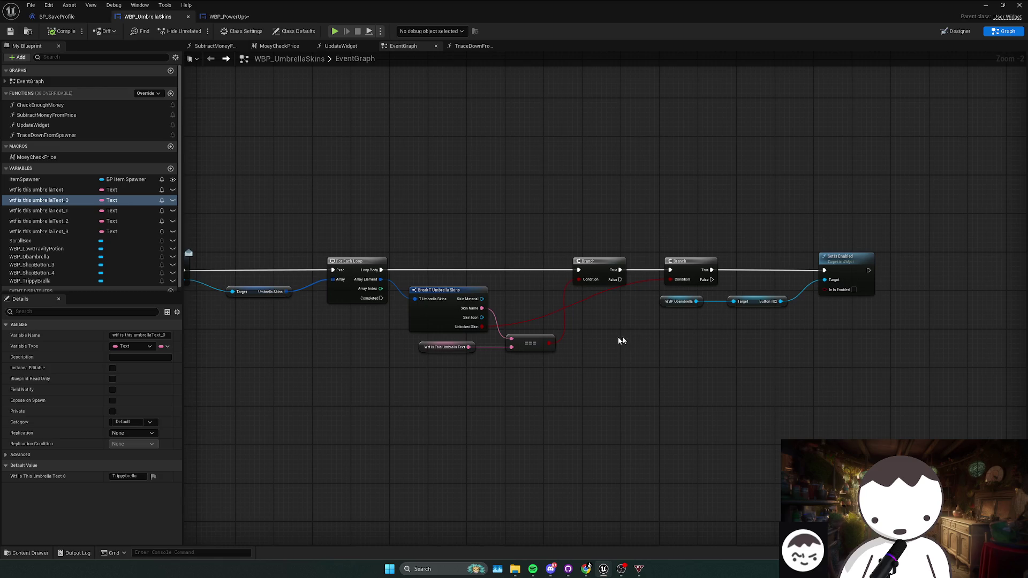
{"action": "left_click_drag", "start_coordinate": [622, 341], "coordinate": [600, 326]}
{"action": "left_click_drag", "start_coordinate": [459, 292], "coordinate": [512, 371]}
{"action": "type", "text": "==="}
{"action": "key", "text": "Return"}
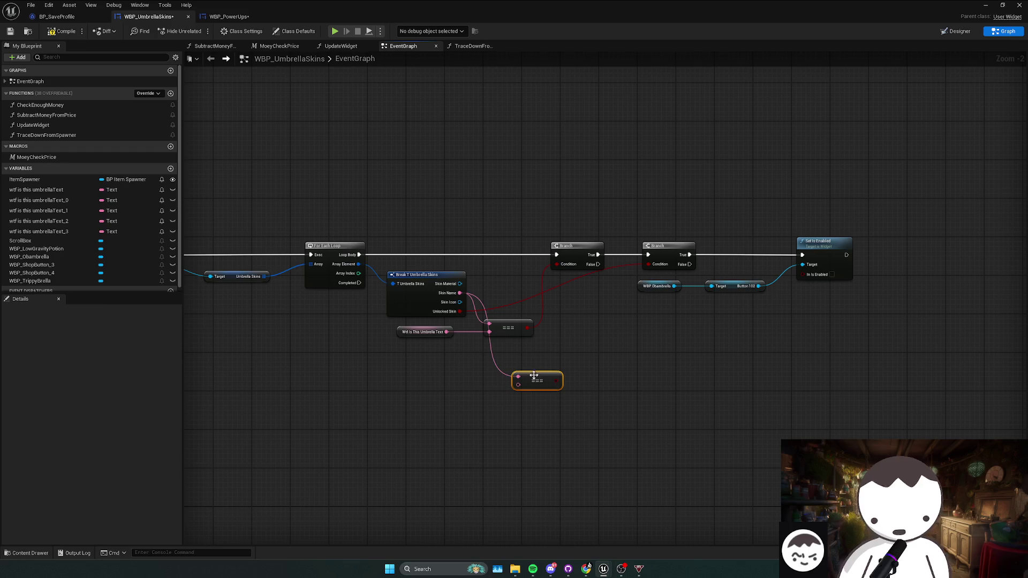
- Rename the variable to Trippybrella and plug its getter into the new comparison
{"action": "left_click", "coordinate": [68, 200]}
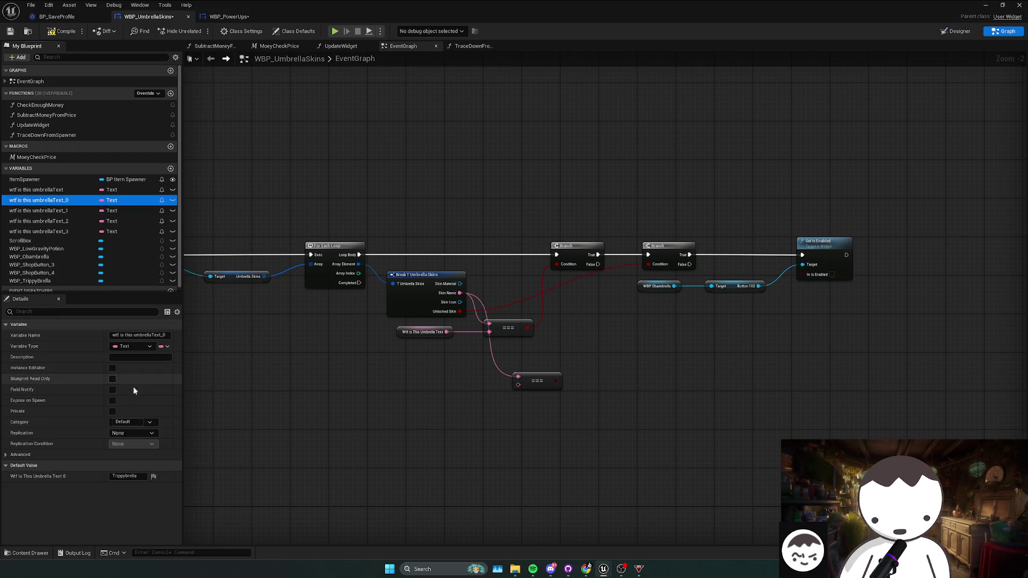
{"action": "left_click", "coordinate": [82, 203]}
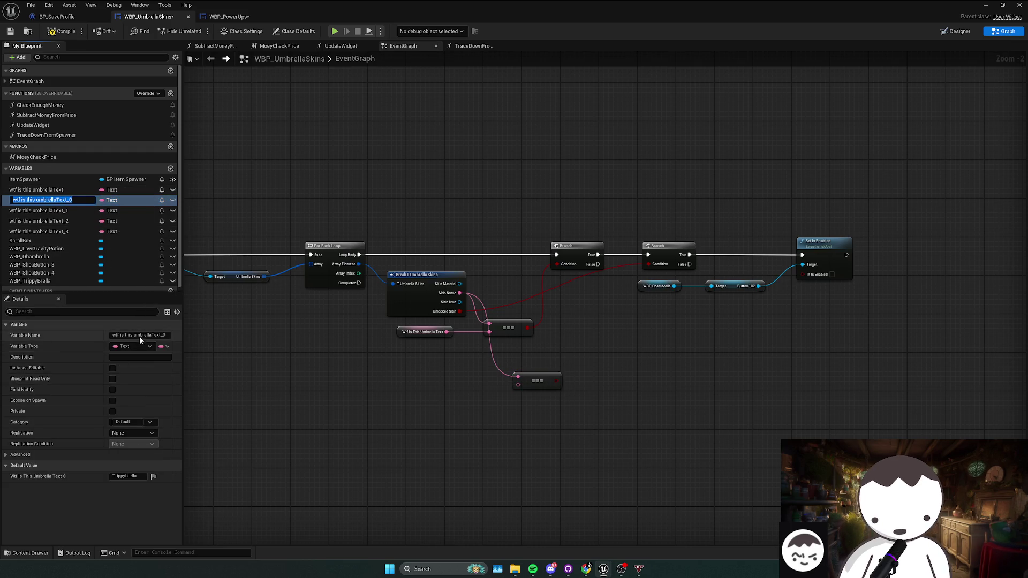
{"action": "type", "text": "Trippybrella"}
{"action": "key", "text": "Return"}
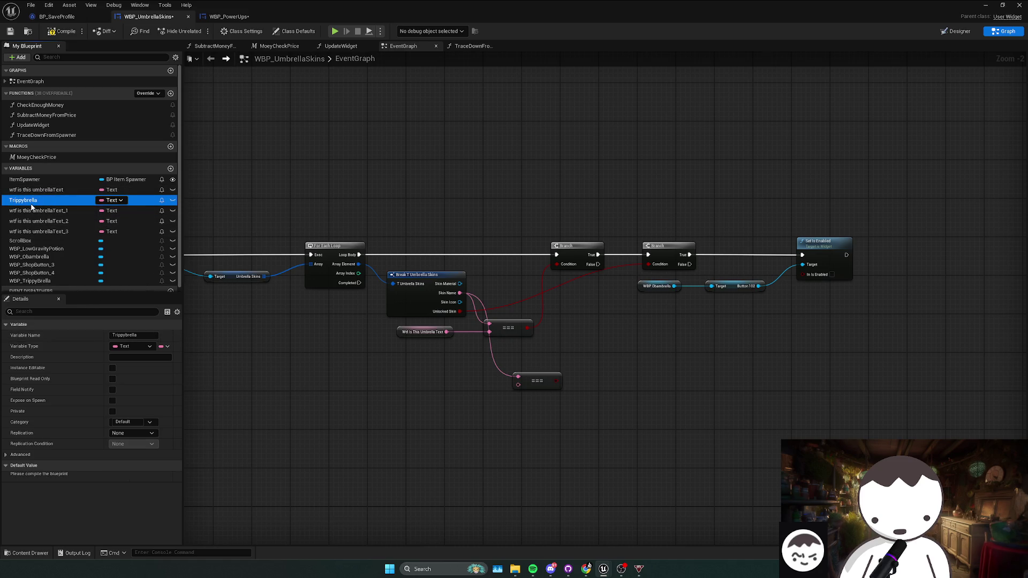
{"action": "left_click_drag", "start_coordinate": [400, 393], "coordinate": [517, 385]}
{"action": "left_click", "coordinate": [447, 399]}
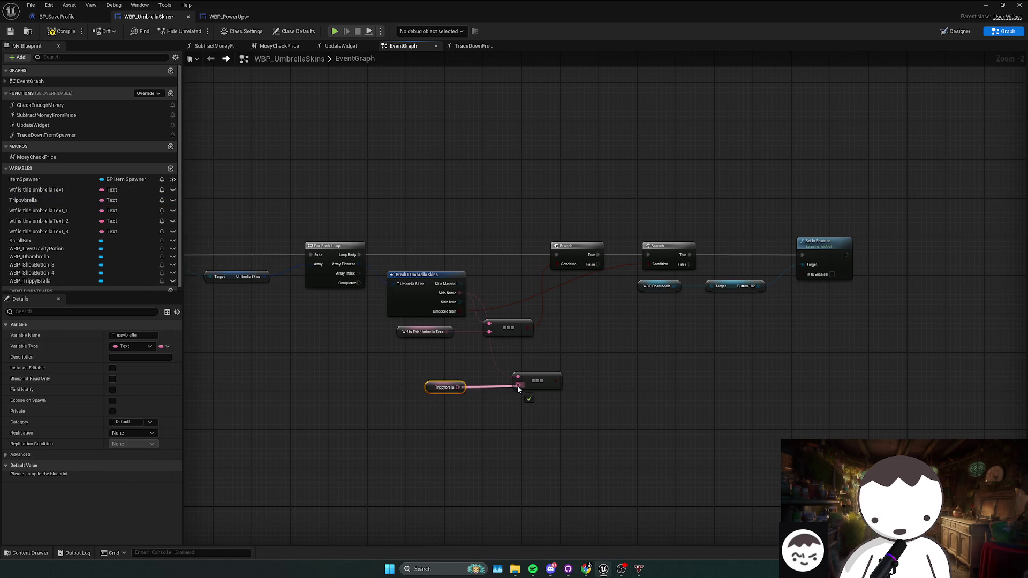
- Add a Branch off the first Branch's False, conditioned on the Trippybrella comparison
{"action": "left_click", "coordinate": [565, 343]}
{"action": "left_click", "coordinate": [565, 343]}
{"action": "left_click_drag", "start_coordinate": [538, 266], "coordinate": [569, 357]}
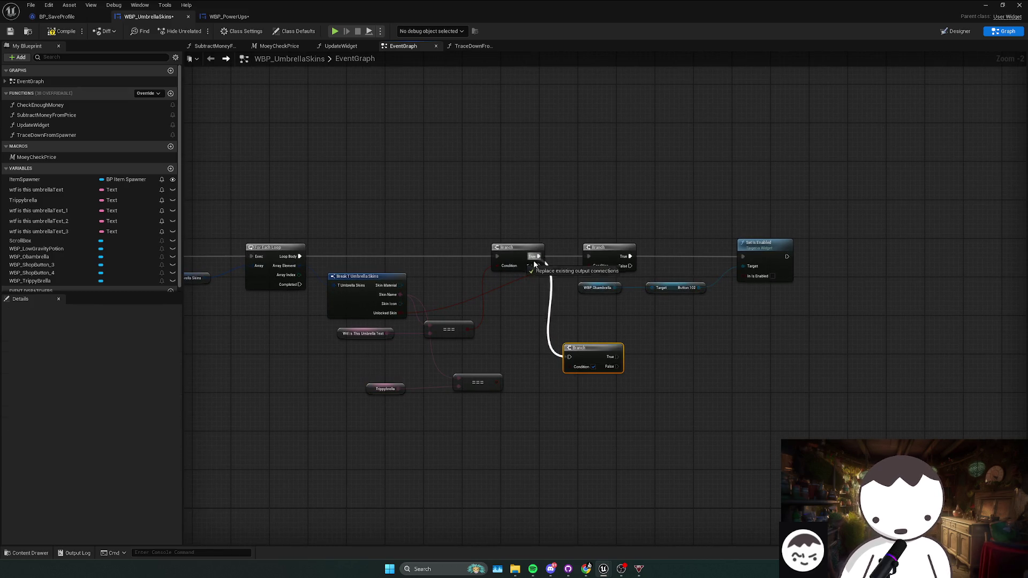
{"action": "mouse_move", "coordinate": [498, 382]}
{"action": "left_mouse_down"}
{"action": "mouse_move", "coordinate": [569, 366]}
{"action": "mouse_move", "coordinate": [515, 378]}
{"action": "left_mouse_up"}
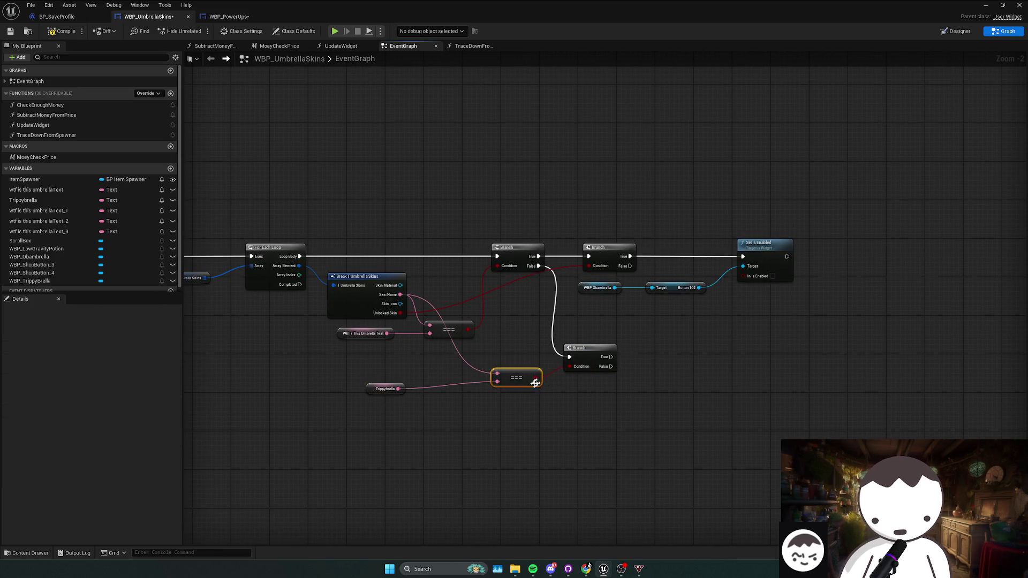
{"action": "mouse_move", "coordinate": [397, 410]}
{"action": "left_mouse_down"}
{"action": "mouse_move", "coordinate": [527, 377]}
{"action": "mouse_move", "coordinate": [492, 377]}
{"action": "left_mouse_up"}
{"action": "key", "text": "q"}
{"action": "left_click", "coordinate": [562, 298]}
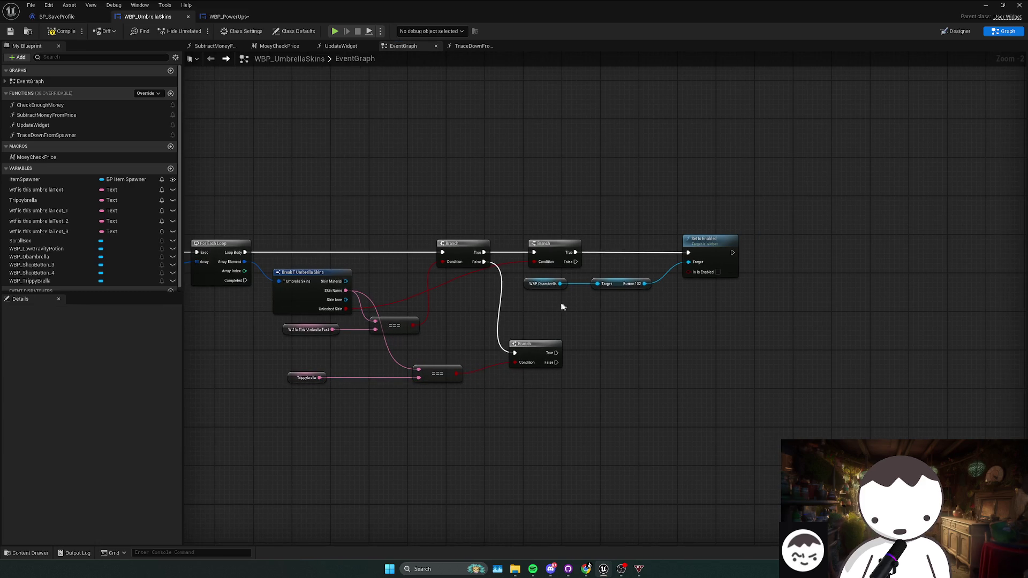
{"action": "left_click_drag", "start_coordinate": [548, 304], "coordinate": [529, 295]}
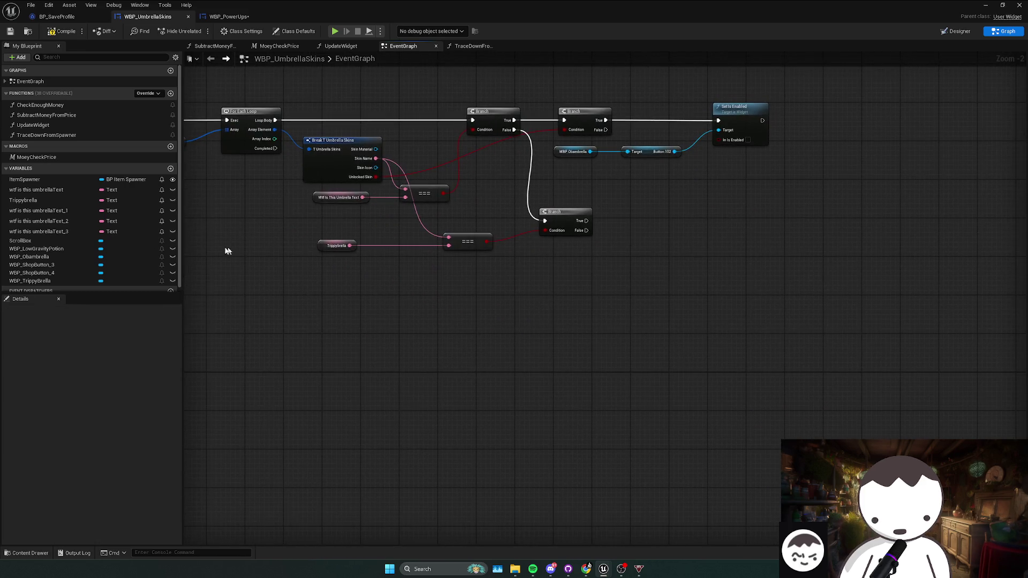
{"action": "scroll", "coordinate": [467, 425], "scroll_direction": "down", "scroll_amount": 3}
{"action": "scroll", "coordinate": [349, 399], "scroll_direction": "up", "scroll_amount": 2}
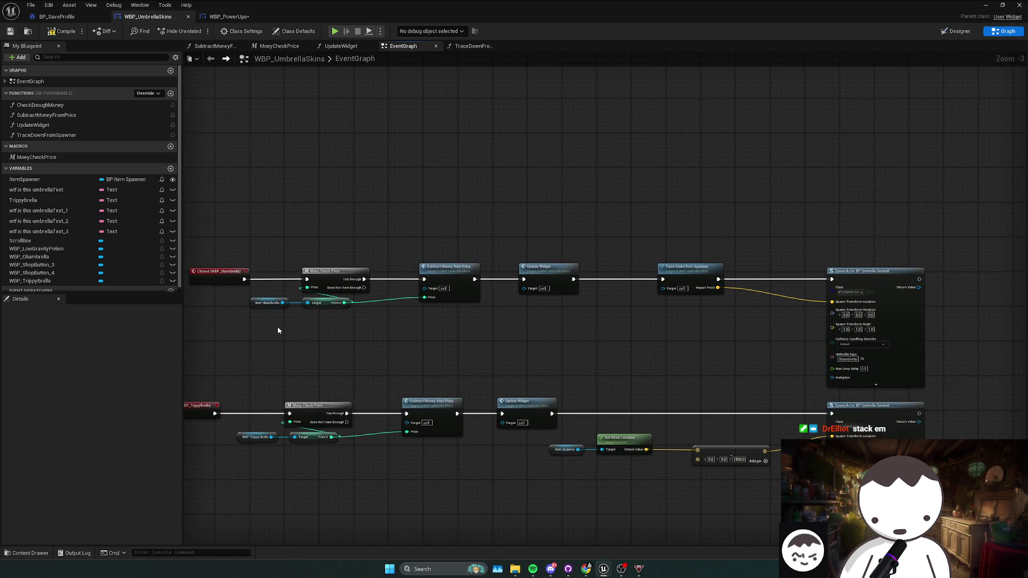
- Enable WBP_TrippyBrella from the new Branch's True with copied Set Is Enabled nodes
{"action": "left_click", "coordinate": [261, 438]}
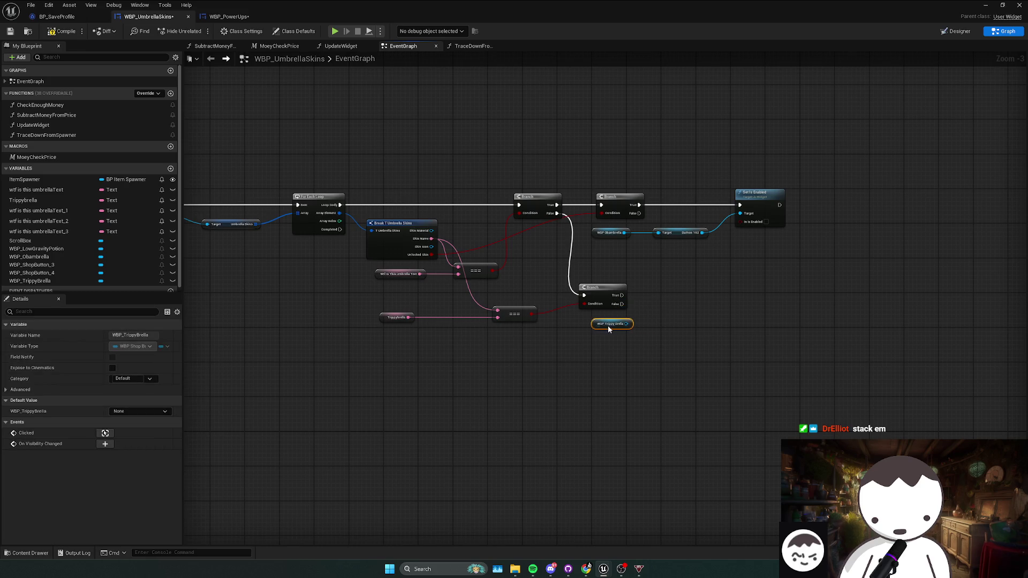
{"action": "left_click_drag", "start_coordinate": [588, 279], "coordinate": [689, 191]}
{"action": "key", "text": "ctrl+c"}
{"action": "key", "text": "ctrl+v"}
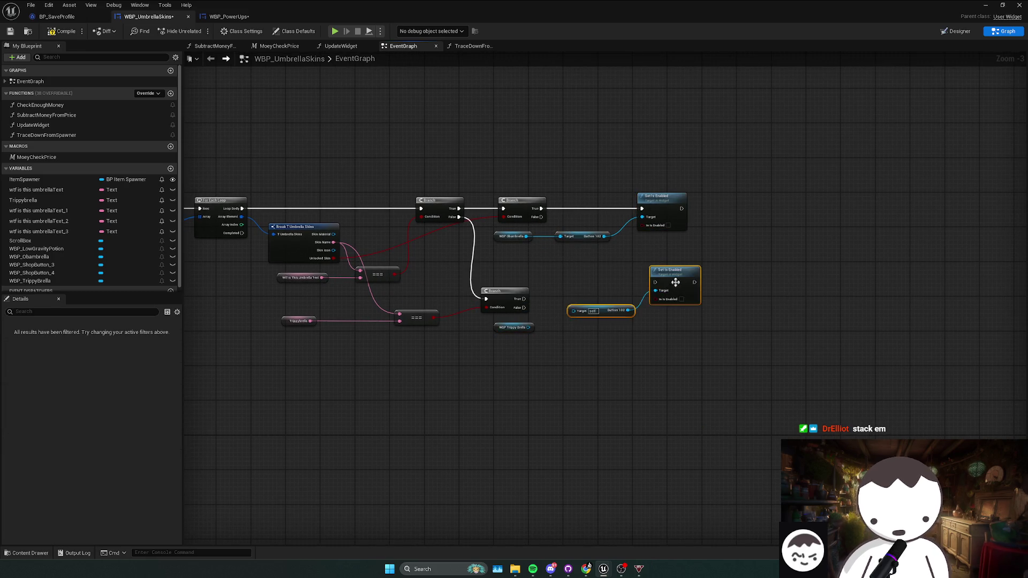
{"action": "mouse_move", "coordinate": [676, 282]}
{"action": "left_mouse_down"}
{"action": "mouse_move", "coordinate": [662, 304]}
{"action": "mouse_move", "coordinate": [524, 299]}
{"action": "left_mouse_up"}
{"action": "left_click_drag", "start_coordinate": [560, 332], "coordinate": [528, 327]}
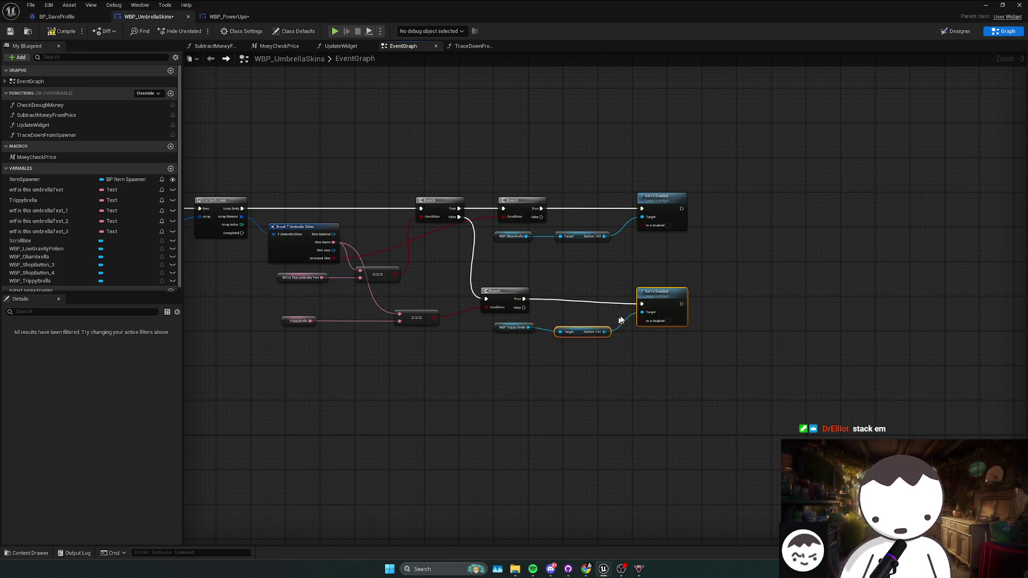
{"action": "key", "text": "q"}
{"action": "left_click", "coordinate": [530, 352]}
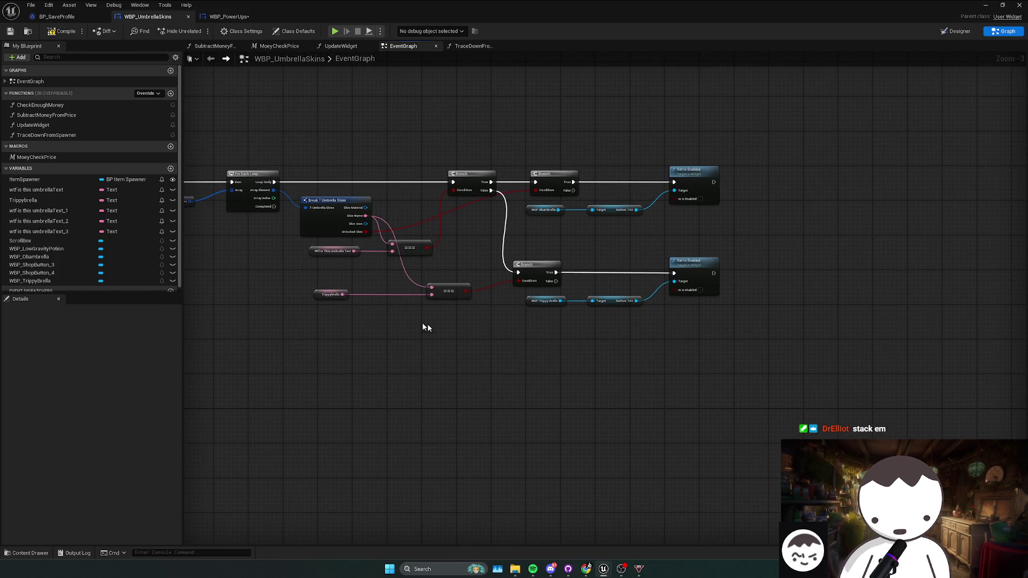
- Tidy the Trippybrella getter and compile the blueprint
{"action": "left_click_drag", "start_coordinate": [333, 298], "coordinate": [371, 297]}
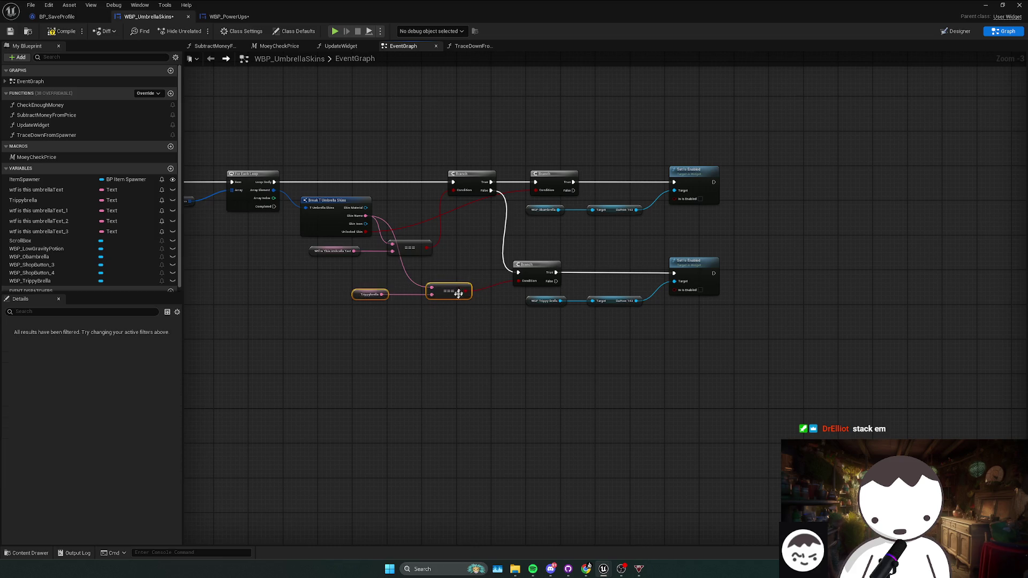
{"action": "left_click", "coordinate": [57, 33]}
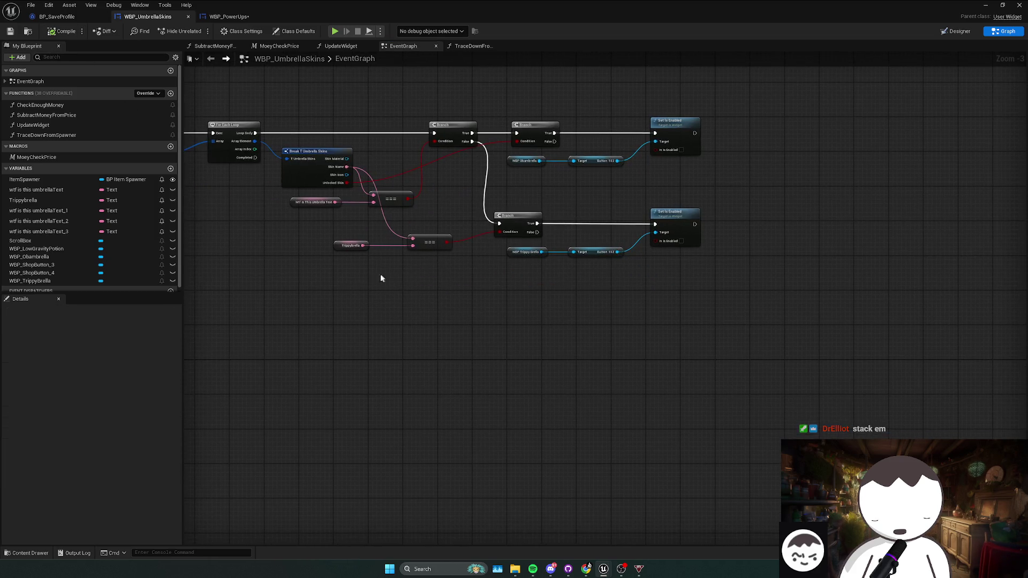
{"action": "mouse_move", "coordinate": [415, 266]}
{"action": "left_mouse_down"}
{"action": "mouse_move", "coordinate": [493, 275]}
{"action": "mouse_move", "coordinate": [377, 297]}
{"action": "mouse_move", "coordinate": [457, 263]}
{"action": "left_mouse_up"}
{"action": "left_click", "coordinate": [71, 210]}
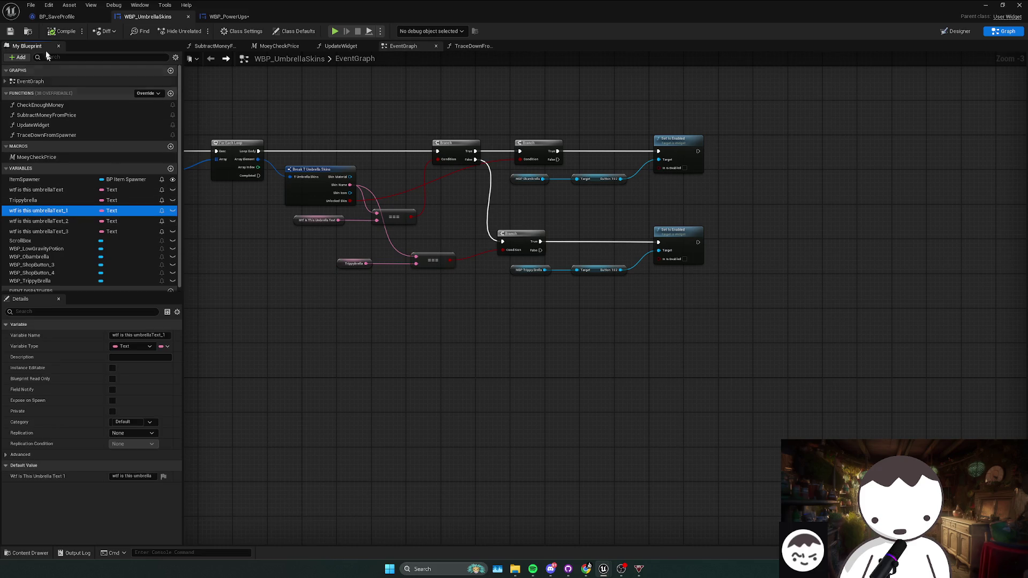
- Set the next text variable's default value and name to Noisybrella
{"action": "left_click", "coordinate": [57, 16]}
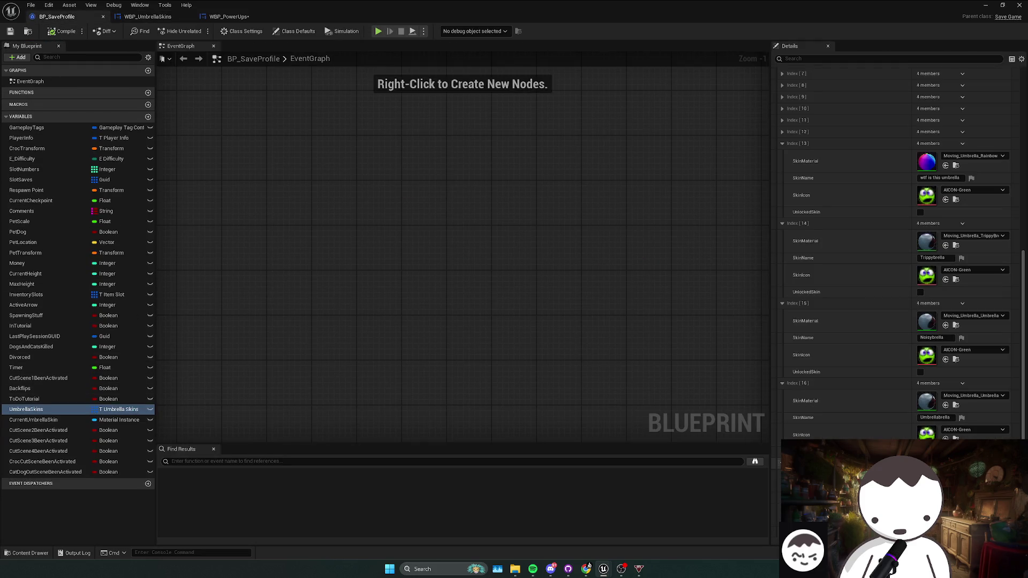
{"action": "left_click", "coordinate": [943, 338]}
{"action": "left_click", "coordinate": [156, 19]}
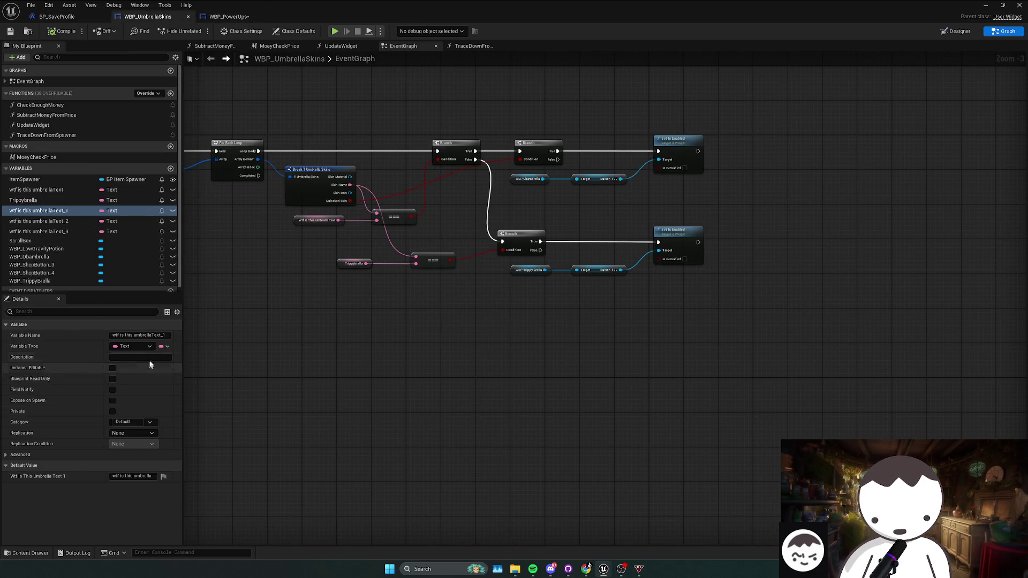
{"action": "left_click", "coordinate": [134, 476]}
{"action": "key", "text": "ctrl+v"}
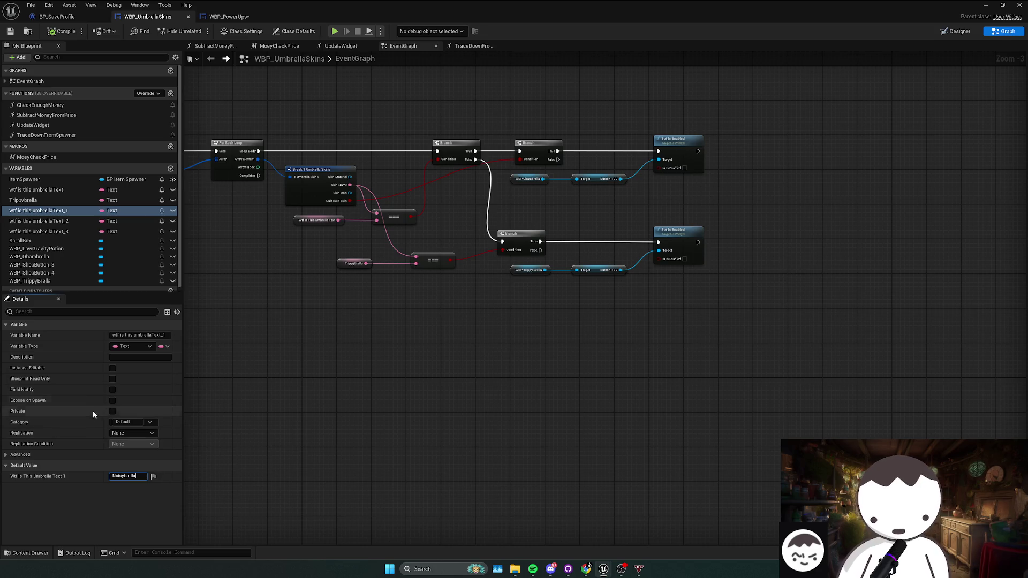
{"action": "left_click", "coordinate": [166, 336]}
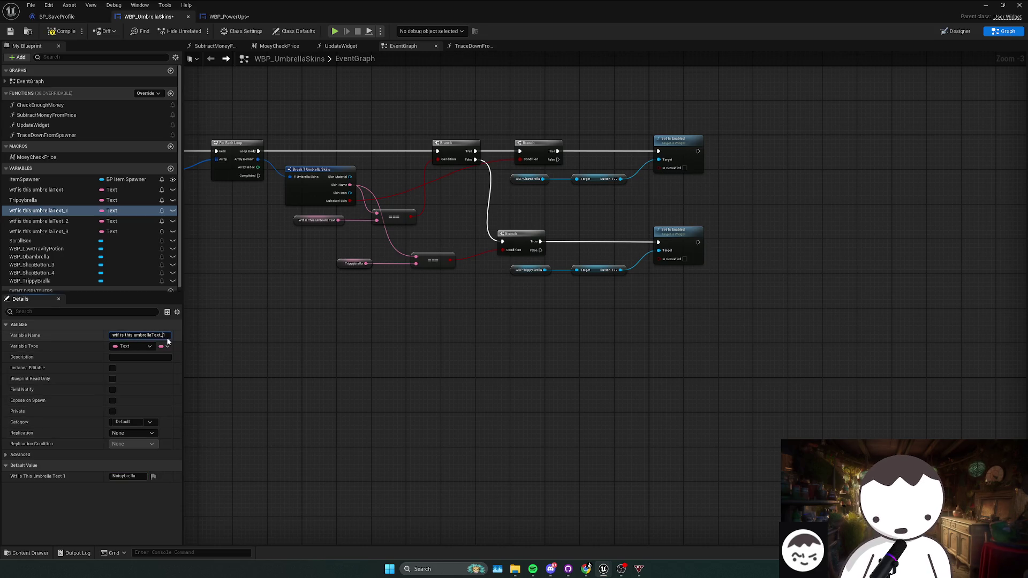
{"action": "left_click_drag", "start_coordinate": [167, 341], "coordinate": [76, 337]}
{"action": "type", "text": "Noisybrella"}
{"action": "key", "text": "Return"}
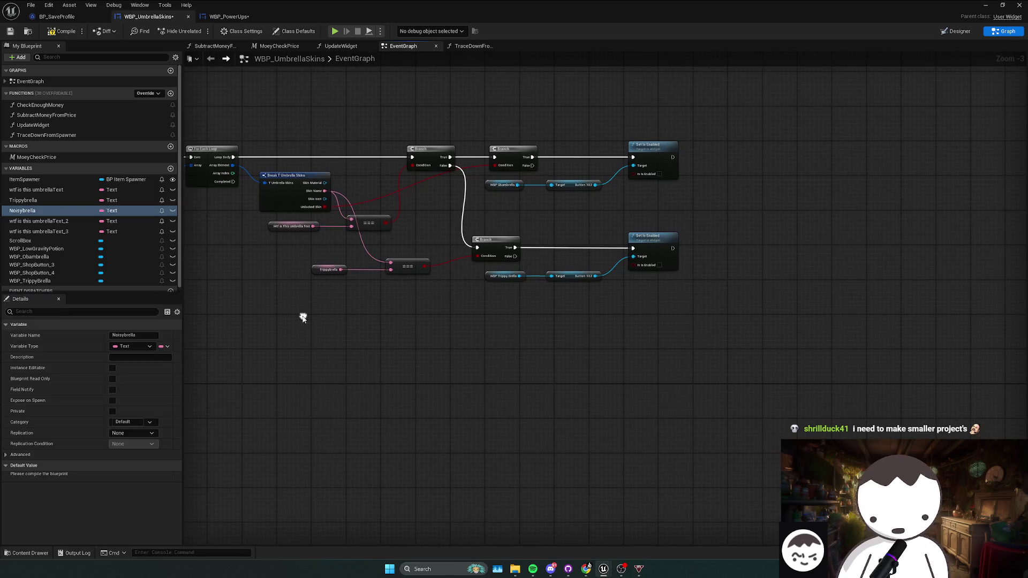
- Add a Noisybrella === check driving a third Branch off the second Branch's False
{"action": "mouse_move", "coordinate": [32, 210]}
{"action": "left_mouse_down"}
{"action": "mouse_move", "coordinate": [338, 268]}
{"action": "mouse_move", "coordinate": [369, 333]}
{"action": "mouse_move", "coordinate": [353, 326]}
{"action": "mouse_move", "coordinate": [334, 200]}
{"action": "left_mouse_up"}
{"action": "left_click", "coordinate": [369, 333]}
{"action": "left_click", "coordinate": [407, 267]}
{"action": "key", "text": "ctrl+c"}
{"action": "key", "text": "ctrl+v"}
{"action": "left_click_drag", "start_coordinate": [471, 308], "coordinate": [427, 295]}
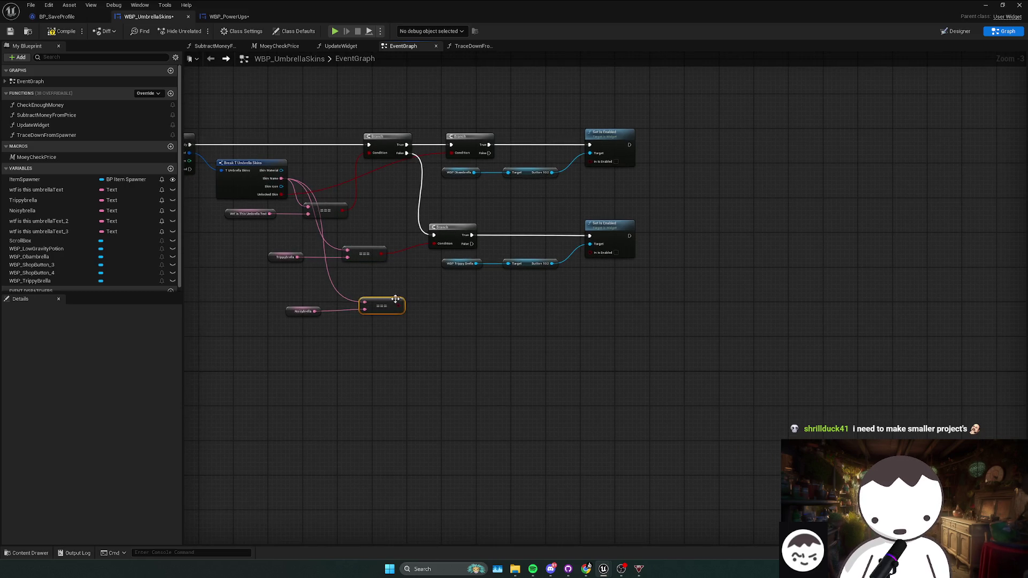
{"action": "left_click", "coordinate": [497, 295]}
{"action": "left_click_drag", "start_coordinate": [501, 303], "coordinate": [471, 244]}
{"action": "left_click_drag", "start_coordinate": [398, 305], "coordinate": [501, 311]}
{"action": "left_click_drag", "start_coordinate": [375, 314], "coordinate": [379, 310]}
{"action": "left_click_drag", "start_coordinate": [518, 304], "coordinate": [416, 298]}
{"action": "left_click", "coordinate": [919, 71]}
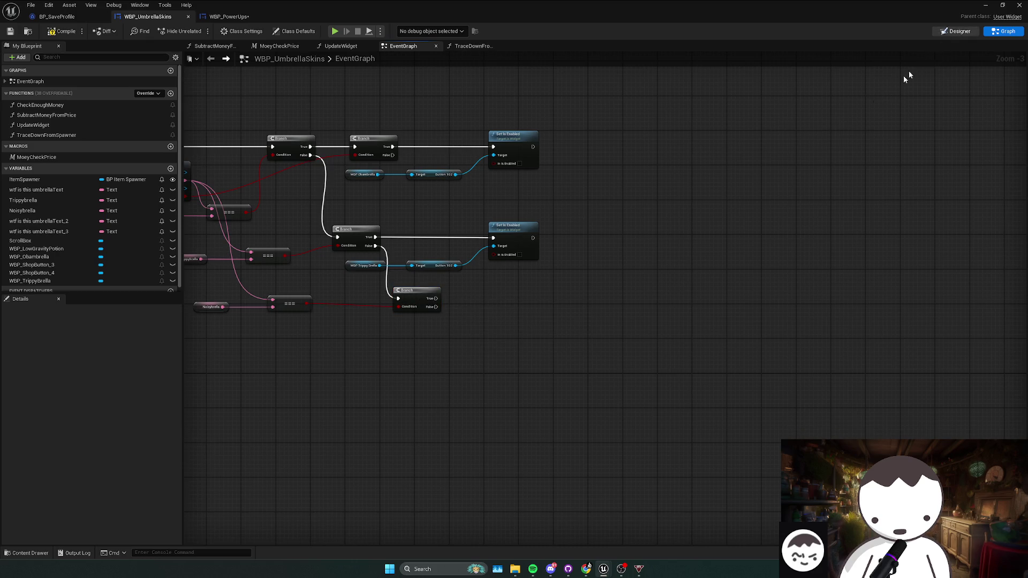
- In the Designer, select the Low Gravity Potion button and begin renaming it
{"action": "left_click", "coordinate": [956, 31]}
{"action": "left_click", "coordinate": [375, 354]}
{"action": "left_click", "coordinate": [825, 59]}
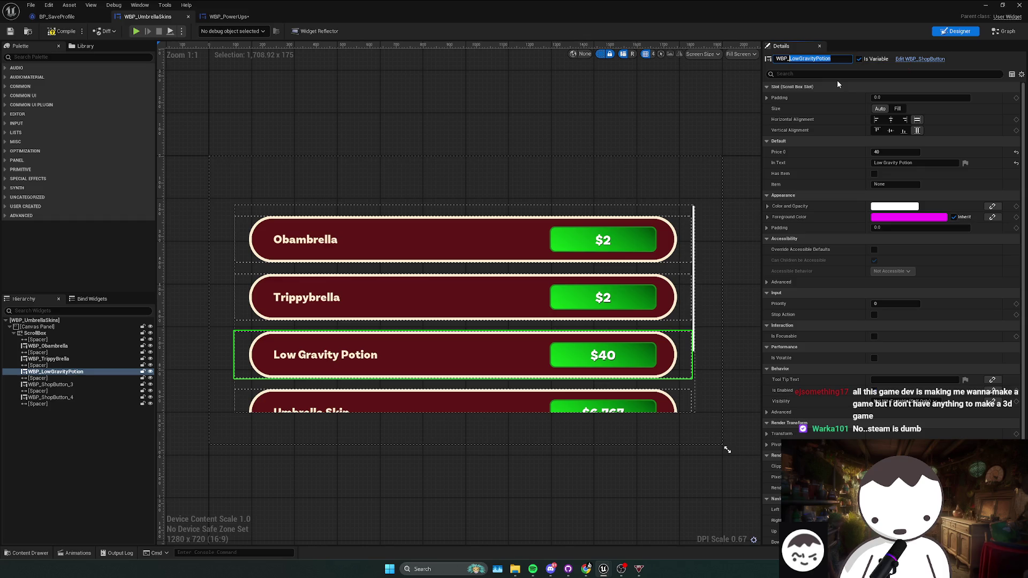
- Leave the WBP_LowGravityPotion name edit and go back to the event graph
{"action": "left_click", "coordinate": [998, 33]}
- Copy Noisybrella's default value and set the third button's label to Noisybrella
{"action": "left_click", "coordinate": [999, 33]}
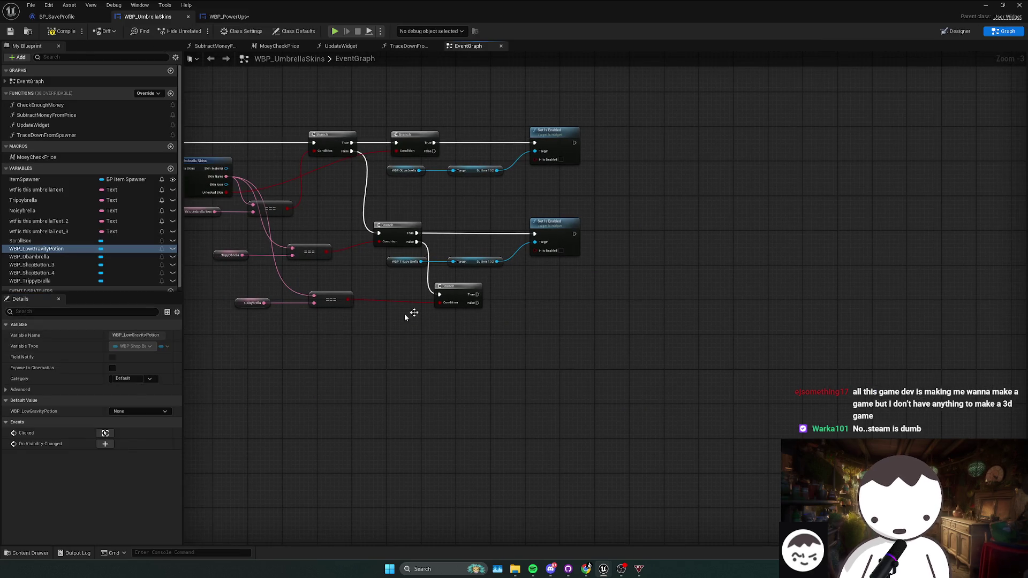
{"action": "left_click", "coordinate": [252, 303]}
{"action": "left_click", "coordinate": [128, 476]}
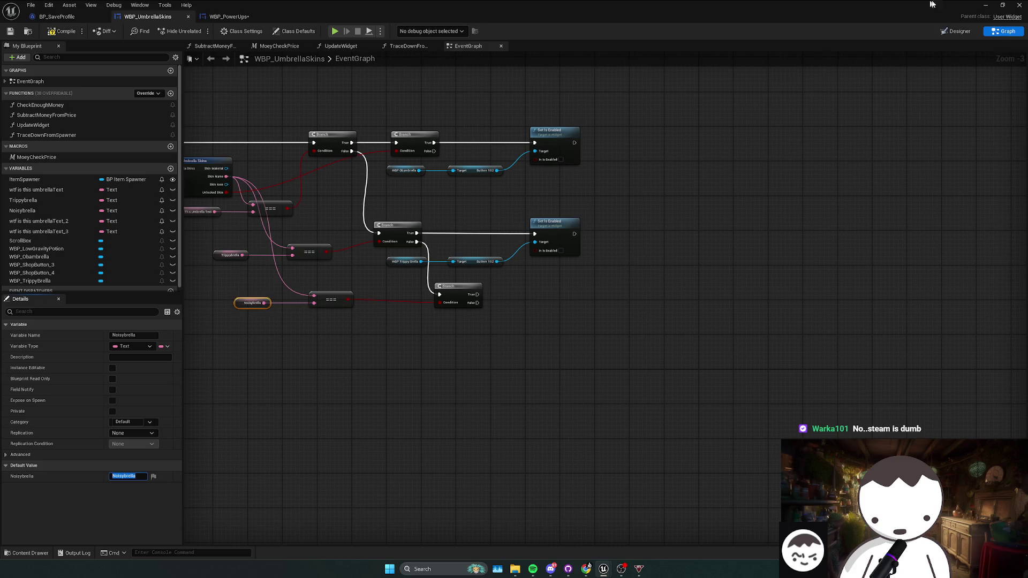
{"action": "left_click", "coordinate": [955, 33]}
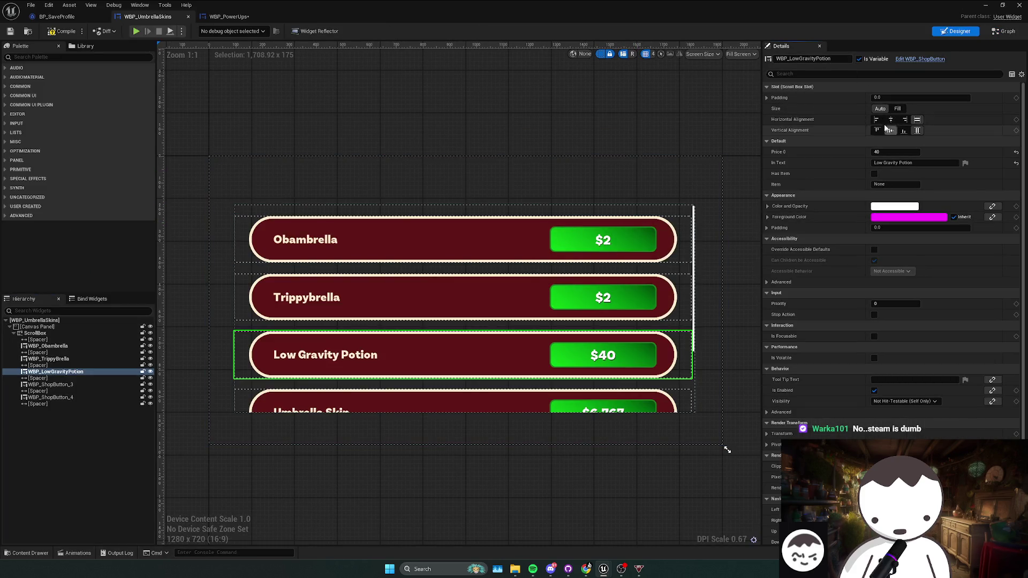
{"action": "left_click", "coordinate": [892, 164]}
{"action": "type", "text": "Noisybrella"}
{"action": "key", "text": "Return"}
- Rename the third button widget to WBP_Noisybrella, compile, and return to the graph
{"action": "left_click", "coordinate": [792, 60]}
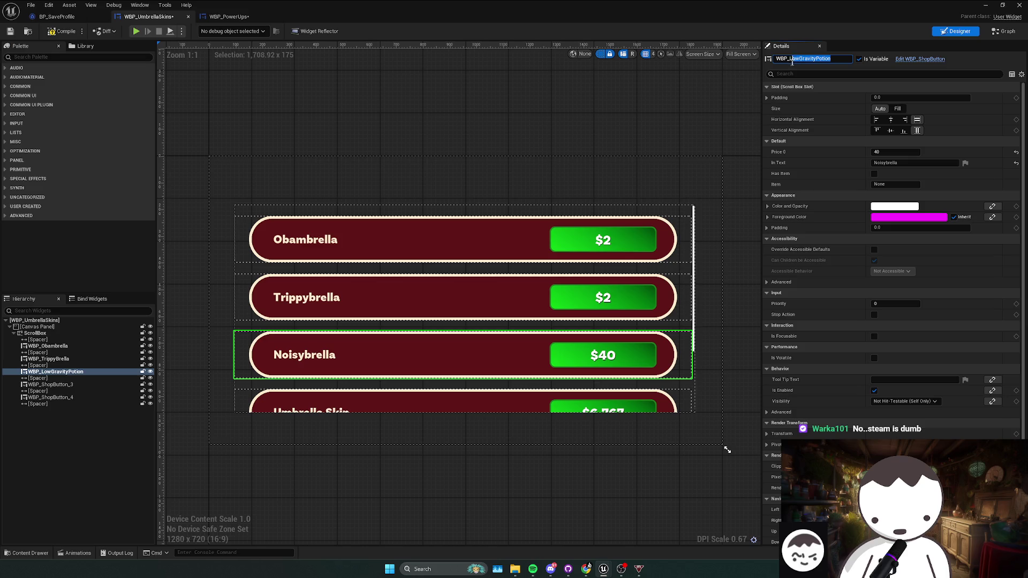
{"action": "key", "text": "shift+Left"}
{"action": "key", "text": "shift+Left"}
{"action": "key", "text": "shift+Left"}
{"action": "type", "text": "Noisybrella"}
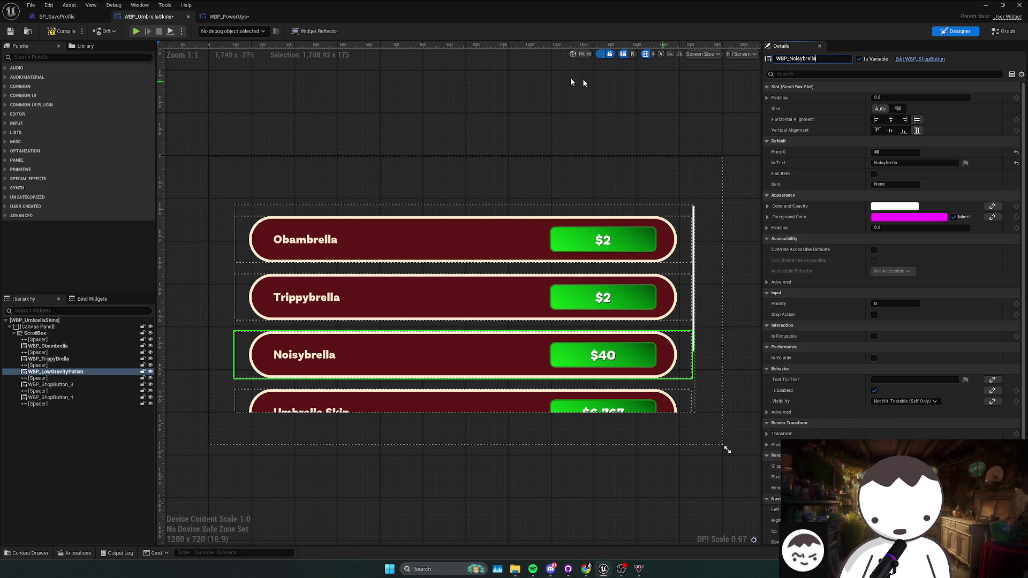
{"action": "left_click", "coordinate": [63, 31]}
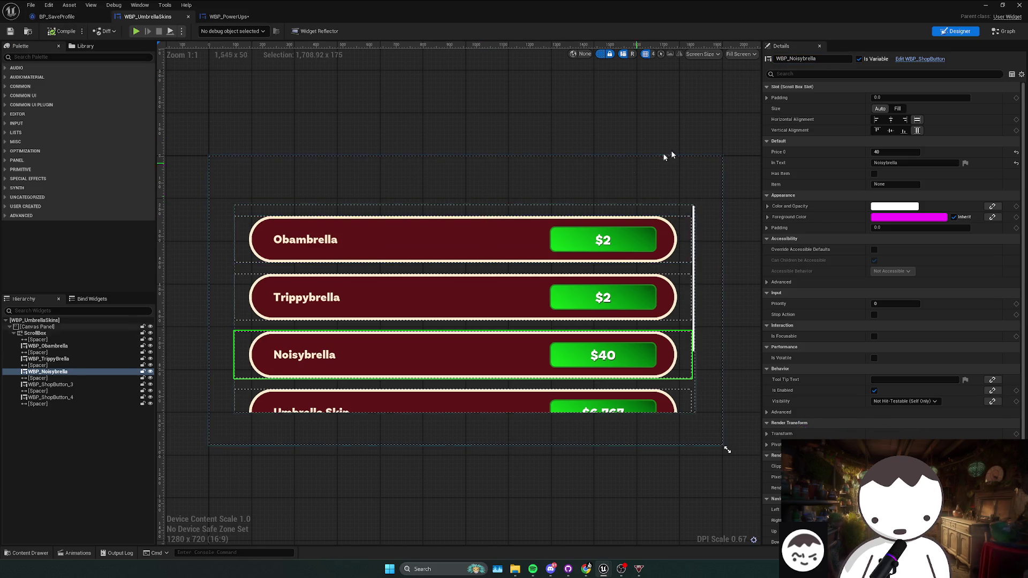
{"action": "left_click", "coordinate": [1004, 31]}
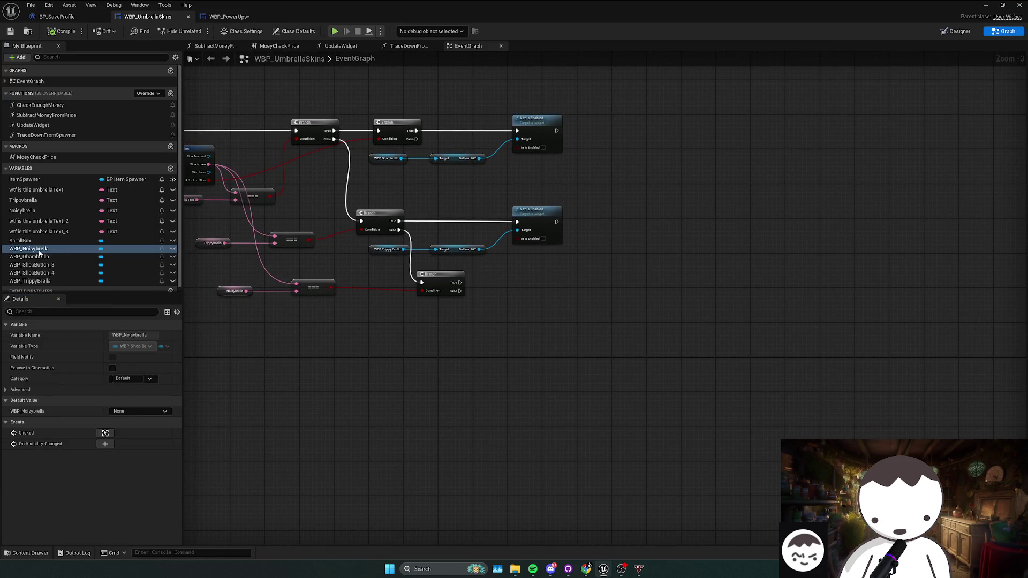
- Enable WBP_Noisybrella from the third Branch's True using pasted Set Is Enabled nodes
{"action": "left_click_drag", "start_coordinate": [29, 248], "coordinate": [403, 325]}
{"action": "left_click", "coordinate": [418, 341]}
{"action": "left_click_drag", "start_coordinate": [470, 257], "coordinate": [530, 236]}
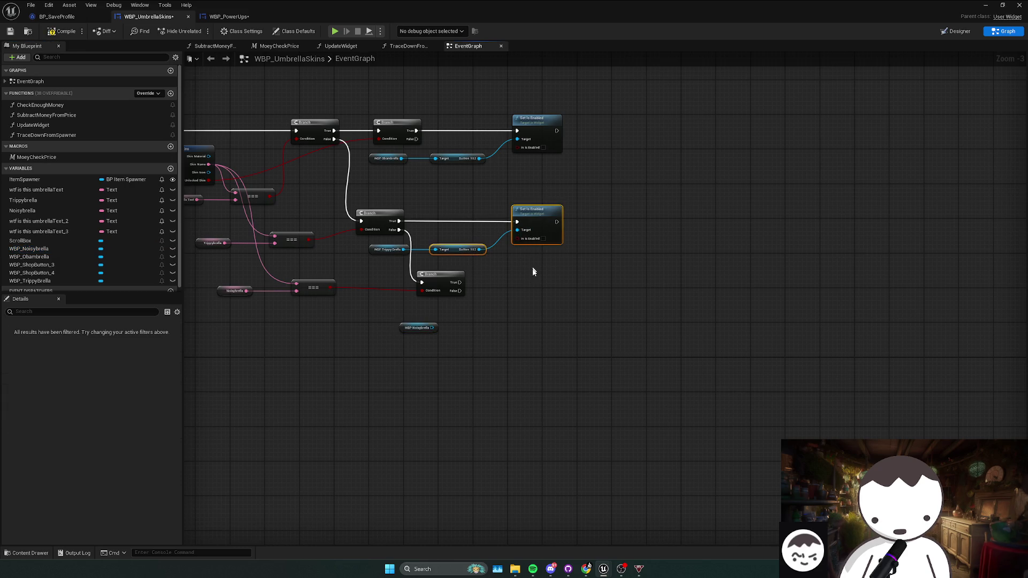
{"action": "key", "text": "ctrl+v"}
{"action": "mouse_move", "coordinate": [483, 289]}
{"action": "left_mouse_down"}
{"action": "mouse_move", "coordinate": [564, 286]}
{"action": "mouse_move", "coordinate": [579, 270]}
{"action": "left_mouse_up"}
{"action": "mouse_move", "coordinate": [435, 327]}
{"action": "left_mouse_down"}
{"action": "mouse_move", "coordinate": [478, 310]}
{"action": "mouse_move", "coordinate": [423, 318]}
{"action": "left_mouse_up"}
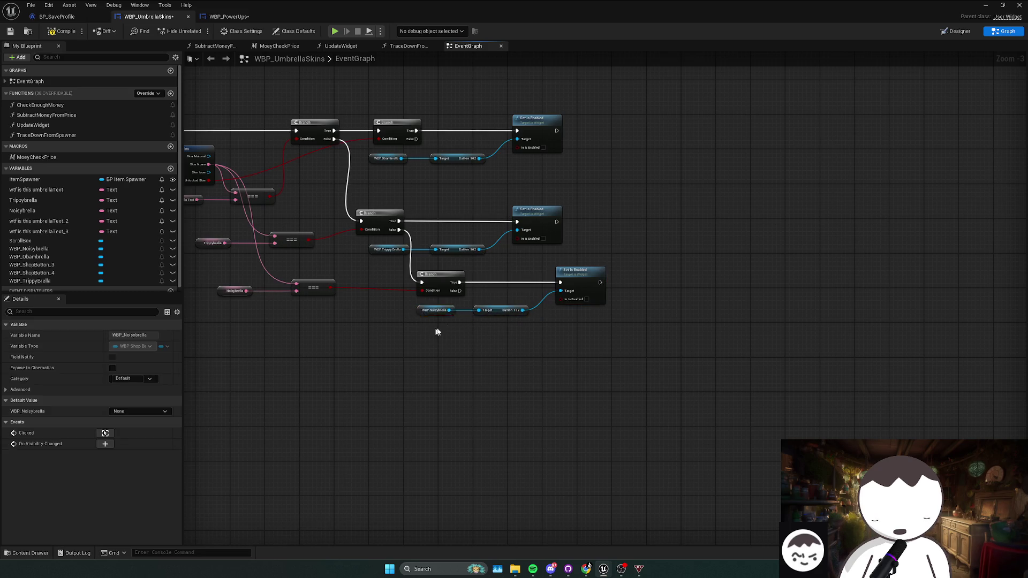
{"action": "left_click", "coordinate": [498, 310], "text": "ctrl"}
{"action": "scroll", "coordinate": [486, 333], "scroll_direction": "down", "scroll_amount": 1}
{"action": "scroll", "coordinate": [486, 339], "scroll_direction": "up", "scroll_amount": 1}
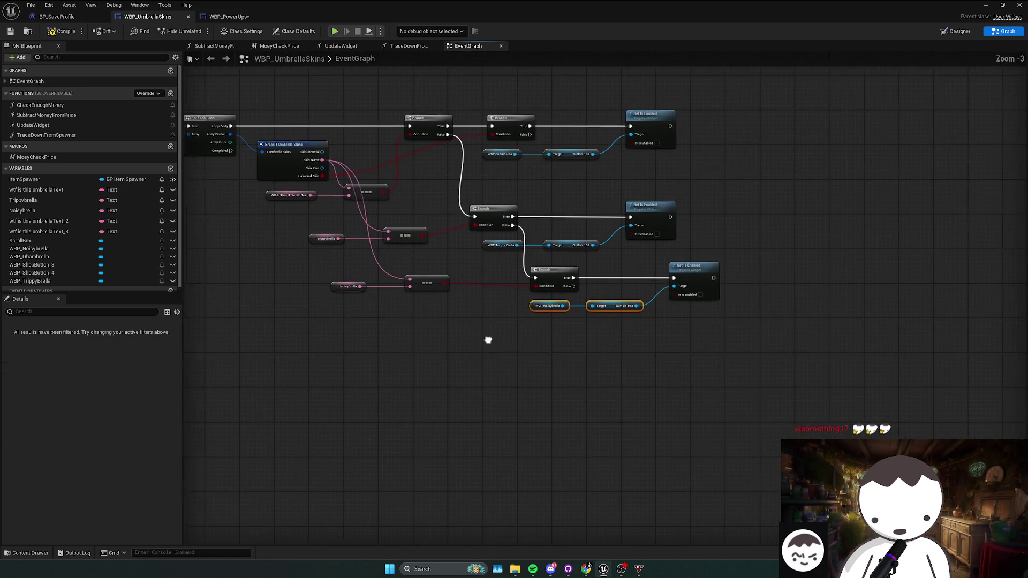
{"action": "left_click", "coordinate": [342, 309]}
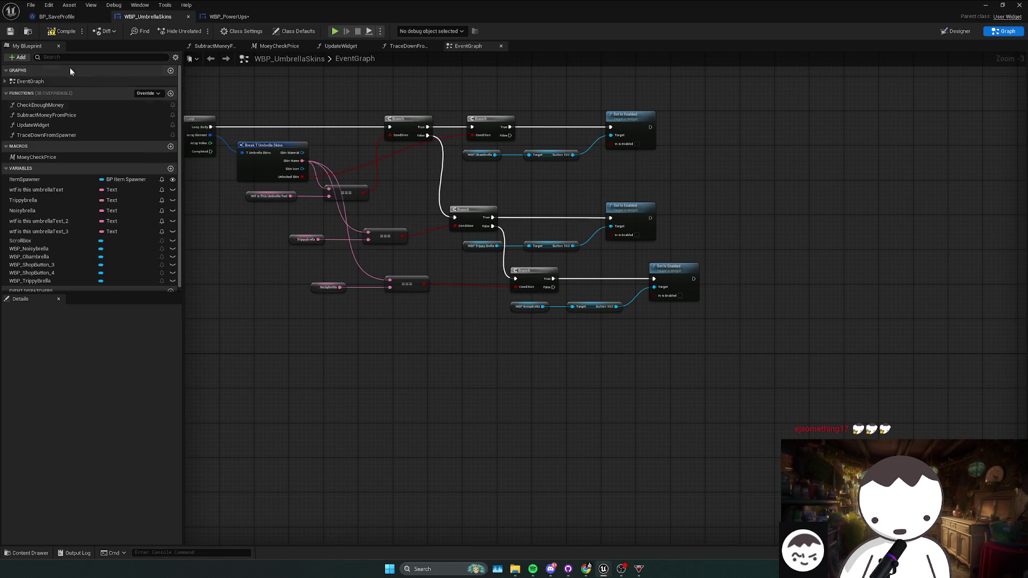
- Rename the spare text variable to Umbrellabrella and set its default value to Umbrellabrella
{"action": "left_click", "coordinate": [69, 220]}
{"action": "left_click", "coordinate": [57, 17]}
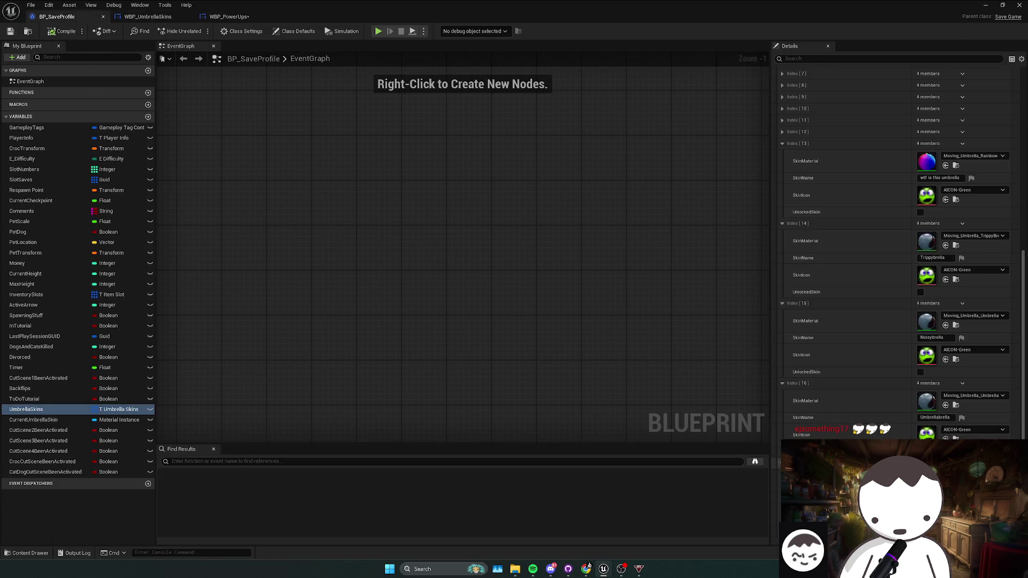
{"action": "left_click", "coordinate": [939, 418]}
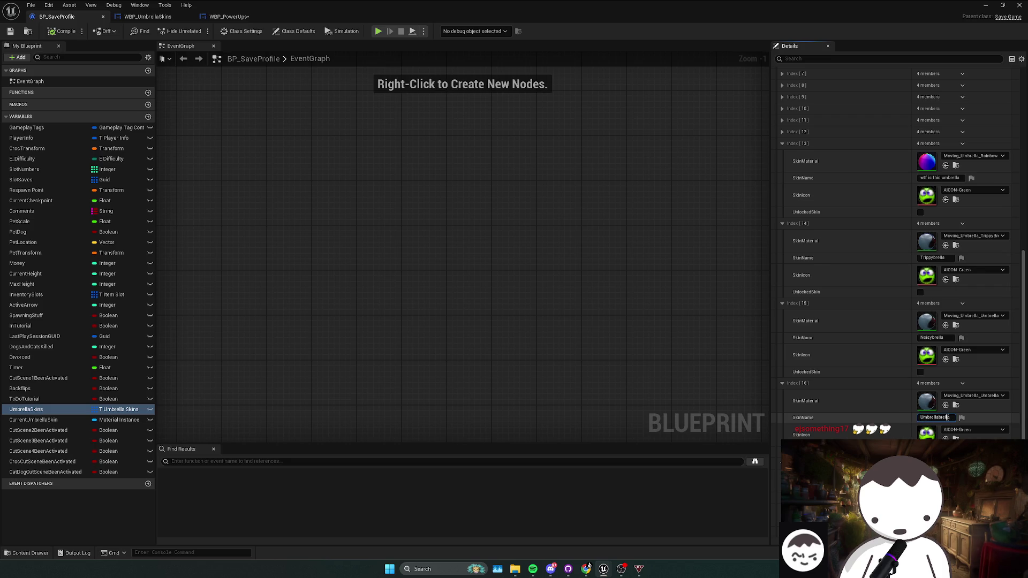
{"action": "left_click", "coordinate": [145, 17]}
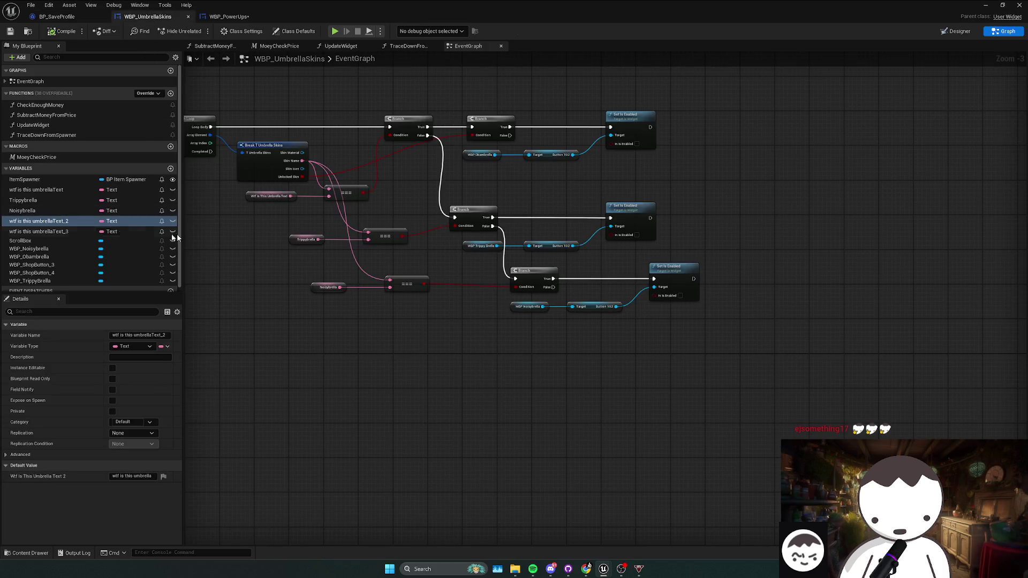
{"action": "left_click", "coordinate": [134, 335]}
{"action": "key", "text": "ctrl+v"}
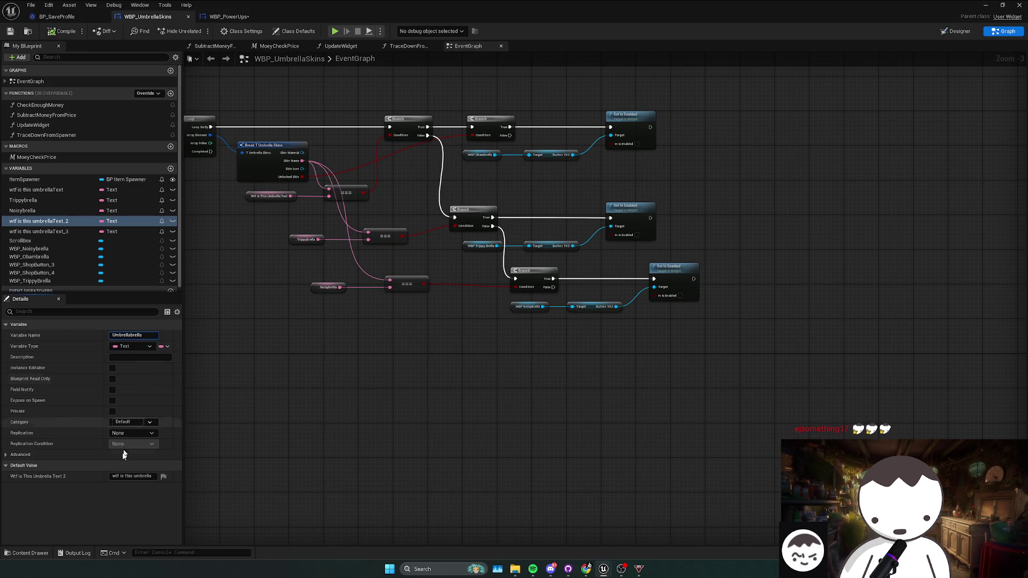
{"action": "key", "text": "Return"}
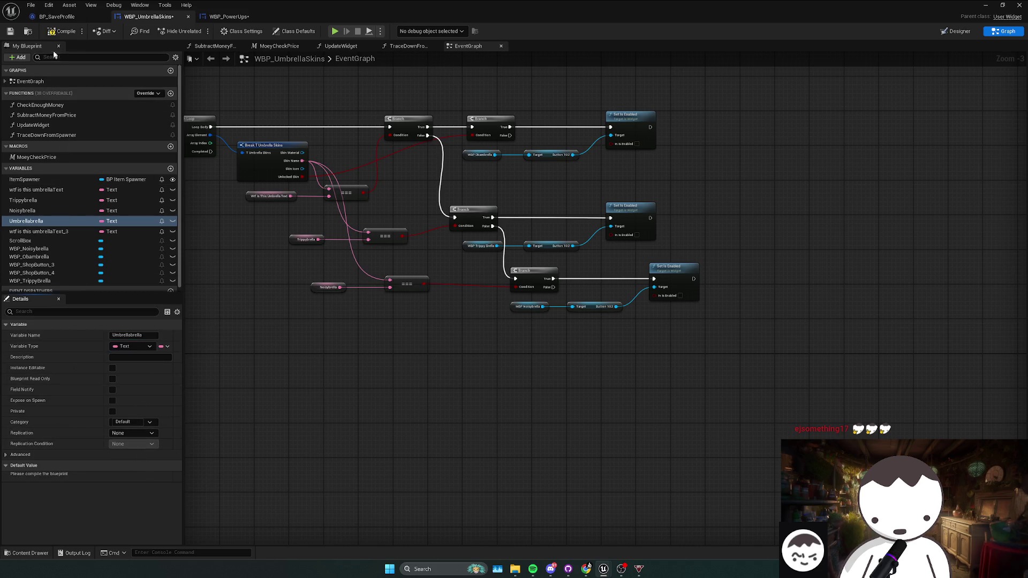
{"action": "key", "text": "F7"}
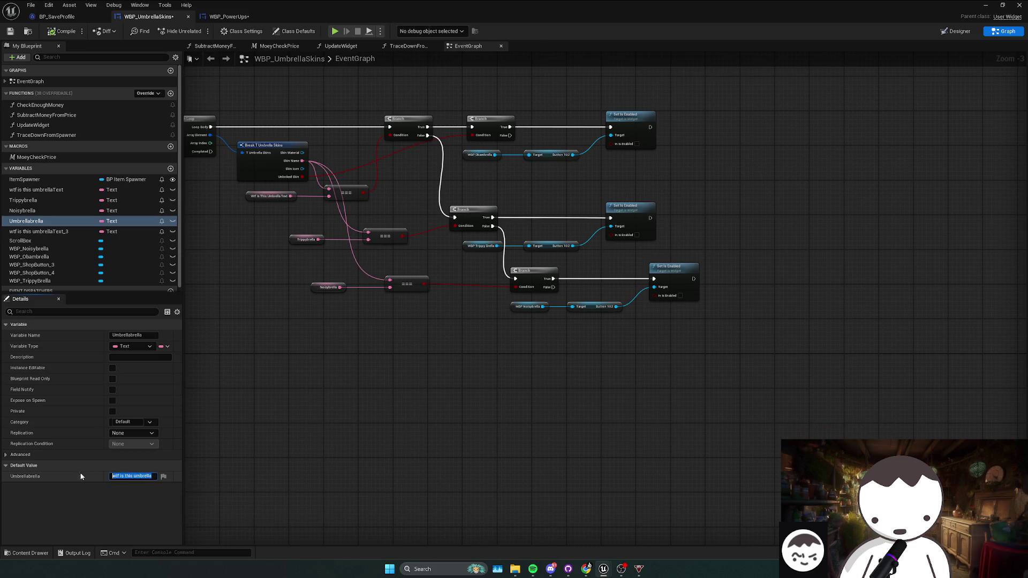
{"action": "type", "text": "Umbrellabrella"}
{"action": "key", "text": "Return"}
- Compare Skin Name against an Umbrellabrella getter in a copied === node
{"action": "mouse_move", "coordinate": [59, 221]}
{"action": "left_mouse_down"}
{"action": "mouse_move", "coordinate": [60, 236]}
{"action": "mouse_move", "coordinate": [344, 349]}
{"action": "mouse_move", "coordinate": [291, 332]}
{"action": "left_mouse_up"}
{"action": "left_click", "coordinate": [345, 356]}
{"action": "left_click", "coordinate": [350, 293]}
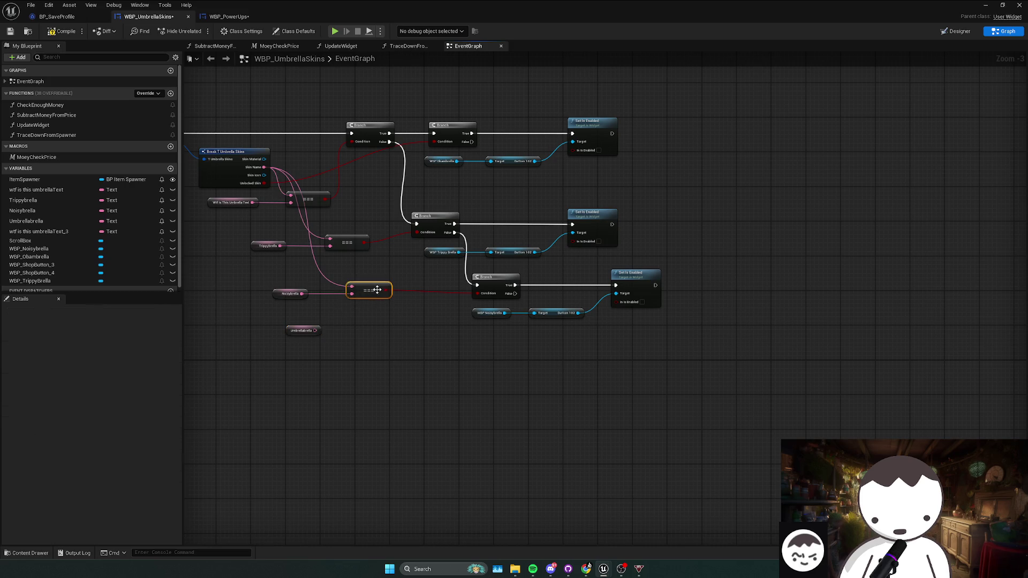
{"action": "key", "text": "ctrl+c"}
{"action": "key", "text": "ctrl+v"}
{"action": "mouse_move", "coordinate": [370, 330]}
{"action": "left_mouse_down"}
{"action": "mouse_move", "coordinate": [287, 227]}
{"action": "mouse_move", "coordinate": [265, 168]}
{"action": "left_mouse_up"}
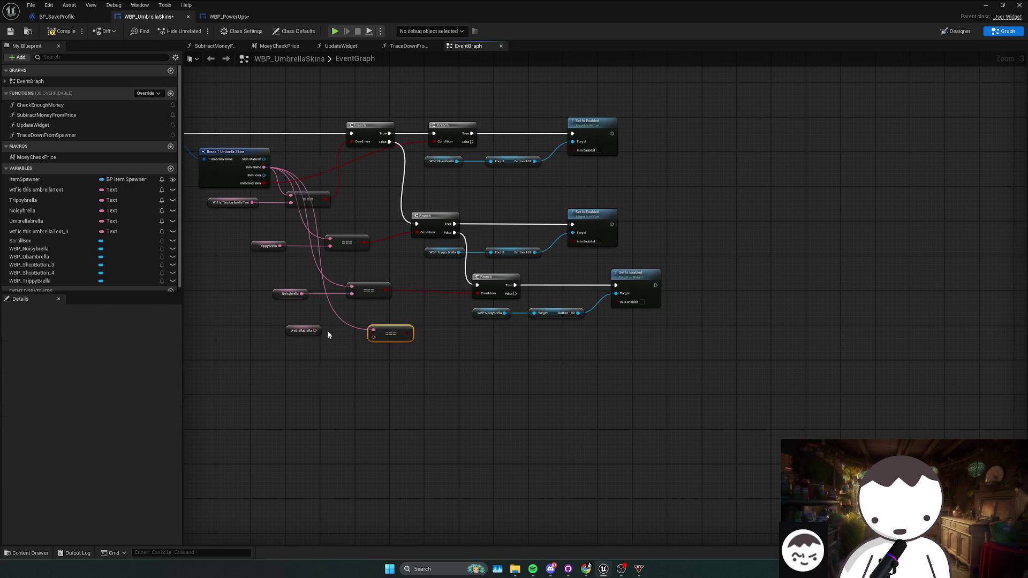
{"action": "mouse_move", "coordinate": [315, 330]}
{"action": "left_mouse_down"}
{"action": "mouse_move", "coordinate": [373, 336]}
{"action": "mouse_move", "coordinate": [364, 317]}
{"action": "mouse_move", "coordinate": [413, 319]}
{"action": "mouse_move", "coordinate": [311, 328]}
{"action": "left_mouse_up"}
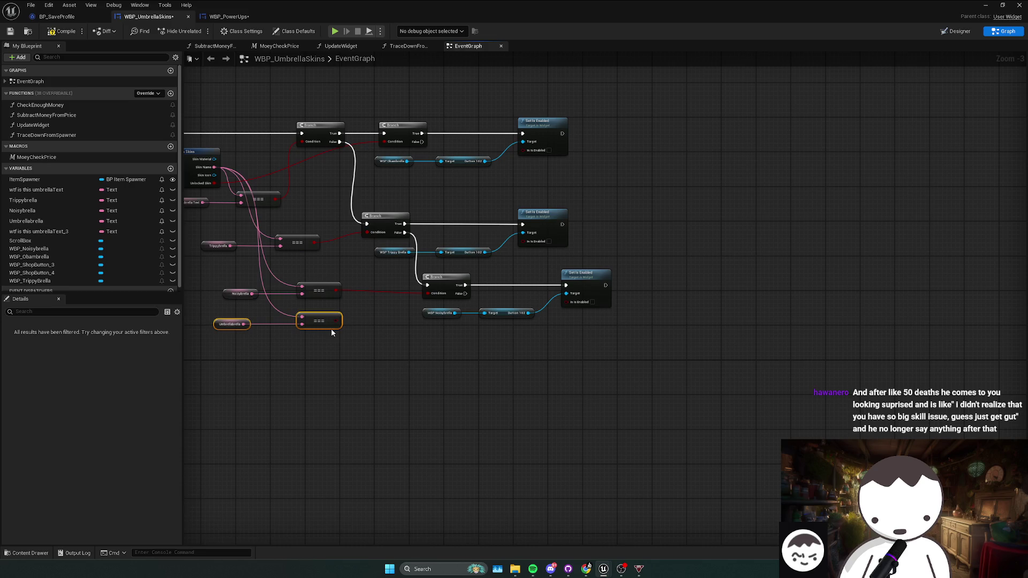
- Add a fourth Branch after the third, conditioned on the Umbrellabrella comparison
{"action": "right_click", "coordinate": [331, 330]}
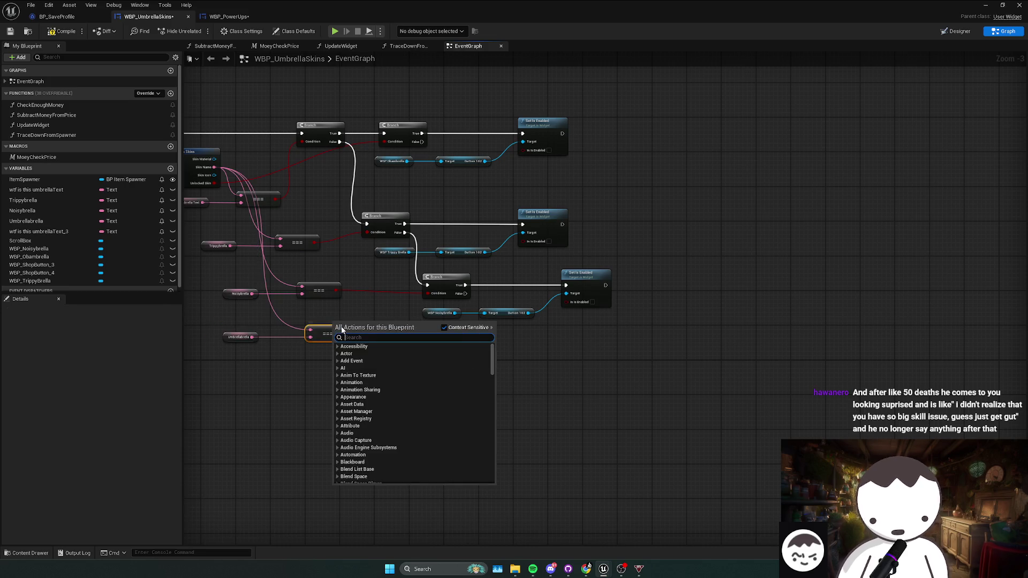
{"action": "key", "text": "Escape"}
{"action": "key", "text": "ctrl+z"}
{"action": "key", "text": "ctrl+z"}
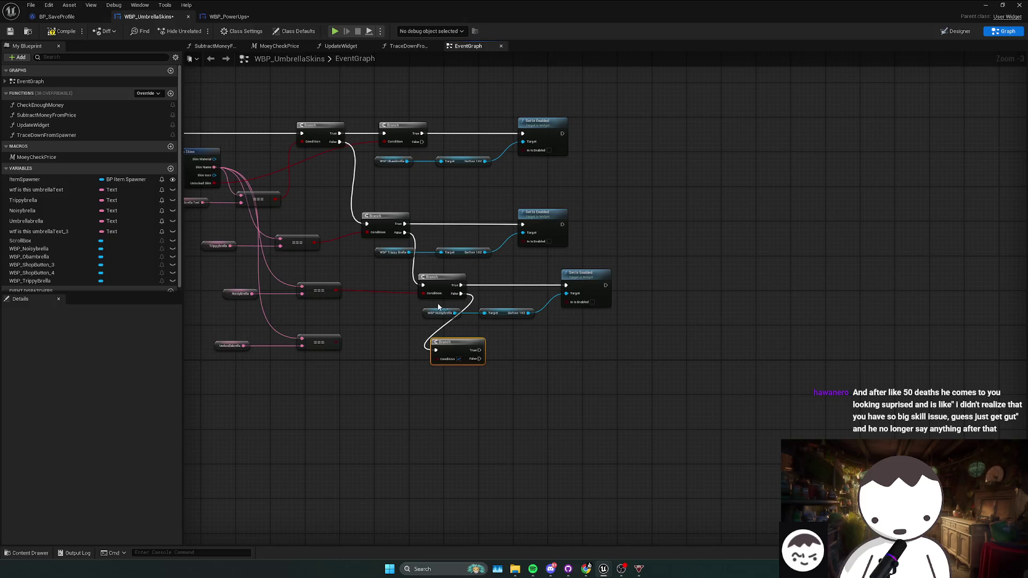
{"action": "left_click_drag", "start_coordinate": [336, 343], "coordinate": [437, 359]}
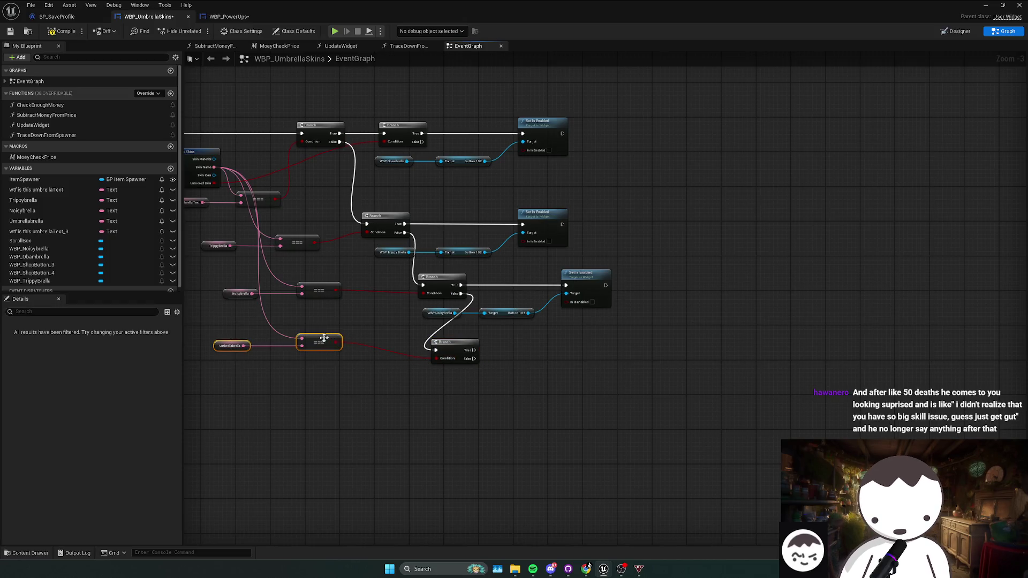
{"action": "left_click_drag", "start_coordinate": [320, 340], "coordinate": [329, 351]}
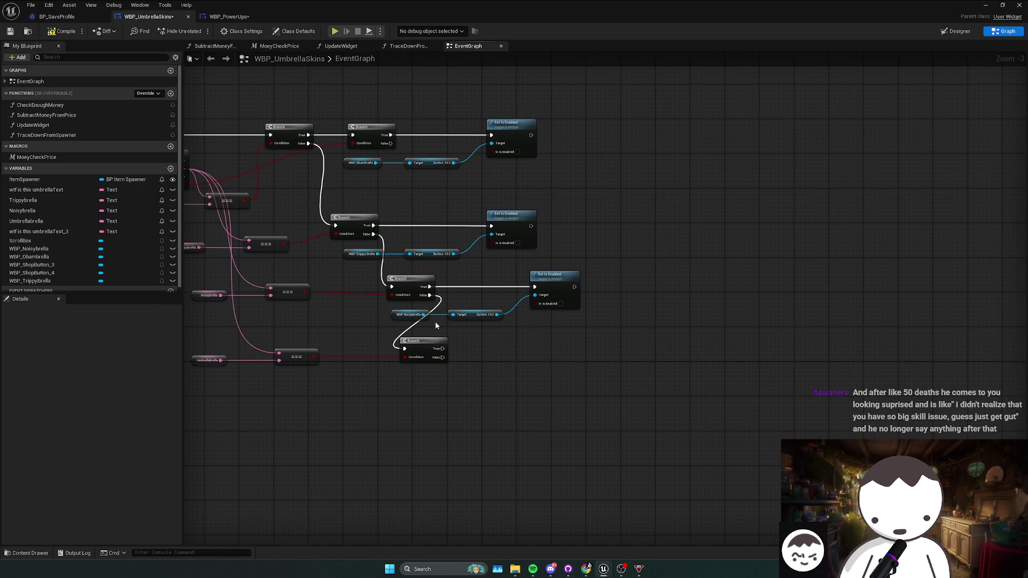
- Run copied Set Is Enabled nodes from the fourth Branch's True and compile
{"action": "left_click_drag", "start_coordinate": [405, 324], "coordinate": [508, 309]}
{"action": "key", "text": "ctrl+c"}
{"action": "key", "text": "ctrl+v"}
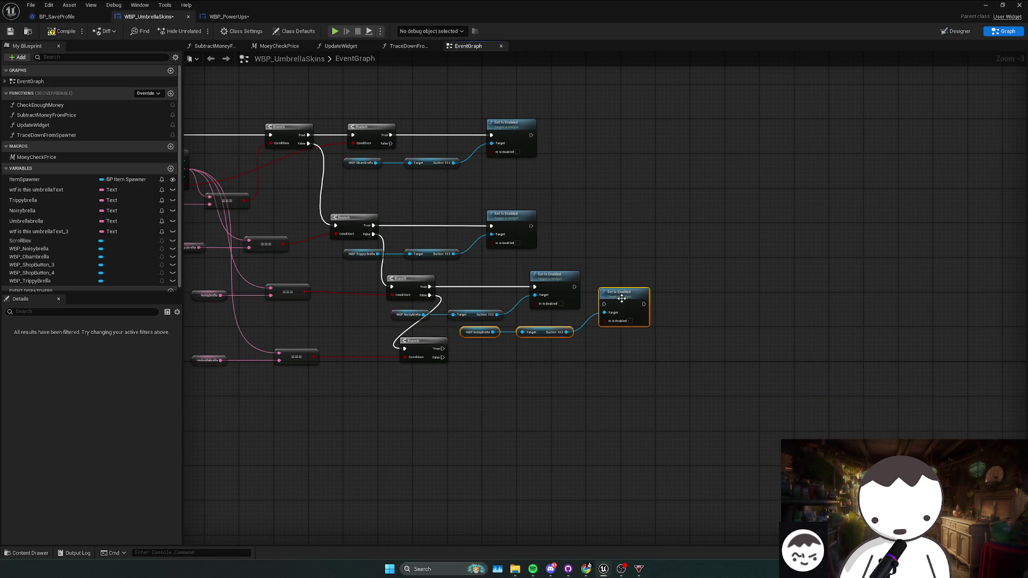
{"action": "left_click_drag", "start_coordinate": [610, 296], "coordinate": [610, 314]}
{"action": "mouse_move", "coordinate": [442, 348]}
{"action": "left_mouse_down"}
{"action": "mouse_move", "coordinate": [599, 325]}
{"action": "mouse_move", "coordinate": [616, 336]}
{"action": "left_mouse_up"}
{"action": "left_click_drag", "start_coordinate": [302, 347], "coordinate": [368, 306]}
{"action": "left_click", "coordinate": [54, 32]}
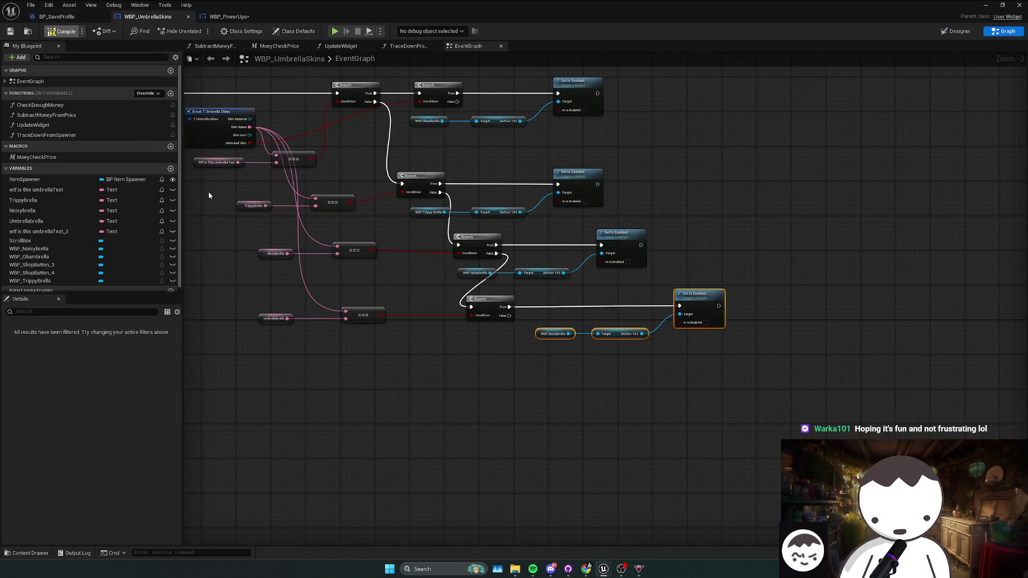
{"action": "left_click", "coordinate": [48, 17]}
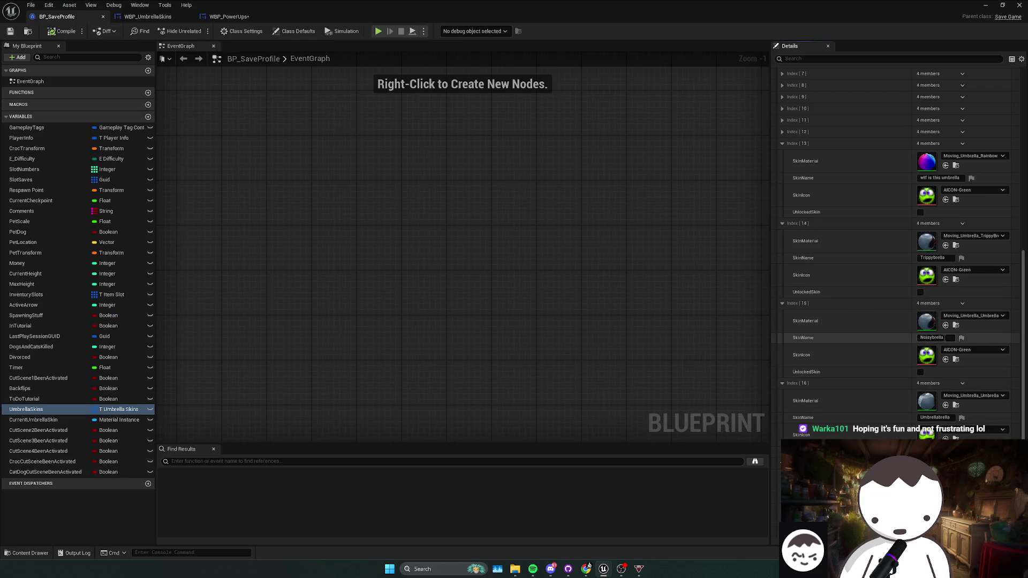
- Compare the umbrella text variables in WBP_UmbrellaSkins against the skin entries in BP_SaveProfile
{"action": "left_click", "coordinate": [937, 337]}
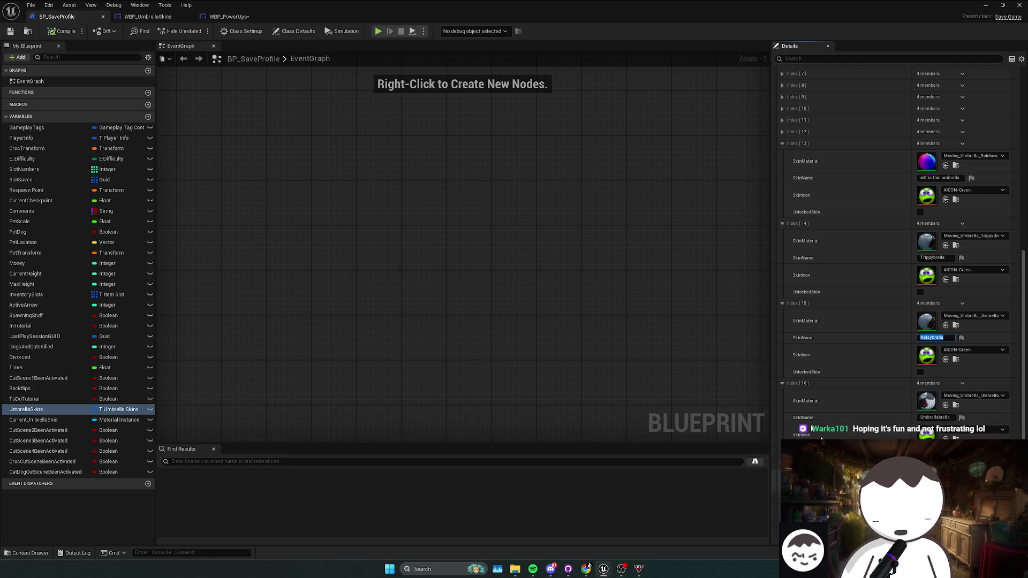
{"action": "left_click", "coordinate": [148, 17]}
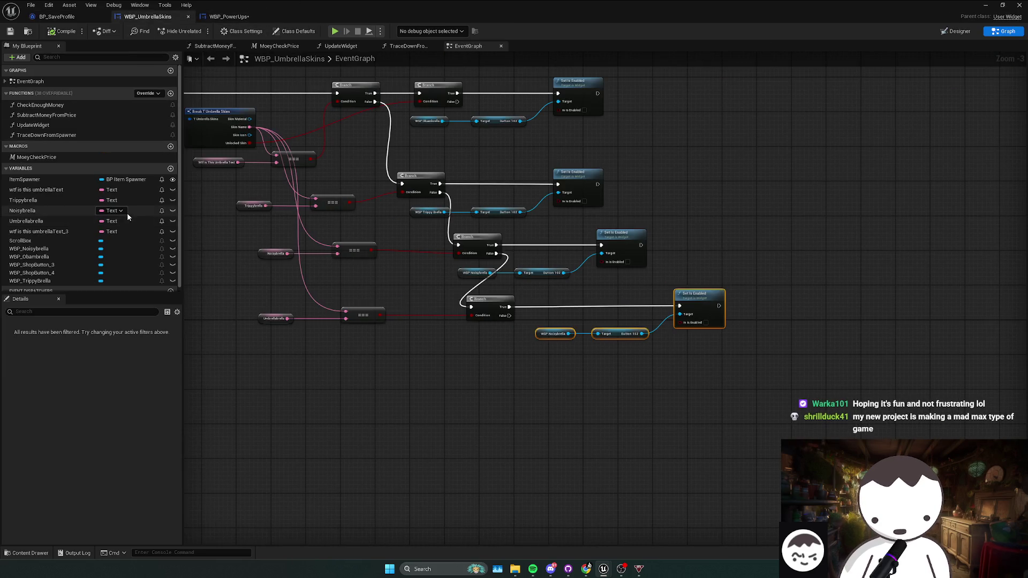
{"action": "left_click", "coordinate": [48, 189]}
{"action": "left_click", "coordinate": [48, 199]}
{"action": "left_click", "coordinate": [50, 210]}
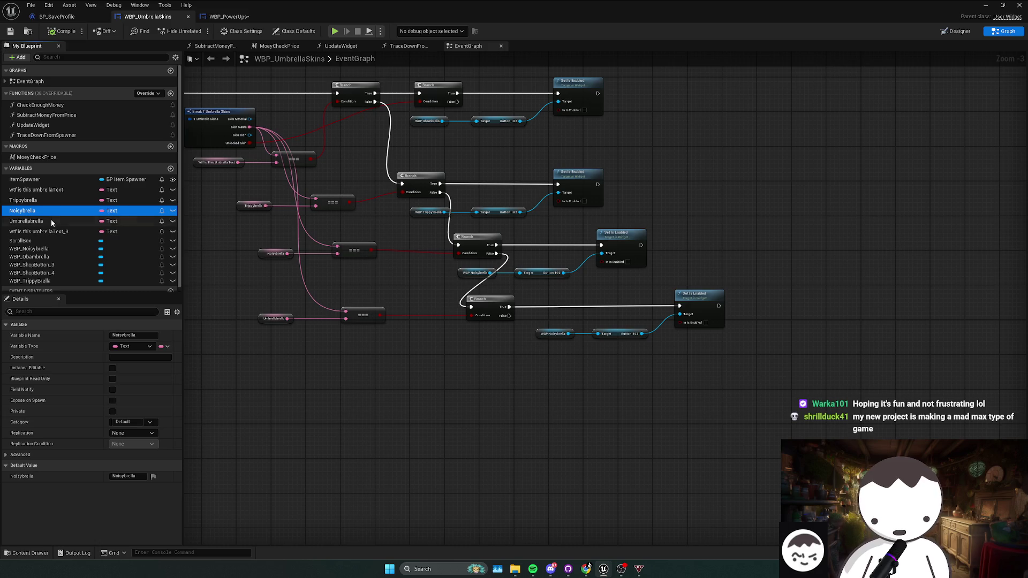
{"action": "left_click", "coordinate": [50, 220]}
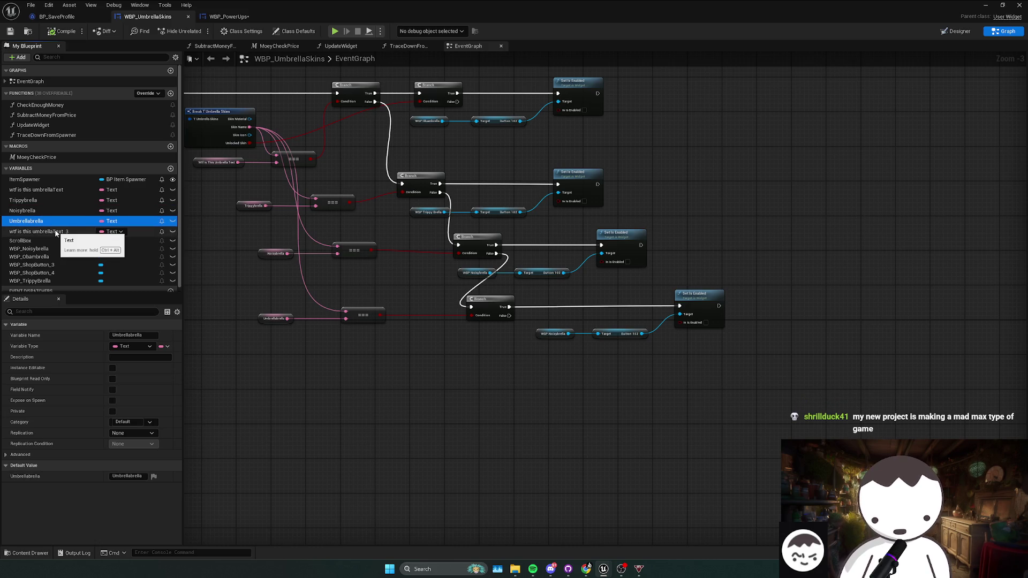
{"action": "mouse_move", "coordinate": [191, 251]}
{"action": "left_mouse_down"}
{"action": "mouse_move", "coordinate": [209, 259]}
{"action": "mouse_move", "coordinate": [264, 241]}
{"action": "left_mouse_up"}
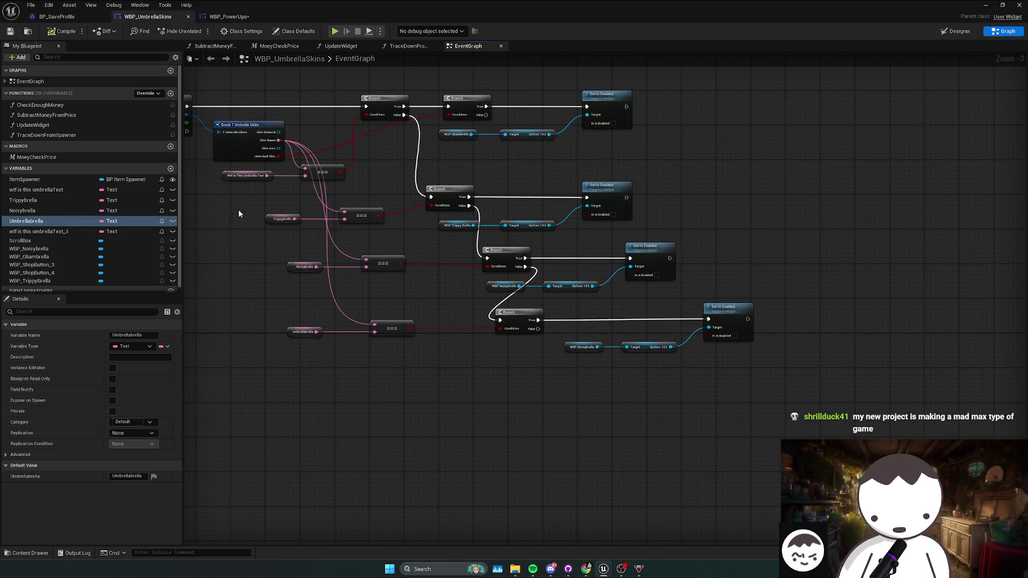
{"action": "left_click", "coordinate": [57, 16]}
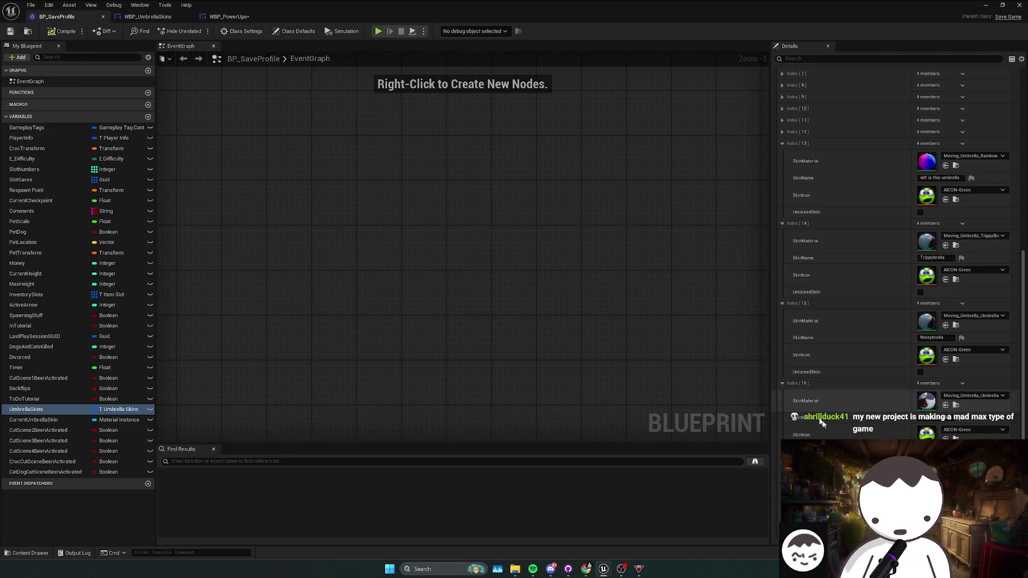
{"action": "left_click", "coordinate": [148, 18]}
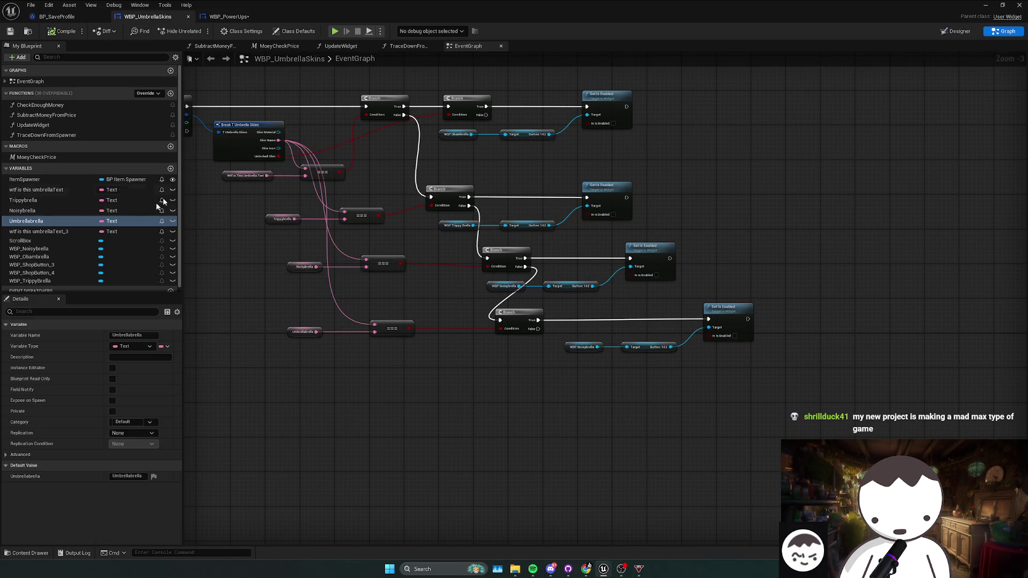
- Change the variable name 'wtf is this umbrellaText_3' to Obambrella
{"action": "left_click", "coordinate": [133, 231]}
{"action": "left_click_drag", "start_coordinate": [166, 335], "coordinate": [59, 334]}
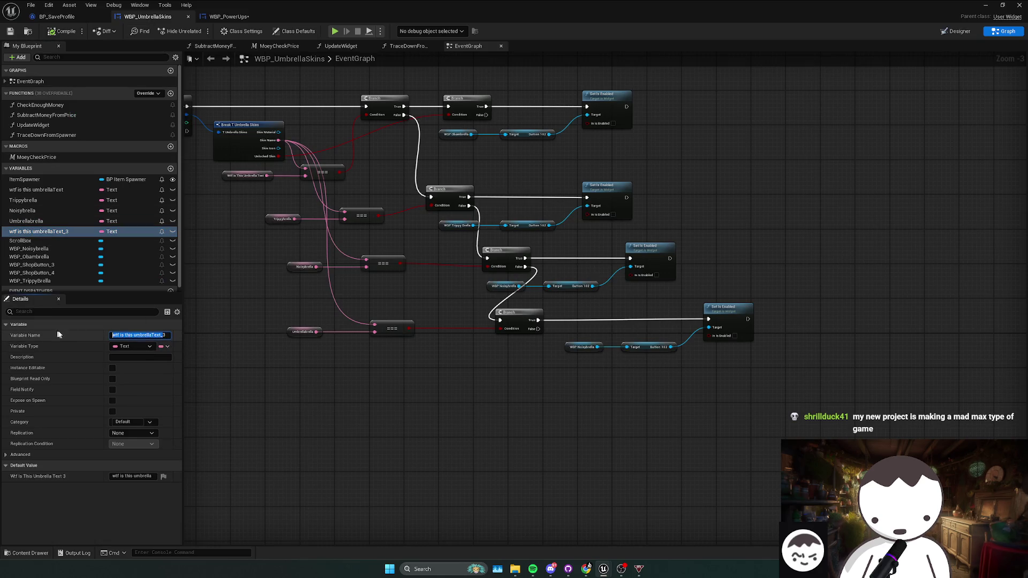
{"action": "type", "text": "Obambrella"}
{"action": "key", "text": "Return"}
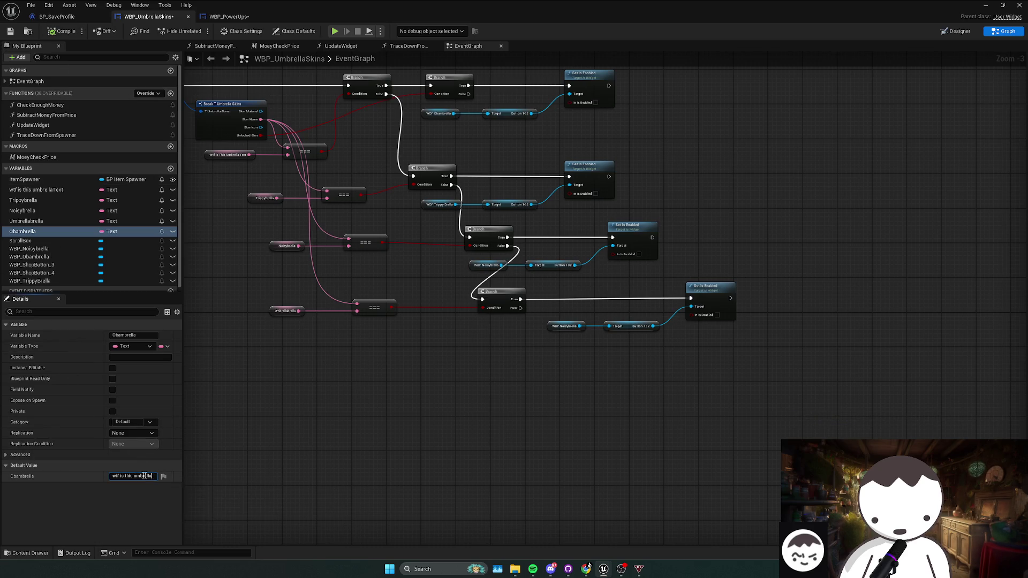
- Chain a fifth Branch node off the previous Branch's False output
{"action": "left_click_drag", "start_coordinate": [354, 366], "coordinate": [319, 374]}
{"action": "left_click", "coordinate": [24, 231]}
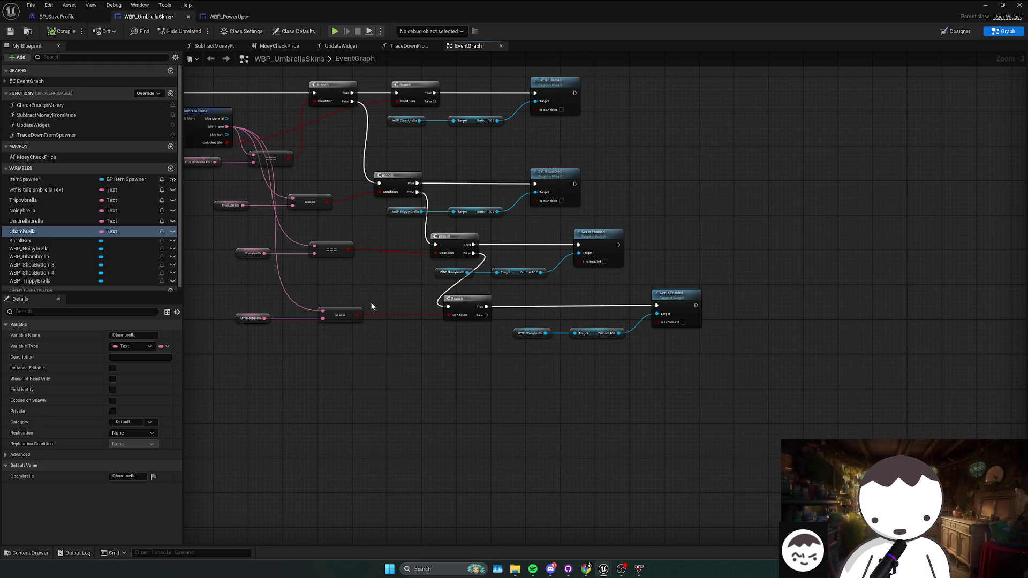
{"action": "left_click", "coordinate": [448, 322]}
{"action": "left_click_drag", "start_coordinate": [451, 332], "coordinate": [489, 285]}
- Duplicate the == comparison to check Skin Name against an Obambrella getter
{"action": "left_click", "coordinate": [340, 285]}
{"action": "key", "text": "ctrl+c"}
{"action": "key", "text": "ctrl+v"}
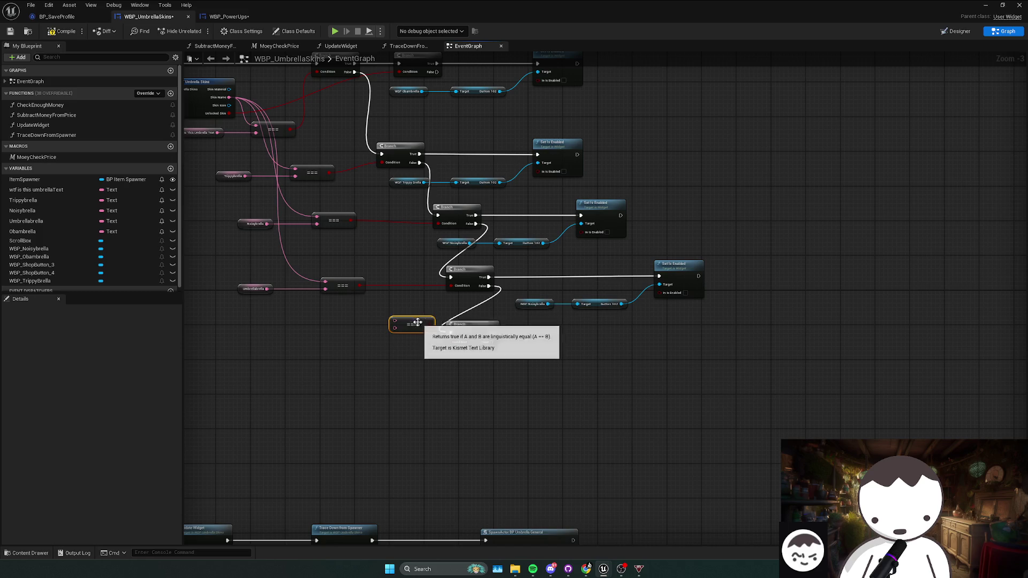
{"action": "mouse_move", "coordinate": [409, 326]}
{"action": "left_mouse_down"}
{"action": "mouse_move", "coordinate": [396, 346]}
{"action": "mouse_move", "coordinate": [229, 97]}
{"action": "left_mouse_up"}
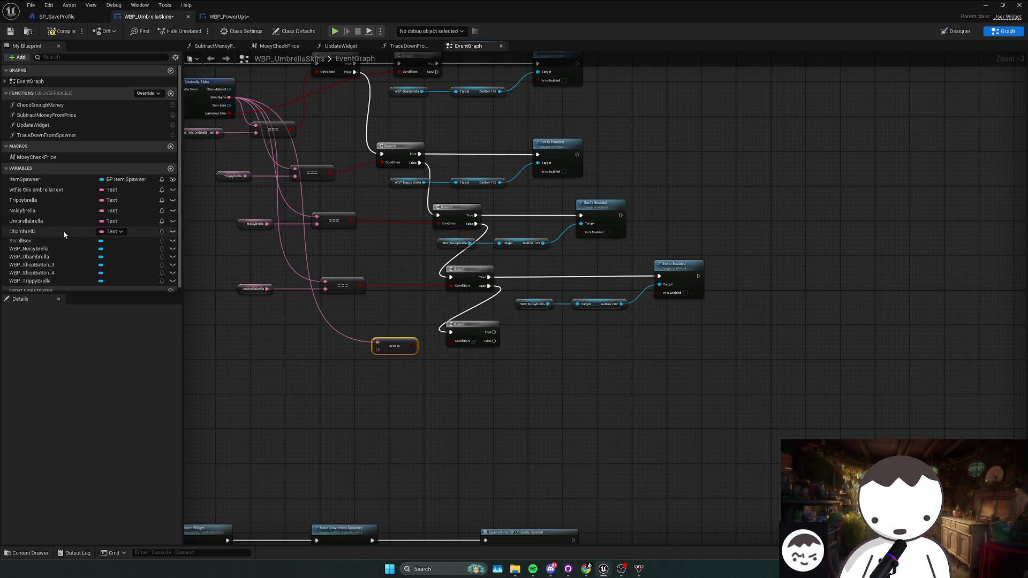
{"action": "left_click_drag", "start_coordinate": [23, 231], "coordinate": [380, 351]}
{"action": "left_click", "coordinate": [442, 349]}
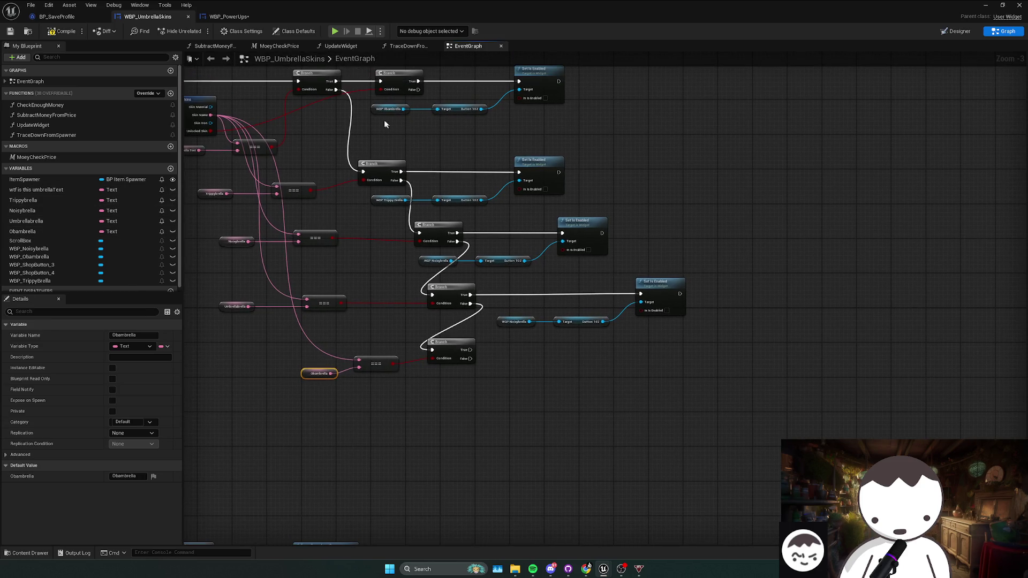
- Wire the new Branch's True output to Set Is Enabled for WBP_Obambrella, then compile and save
{"action": "left_click_drag", "start_coordinate": [364, 102], "coordinate": [496, 116]}
{"action": "mouse_move", "coordinate": [533, 72]}
{"action": "left_mouse_down"}
{"action": "mouse_move", "coordinate": [593, 328]}
{"action": "mouse_move", "coordinate": [688, 299]}
{"action": "mouse_move", "coordinate": [650, 370]}
{"action": "mouse_move", "coordinate": [637, 358]}
{"action": "mouse_move", "coordinate": [481, 361]}
{"action": "mouse_move", "coordinate": [470, 350]}
{"action": "left_mouse_up"}
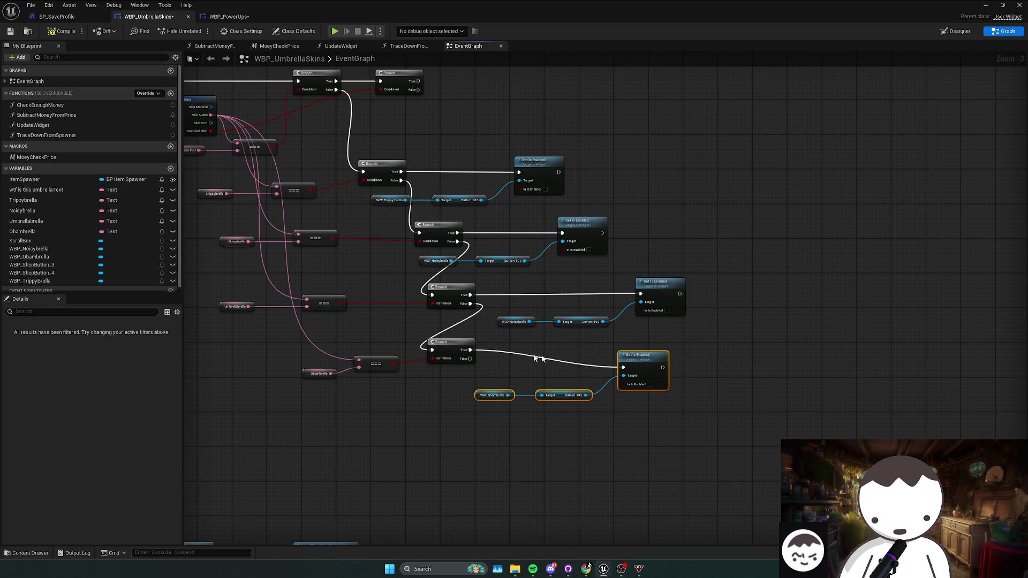
{"action": "left_click_drag", "start_coordinate": [640, 364], "coordinate": [668, 334]}
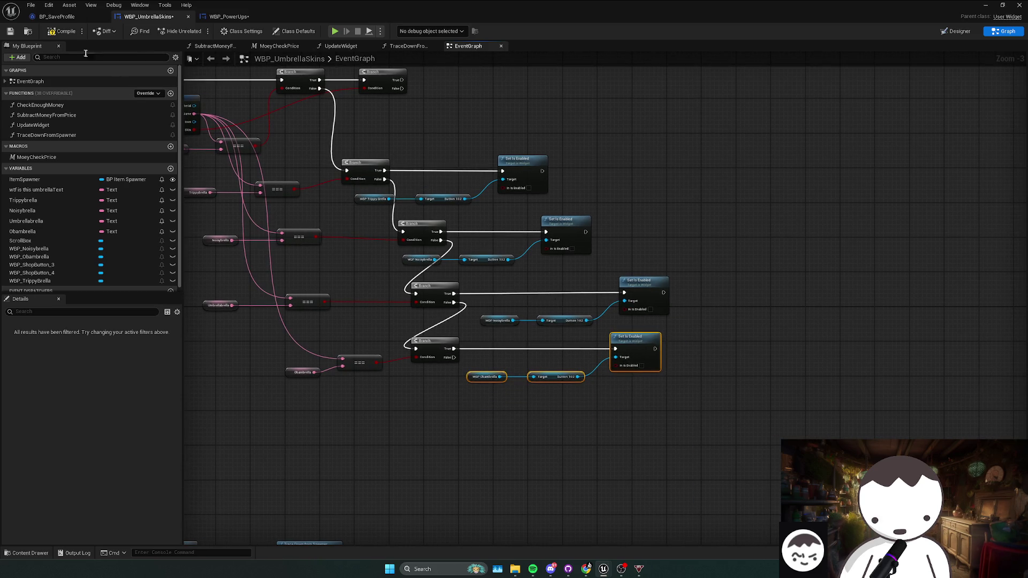
{"action": "key", "text": "F7"}
{"action": "key", "text": "ctrl+s"}
{"action": "left_click_drag", "start_coordinate": [569, 124], "coordinate": [637, 162]}
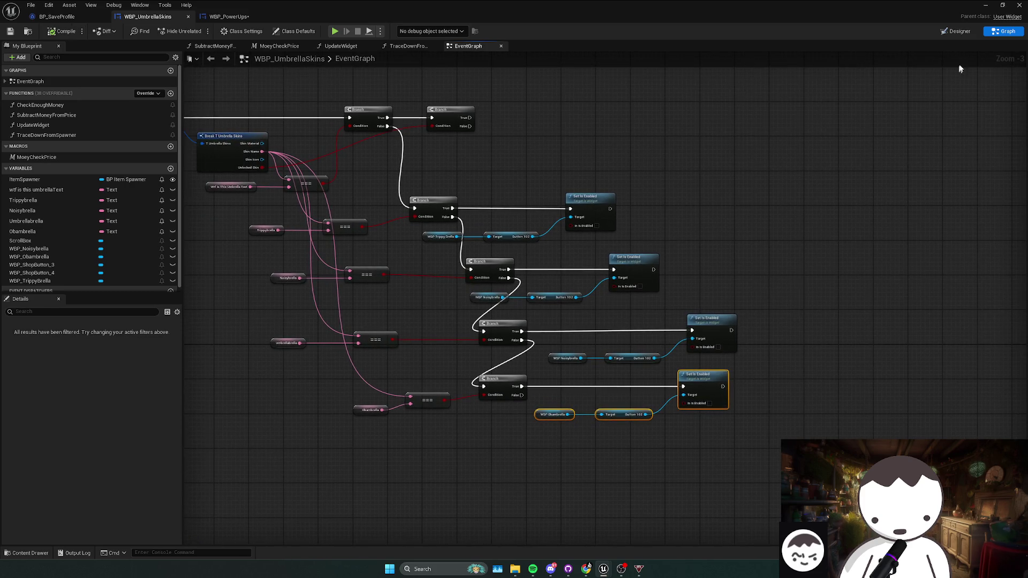
{"action": "left_click", "coordinate": [940, 32]}
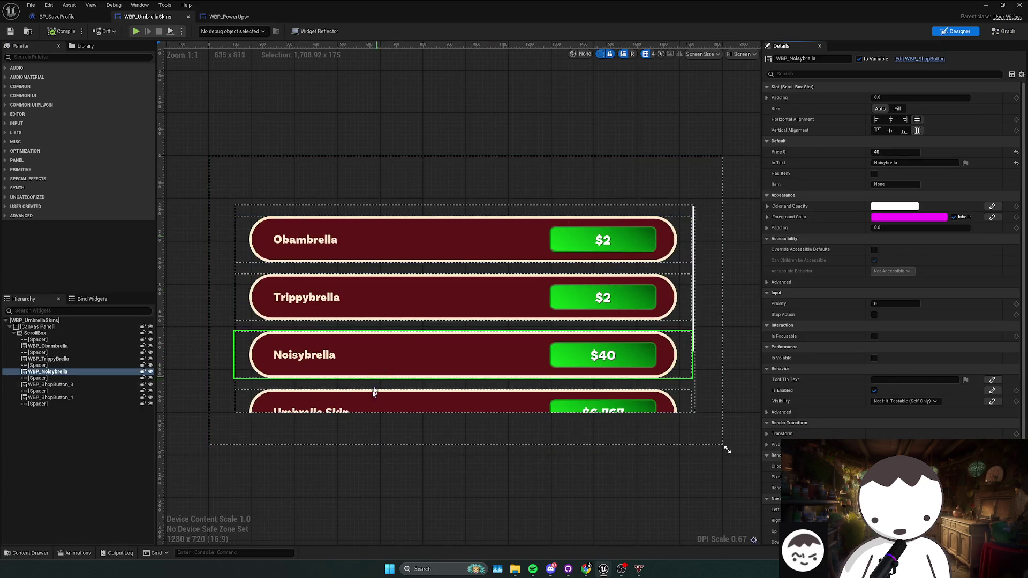
- Label the third shop button 'wttf is this umbrella' and set Noisybrella's price to 20
{"action": "left_click", "coordinate": [910, 163]}
{"action": "type", "text": "w"}
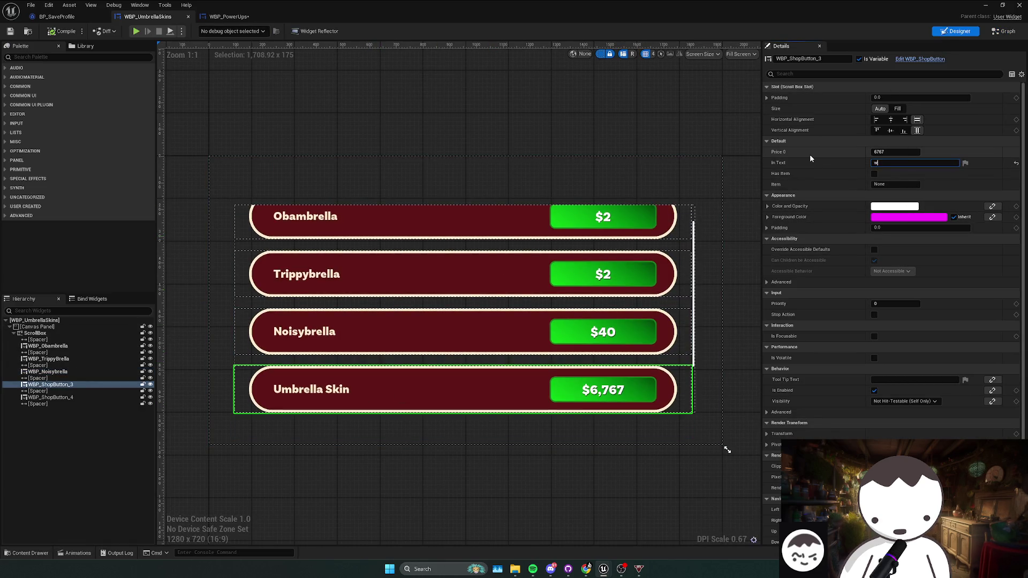
{"action": "type", "text": "ttf is this umbrella"}
{"action": "key", "text": "Return"}
{"action": "type", "text": "20"}
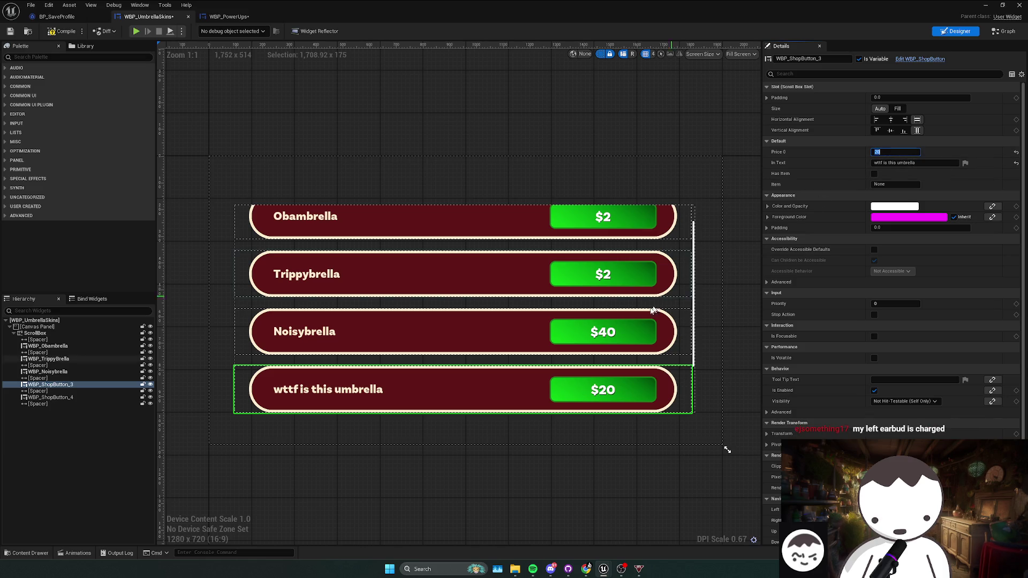
{"action": "left_click", "coordinate": [625, 323]}
{"action": "left_click", "coordinate": [900, 152]}
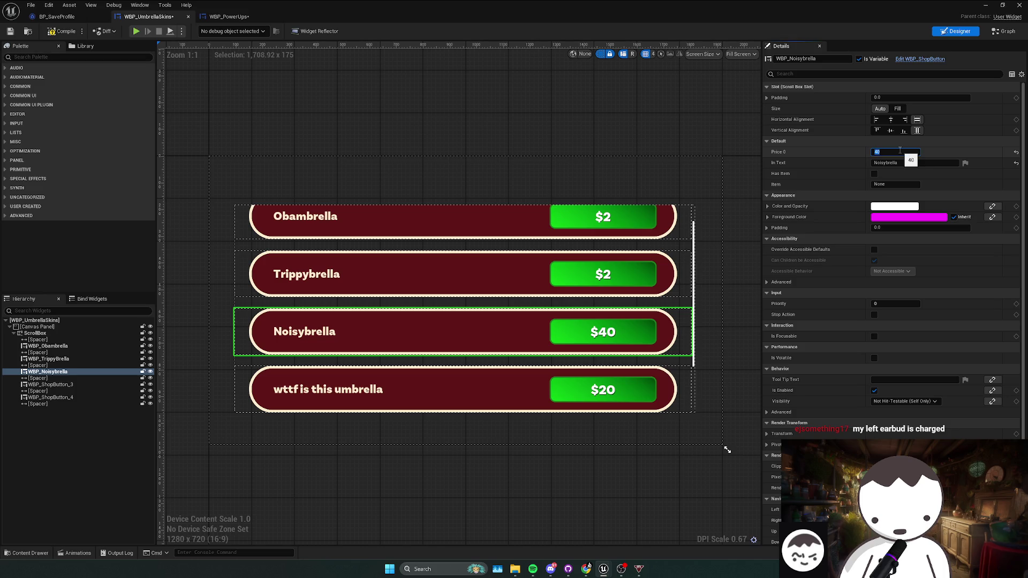
- Relabel the remaining Umbrella Skin button as Umbrellabrella
{"action": "left_click", "coordinate": [432, 398]}
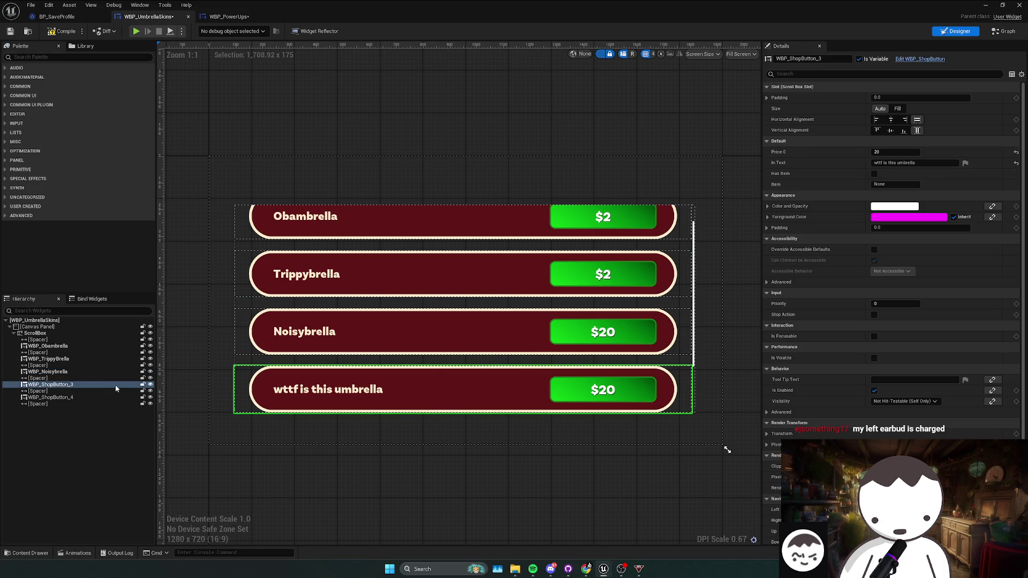
{"action": "left_click", "coordinate": [100, 397]}
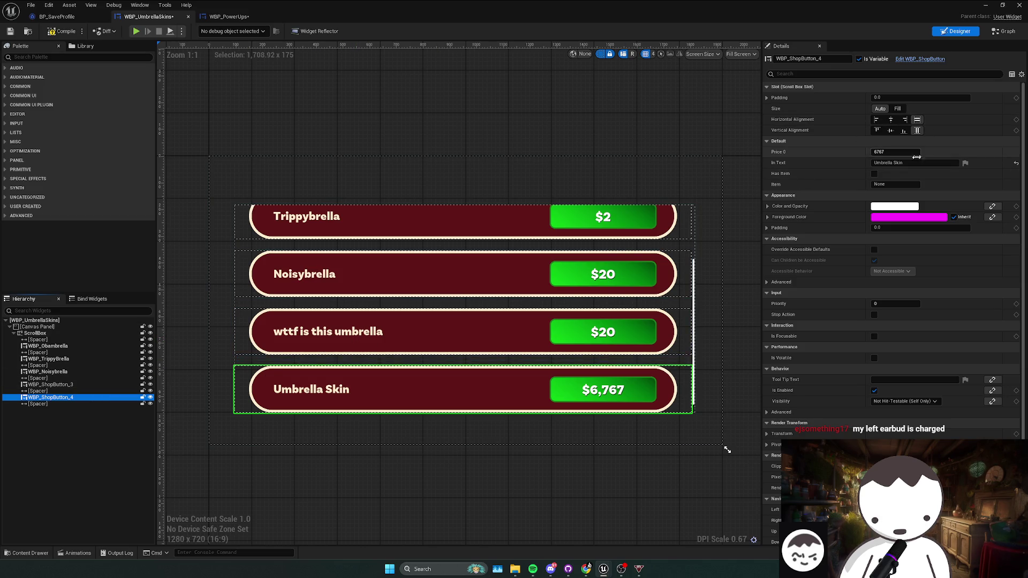
{"action": "left_click", "coordinate": [878, 163]}
{"action": "key", "text": "BackSpace"}
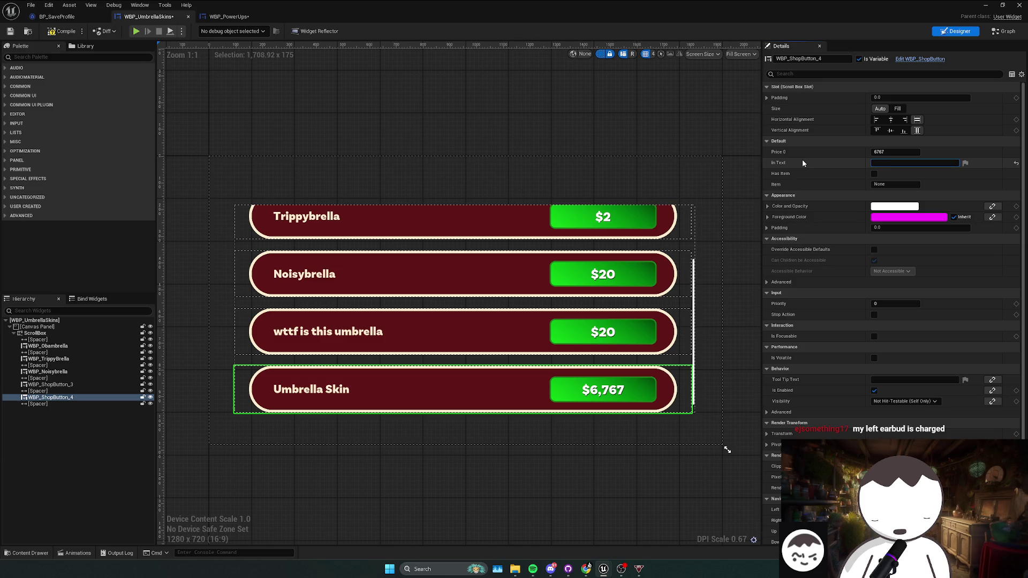
{"action": "type", "text": "Umbrellabrella"}
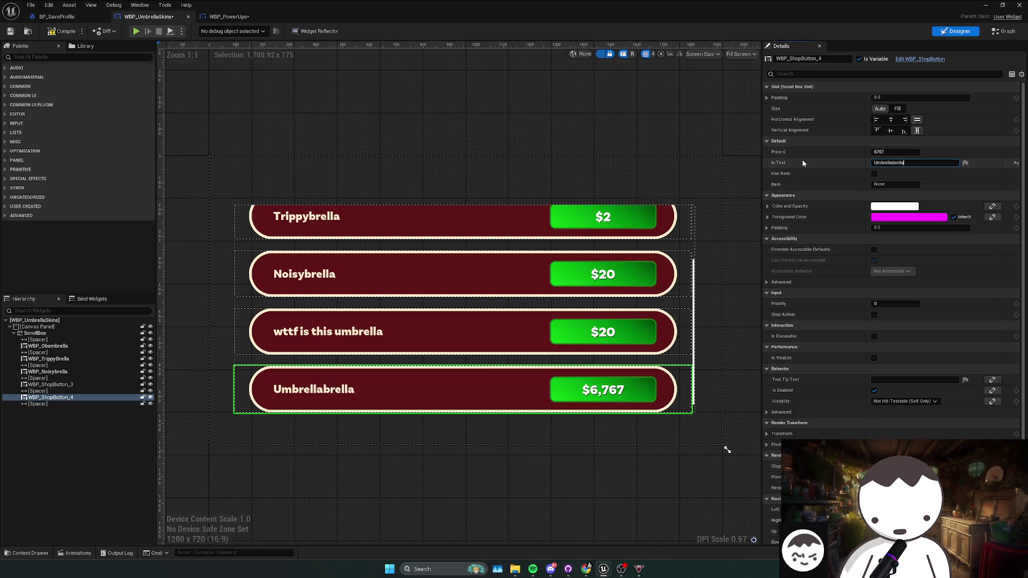
{"action": "key", "text": "Return"}
- Set Umbrellabrella's price to $20 and save all changes, including the map
{"action": "left_click_drag", "start_coordinate": [69, 397], "coordinate": [47, 383]}
{"action": "key", "text": "ctrl+z"}
{"action": "left_click", "coordinate": [53, 404], "text": "shift"}
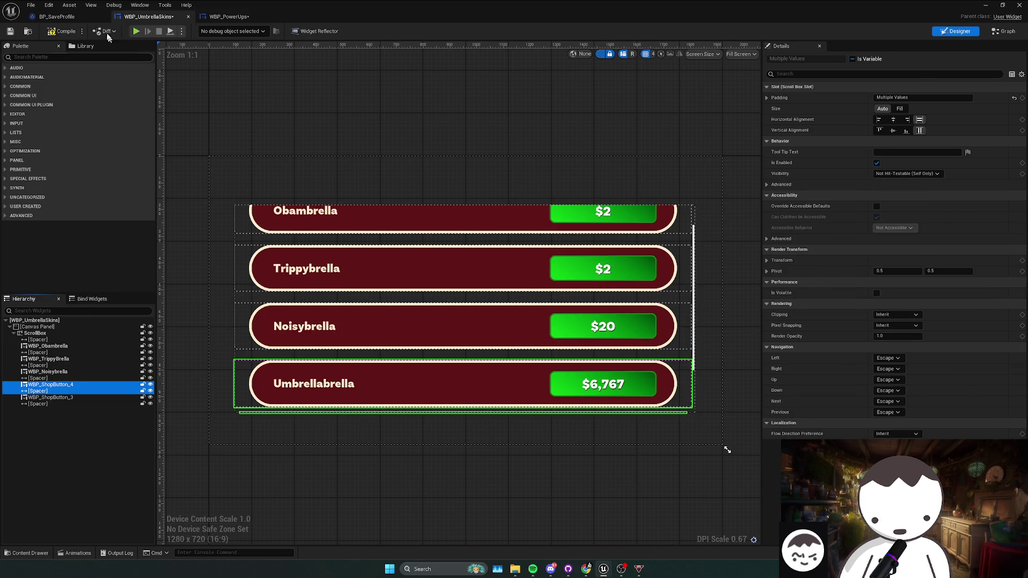
{"action": "left_click", "coordinate": [51, 384]}
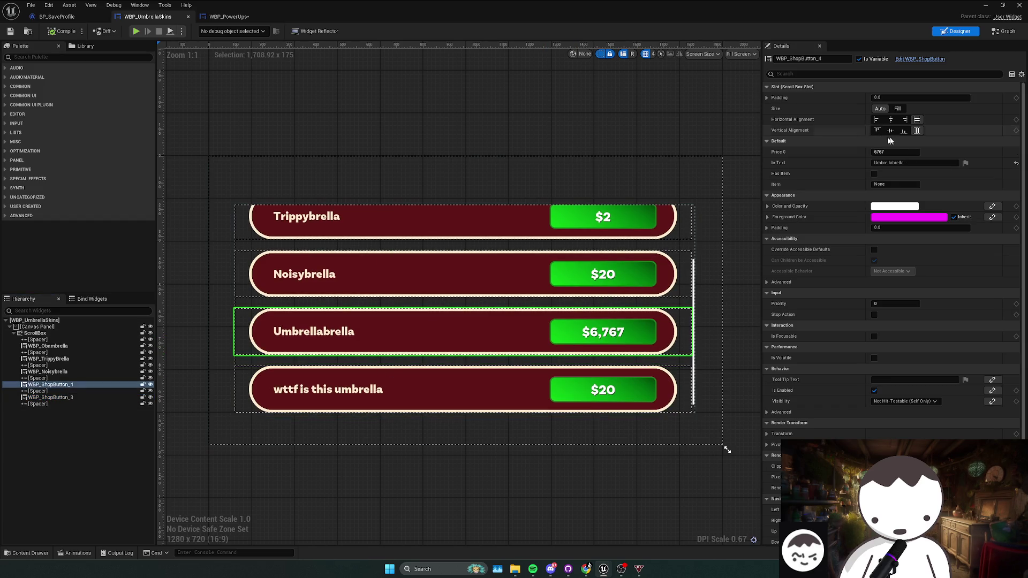
{"action": "left_click", "coordinate": [903, 152]}
{"action": "type", "text": "20"}
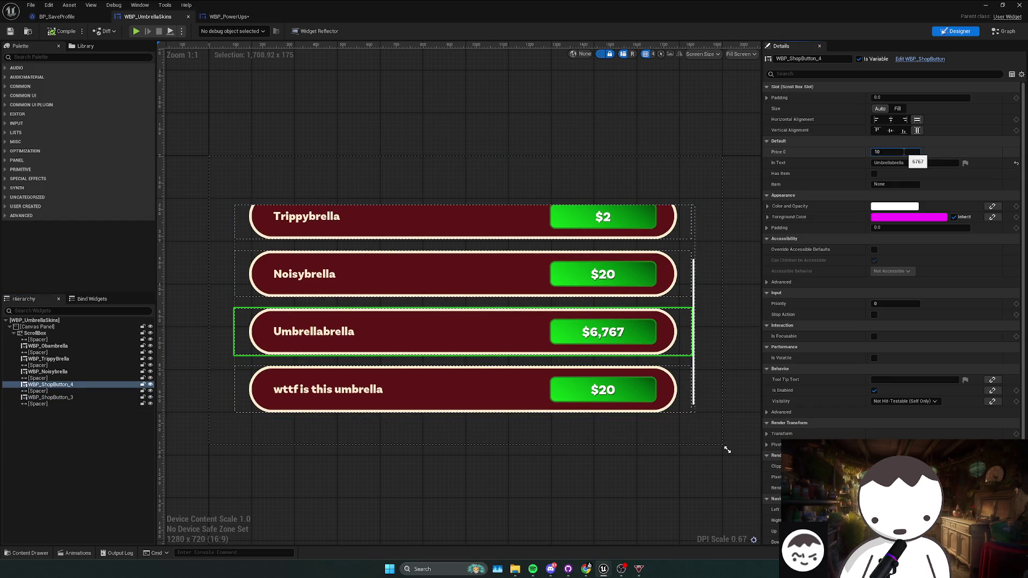
{"action": "left_click", "coordinate": [61, 31]}
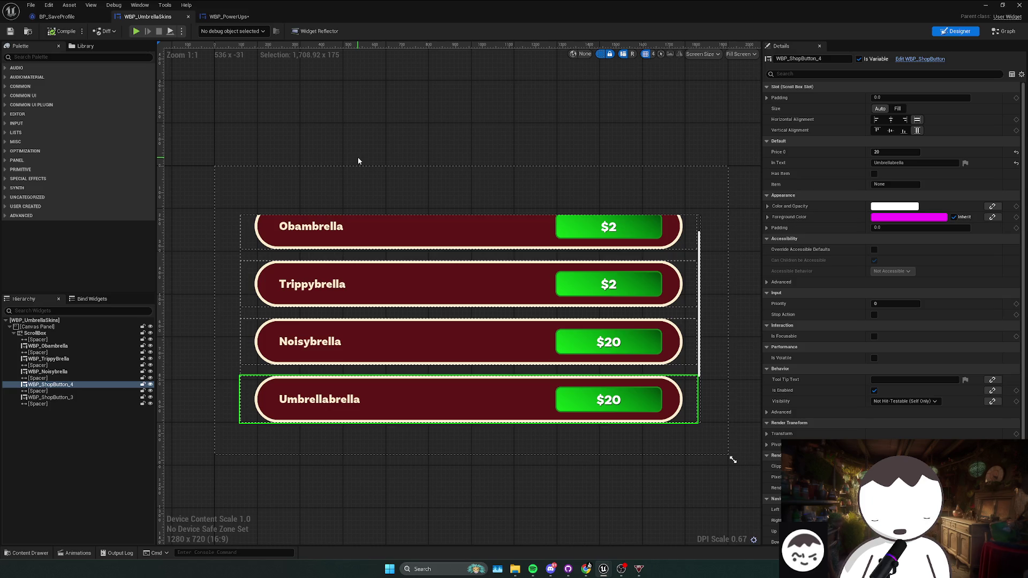
{"action": "key", "text": "ctrl+shift+s"}
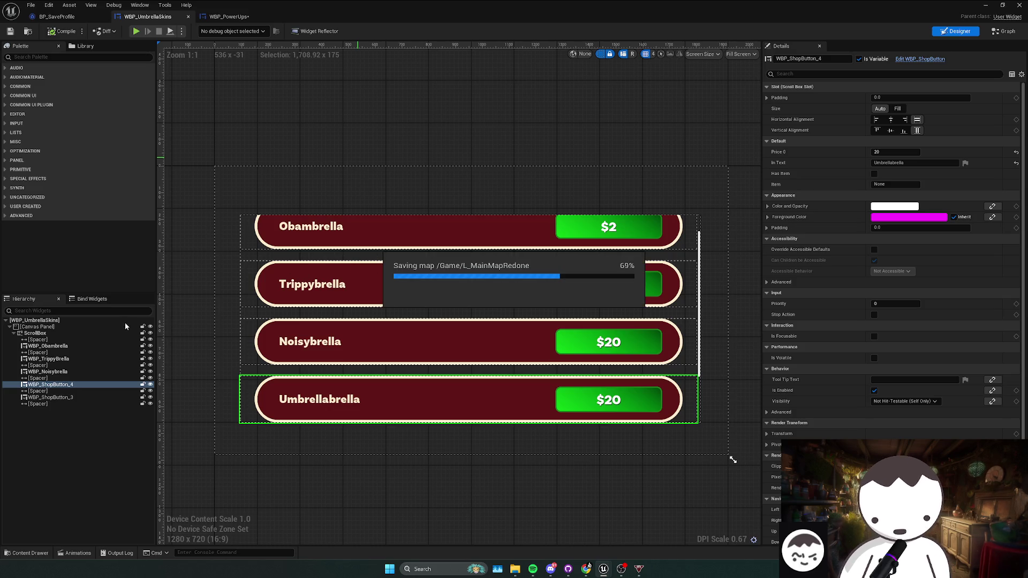
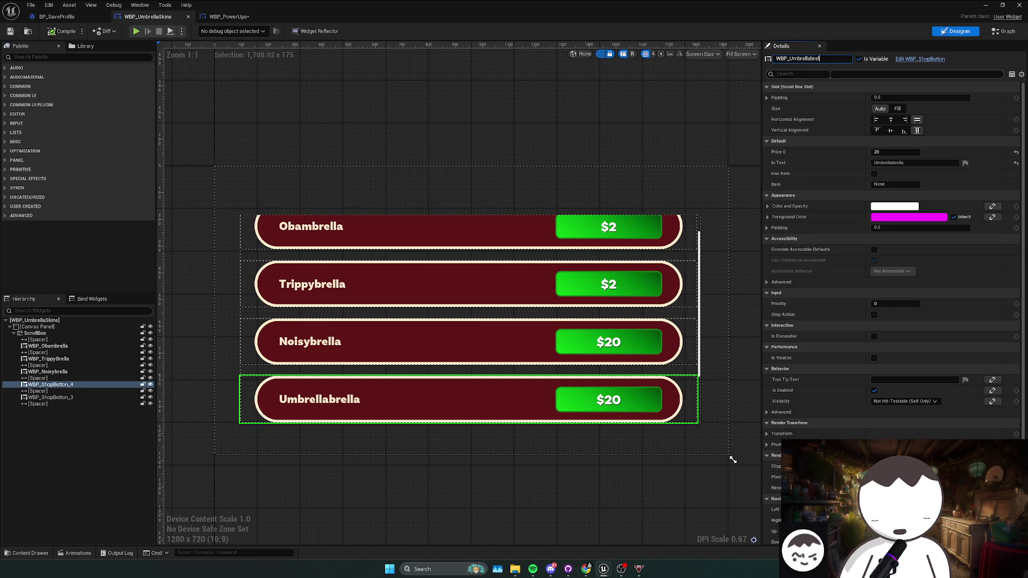
- Rename WBP_ShopButton_4 to WBP_Umbrellabrella and WBP_ShopButton_3 to WBP_wtfisthis, then compile and open the Graph
{"action": "type", "text": "a"}
{"action": "key", "text": "Return"}
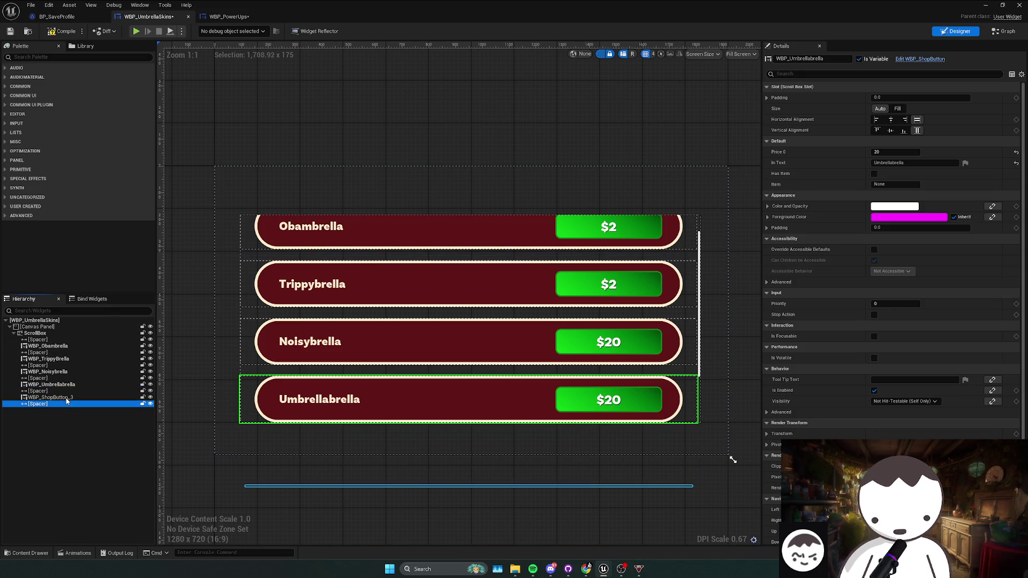
{"action": "left_click", "coordinate": [50, 398]}
{"action": "left_click_drag", "start_coordinate": [789, 59], "coordinate": [825, 59]}
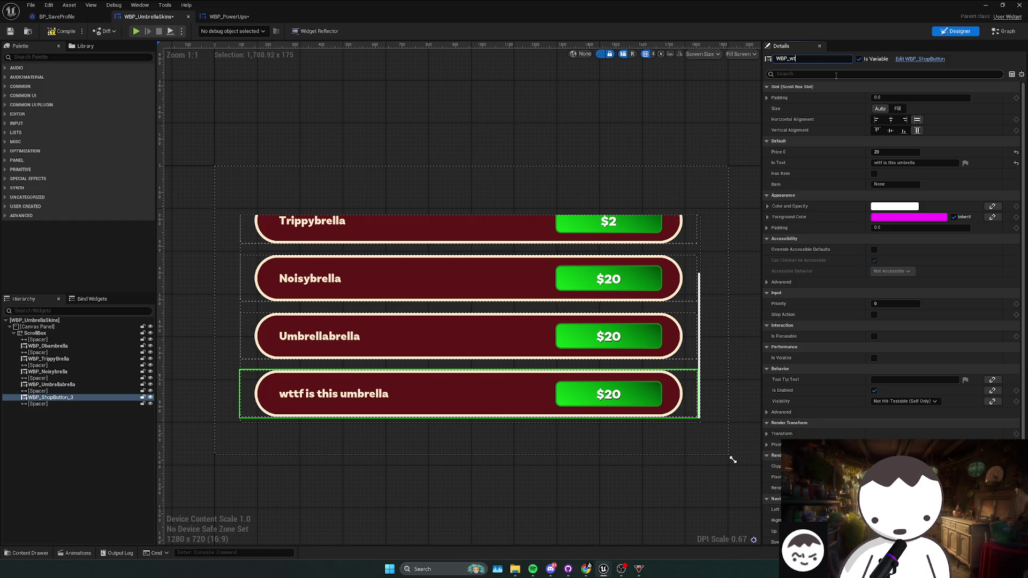
{"action": "type", "text": "fisthis"}
{"action": "key", "text": "Return"}
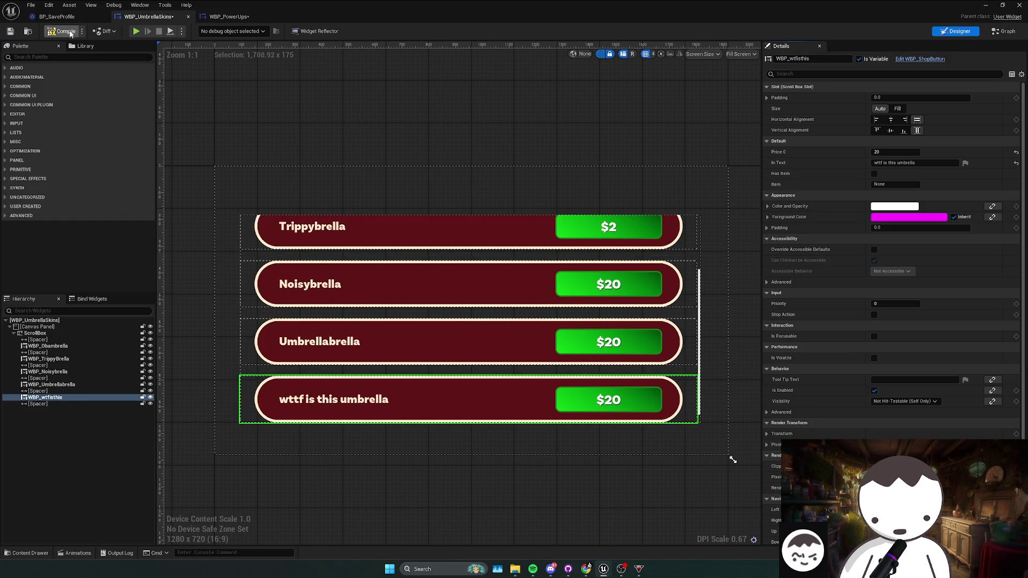
{"action": "left_click", "coordinate": [67, 31]}
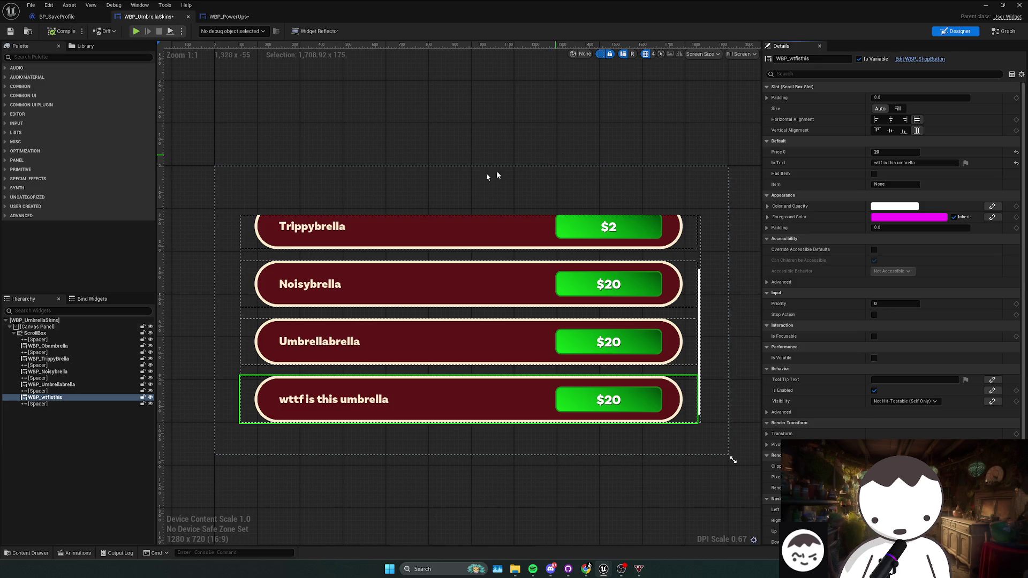
{"action": "left_click", "coordinate": [1003, 31]}
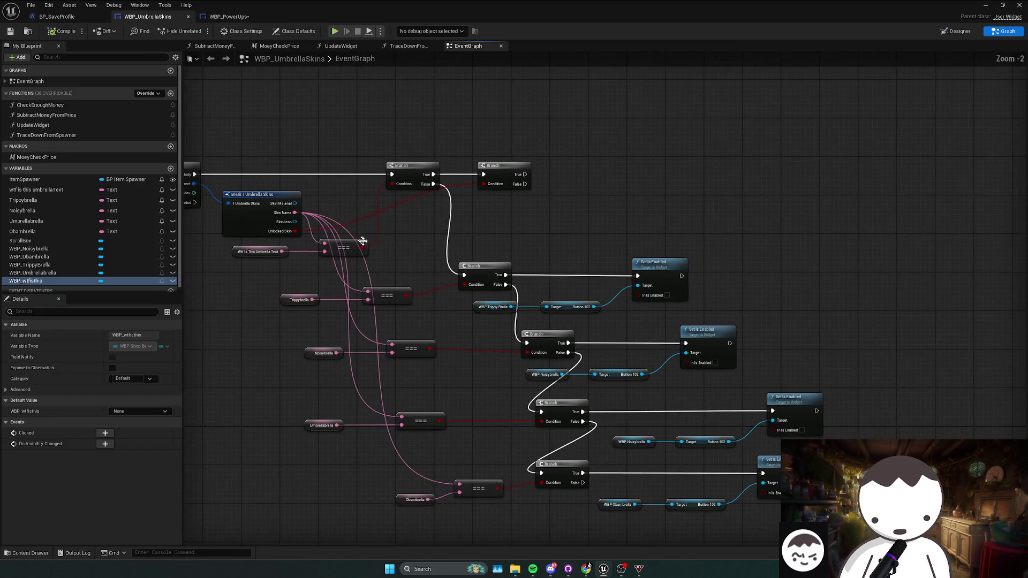
- Add a copied Set Is Enabled node on the top branch's True output, targeting a WBP_wtfisthis getter
{"action": "left_click_drag", "start_coordinate": [362, 241], "coordinate": [382, 249]}
{"action": "mouse_move", "coordinate": [80, 281]}
{"action": "left_mouse_down"}
{"action": "mouse_move", "coordinate": [160, 278]}
{"action": "mouse_move", "coordinate": [490, 211]}
{"action": "left_mouse_up"}
{"action": "left_click", "coordinate": [508, 222]}
{"action": "left_click_drag", "start_coordinate": [537, 252], "coordinate": [674, 309]}
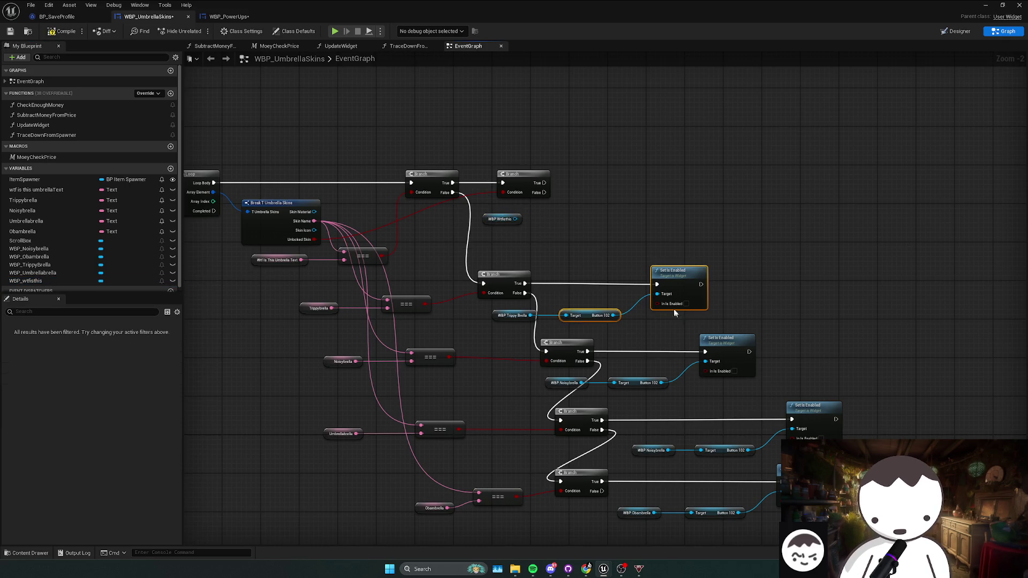
{"action": "key", "text": "ctrl+c"}
{"action": "key", "text": "ctrl+v"}
{"action": "mouse_move", "coordinate": [735, 228]}
{"action": "left_mouse_down"}
{"action": "mouse_move", "coordinate": [678, 175]}
{"action": "mouse_move", "coordinate": [544, 183]}
{"action": "left_mouse_up"}
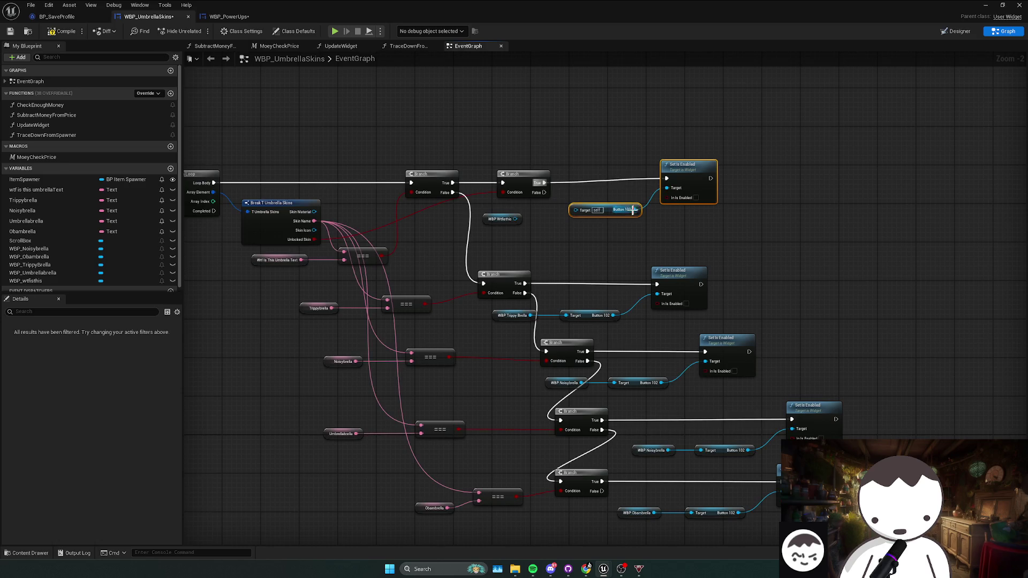
{"action": "mouse_move", "coordinate": [633, 210]}
{"action": "left_mouse_down"}
{"action": "mouse_move", "coordinate": [635, 218]}
{"action": "mouse_move", "coordinate": [516, 220]}
{"action": "left_mouse_up"}
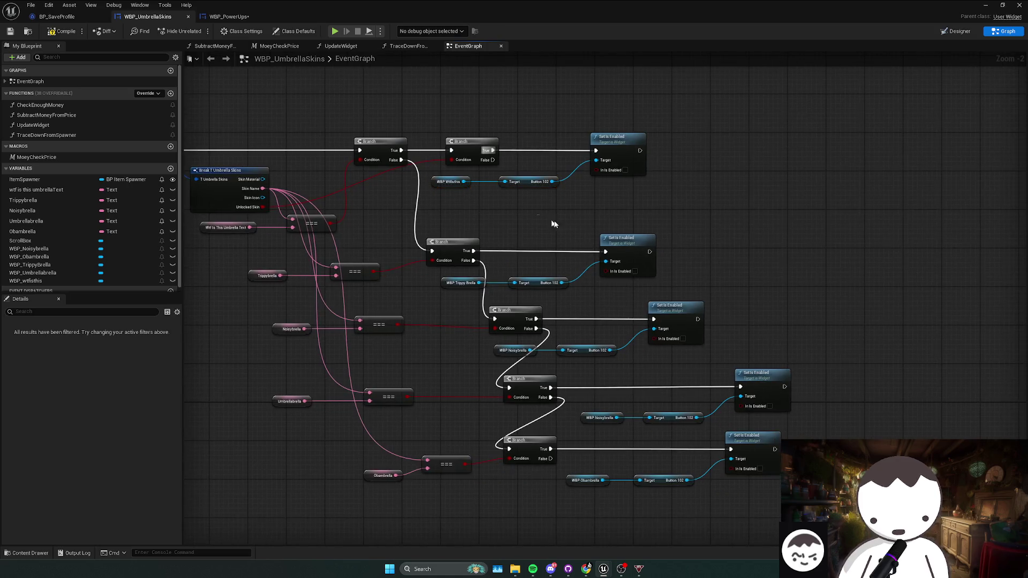
{"action": "left_click", "coordinate": [550, 214]}
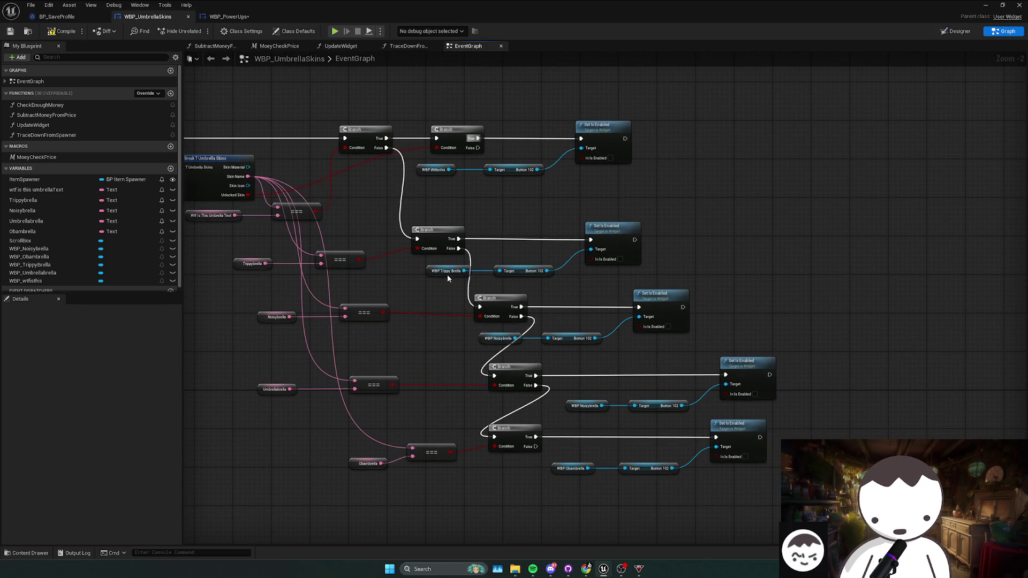
- Retarget the fourth Set Is Enabled node from WBP_Noisybrella to WBP_Umbrellabrella
{"action": "mouse_move", "coordinate": [440, 241]}
{"action": "left_mouse_down"}
{"action": "mouse_move", "coordinate": [506, 267]}
{"action": "mouse_move", "coordinate": [546, 261]}
{"action": "left_mouse_up"}
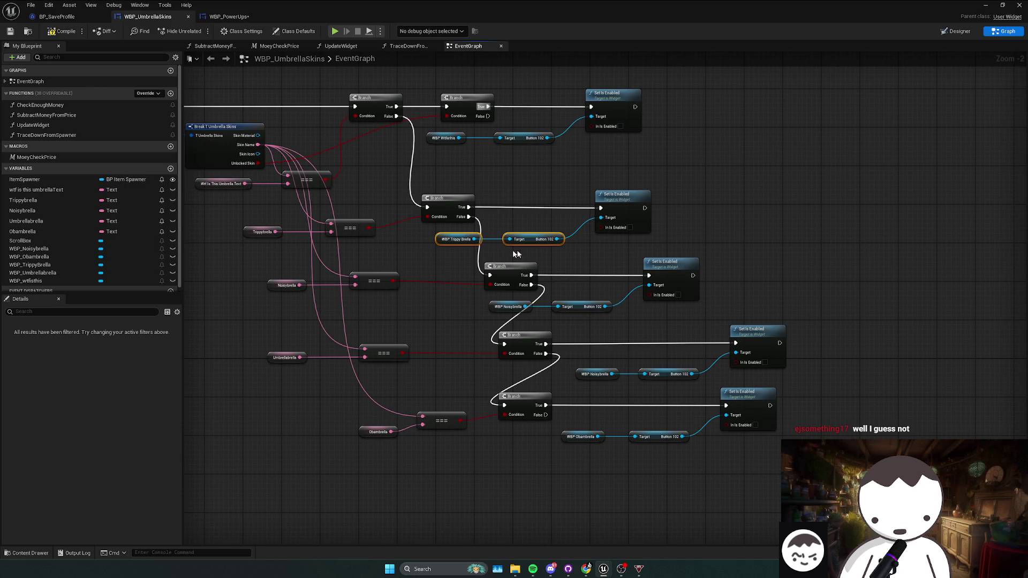
{"action": "left_click", "coordinate": [266, 232]}
{"action": "left_click_drag", "start_coordinate": [459, 253], "coordinate": [521, 228]}
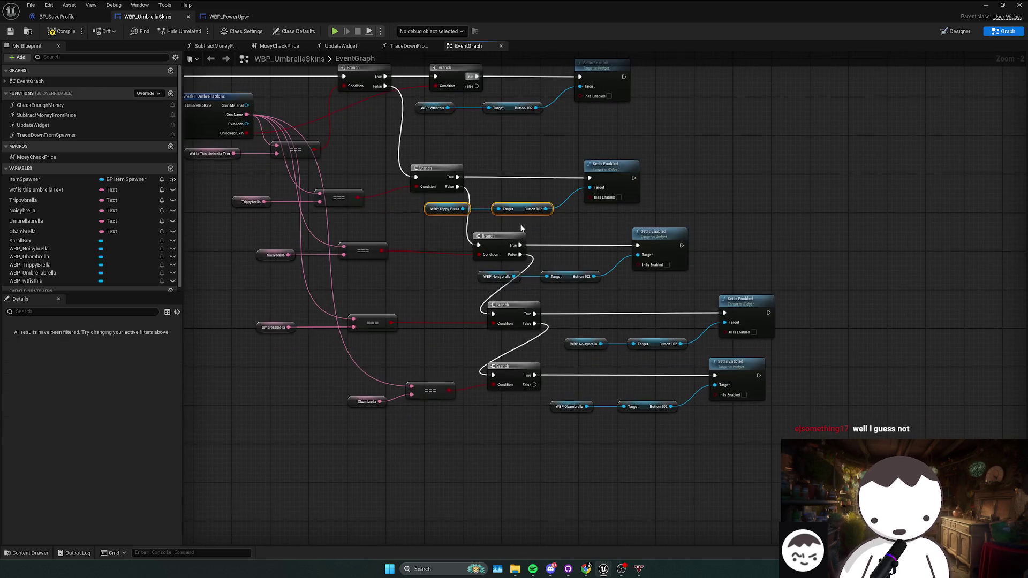
{"action": "left_click_drag", "start_coordinate": [491, 292], "coordinate": [573, 270]}
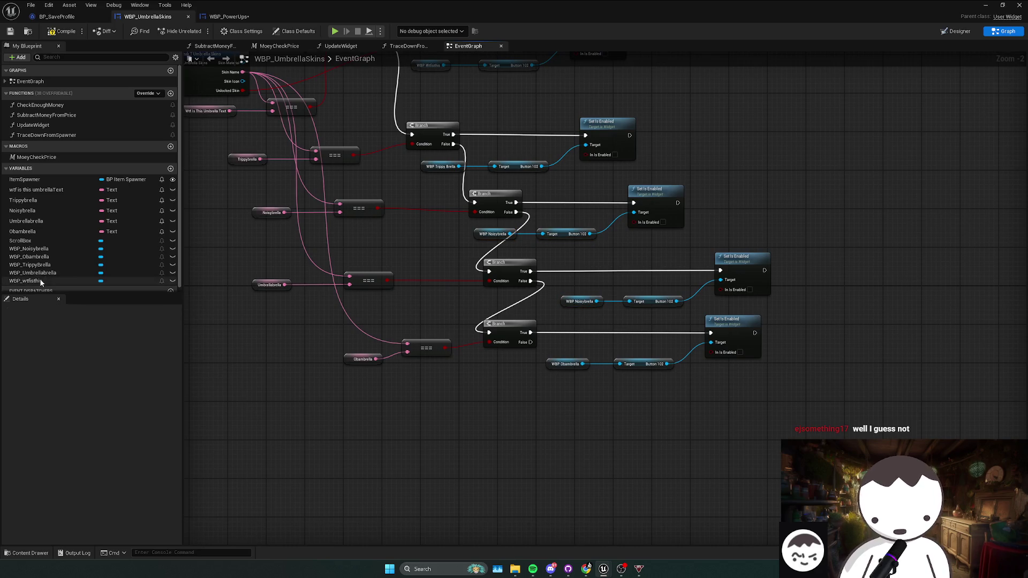
{"action": "mouse_move", "coordinate": [88, 273]}
{"action": "left_mouse_down"}
{"action": "mouse_move", "coordinate": [554, 297]}
{"action": "mouse_move", "coordinate": [574, 312]}
{"action": "left_mouse_up"}
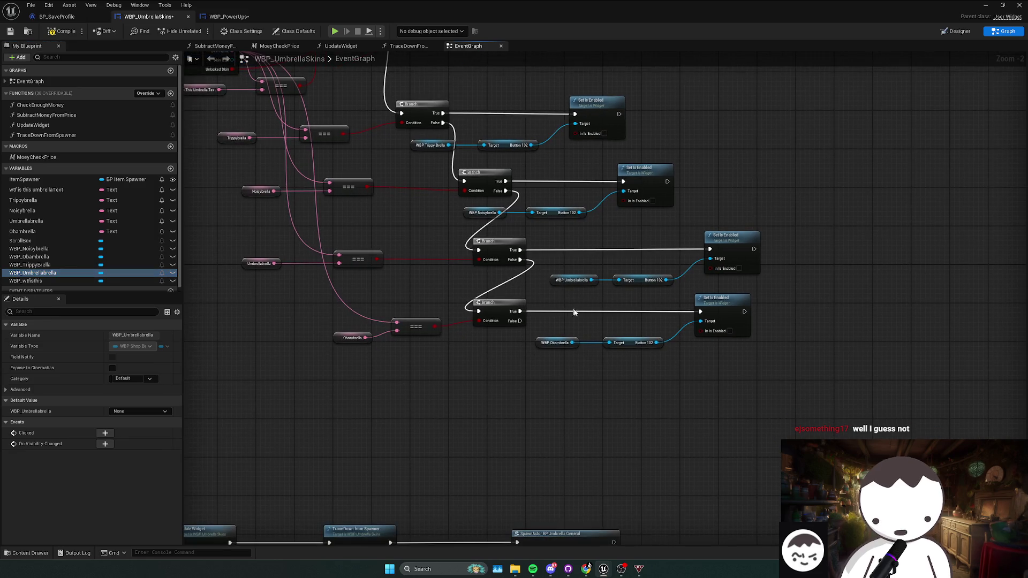
- Compile the widget blueprint and survey the purchase node rows, including the Trippybrella row
{"action": "left_click", "coordinate": [55, 33]}
{"action": "scroll", "coordinate": [560, 296], "scroll_direction": "down", "scroll_amount": 2}
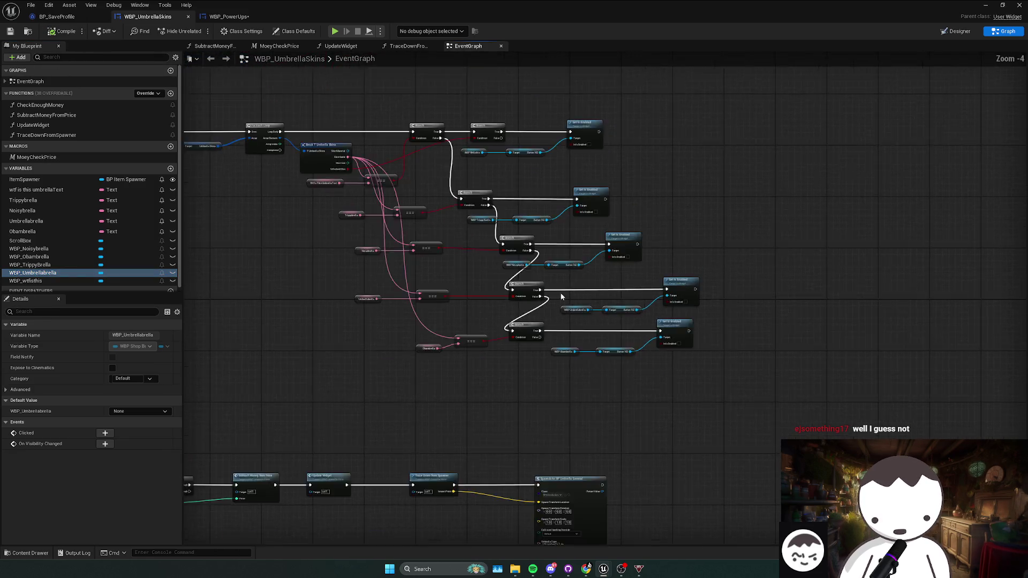
{"action": "left_click_drag", "start_coordinate": [561, 296], "coordinate": [527, 238]}
{"action": "scroll", "coordinate": [564, 269], "scroll_direction": "down", "scroll_amount": 2}
{"action": "left_click_drag", "start_coordinate": [399, 259], "coordinate": [700, 335]}
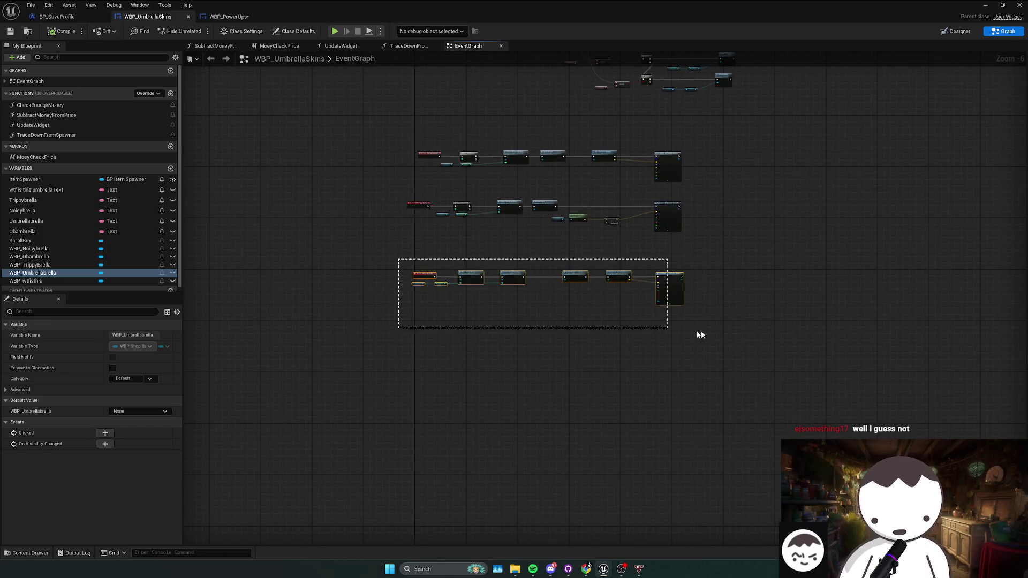
{"action": "scroll", "coordinate": [663, 283], "scroll_direction": "up", "scroll_amount": 2}
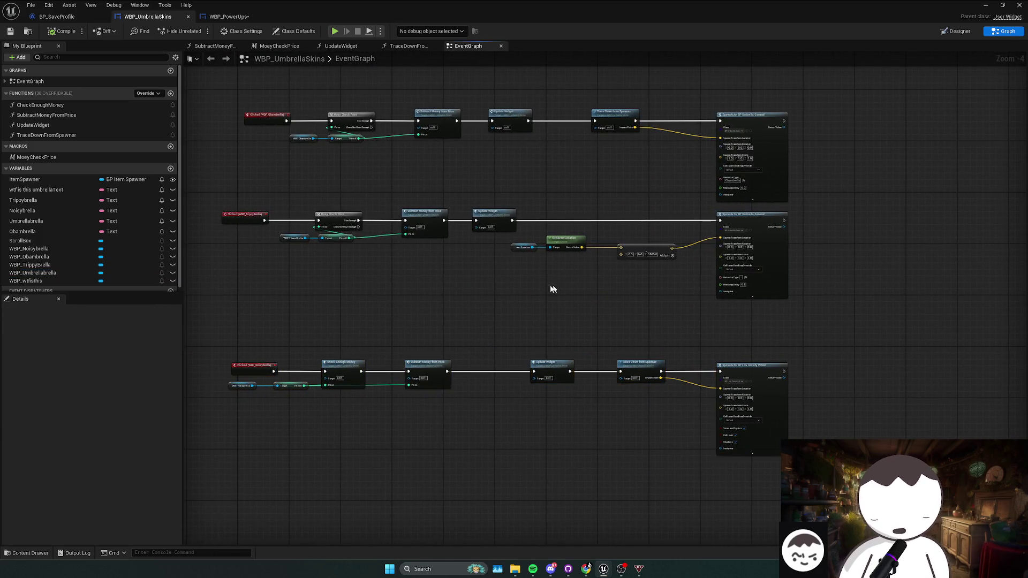
{"action": "mouse_move", "coordinate": [553, 289]}
{"action": "left_mouse_down"}
{"action": "mouse_move", "coordinate": [677, 238]}
{"action": "mouse_move", "coordinate": [615, 294]}
{"action": "left_mouse_up"}
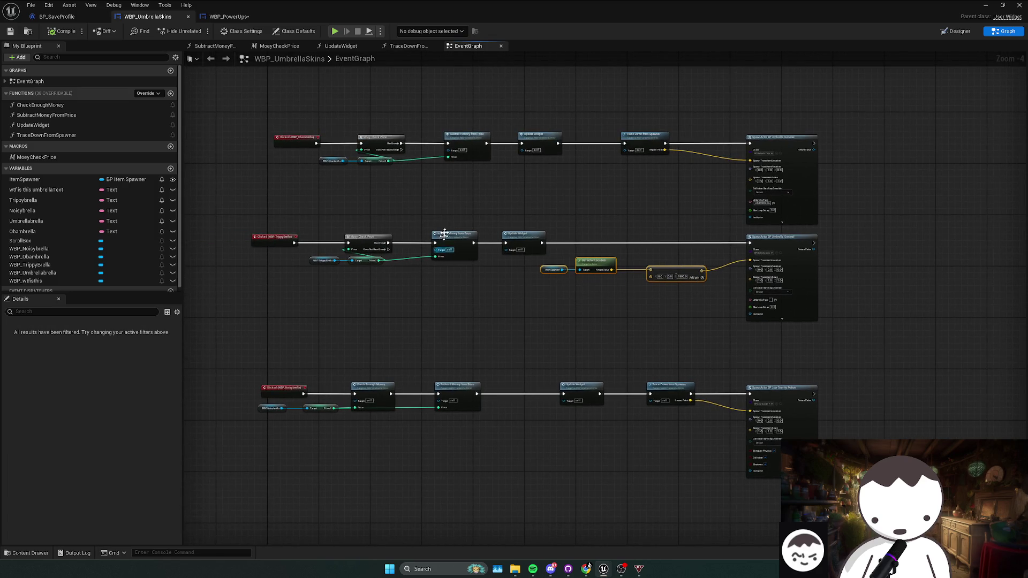
{"action": "scroll", "coordinate": [444, 234], "scroll_direction": "up", "scroll_amount": 3}
{"action": "left_click", "coordinate": [378, 219]}
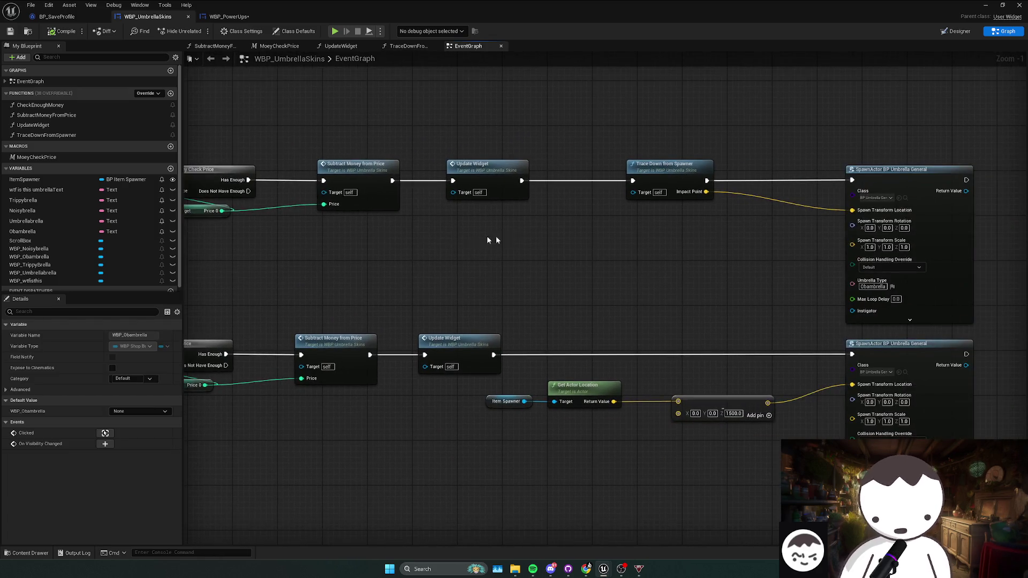
{"action": "left_click", "coordinate": [673, 185]}
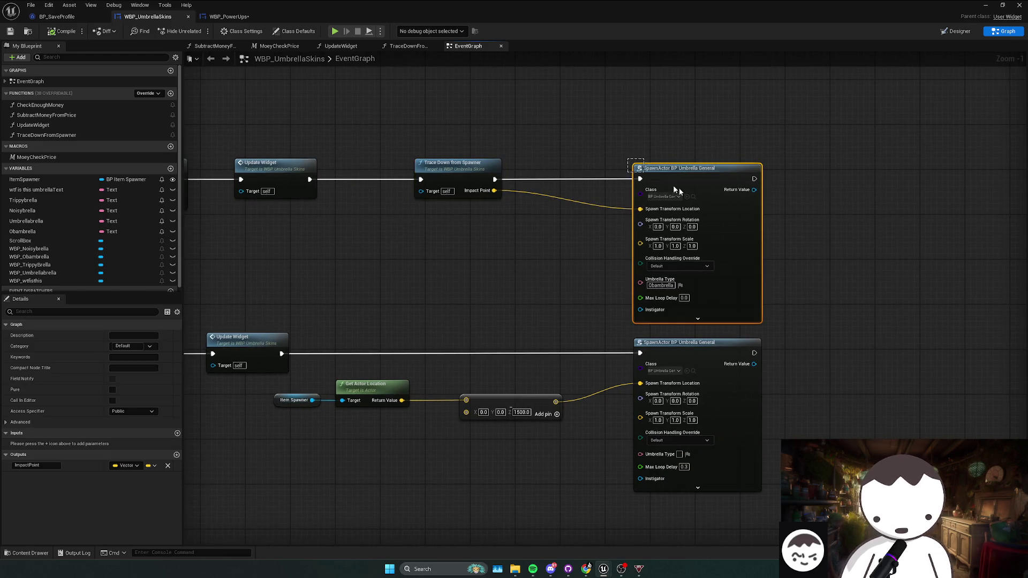
{"action": "scroll", "coordinate": [555, 269], "scroll_direction": "down", "scroll_amount": 1}
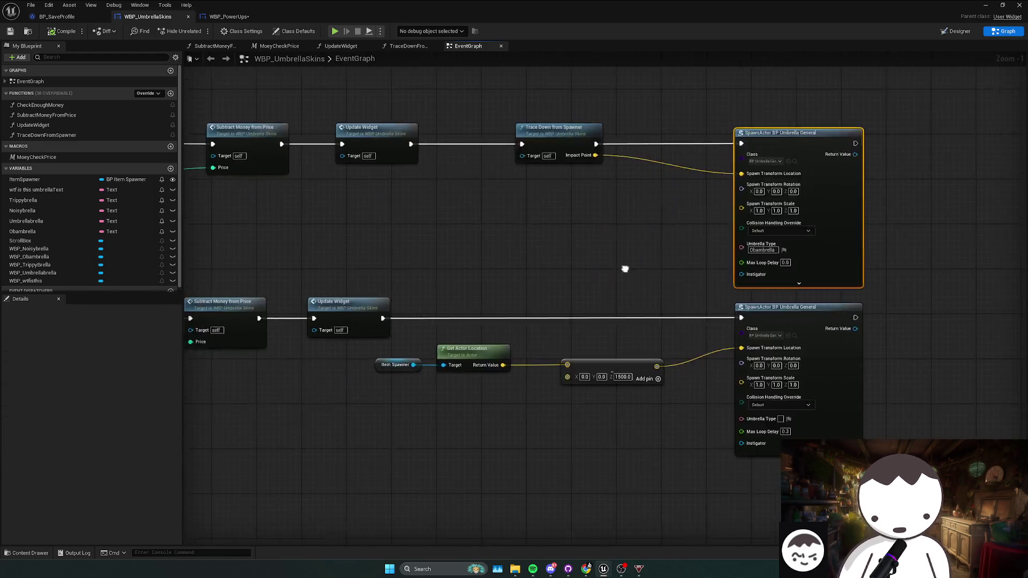
{"action": "mouse_move", "coordinate": [555, 268]}
{"action": "left_mouse_down"}
{"action": "mouse_move", "coordinate": [698, 257]}
{"action": "mouse_move", "coordinate": [729, 241]}
{"action": "left_mouse_up"}
{"action": "mouse_move", "coordinate": [218, 309]}
{"action": "left_mouse_down"}
{"action": "mouse_move", "coordinate": [968, 261]}
{"action": "mouse_move", "coordinate": [968, 270]}
{"action": "left_mouse_up"}
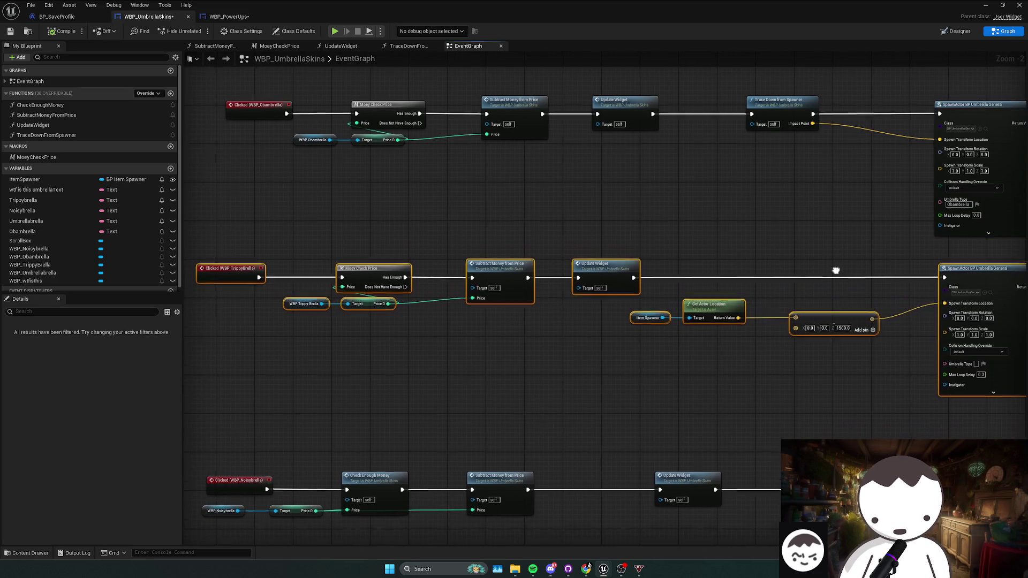
{"action": "mouse_move", "coordinate": [973, 376]}
{"action": "left_mouse_down"}
{"action": "mouse_move", "coordinate": [973, 341]}
{"action": "mouse_move", "coordinate": [863, 341]}
{"action": "left_mouse_up"}
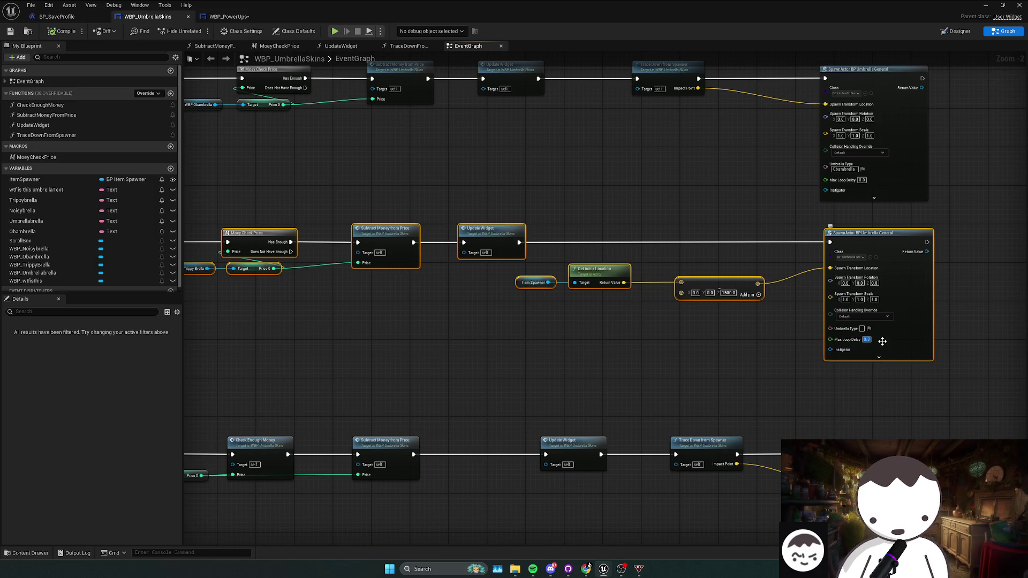
{"action": "left_click", "coordinate": [942, 353]}
- Replace the middle row's spawner location nodes with a copied Trace Down from Spawner fed by Update Widget
{"action": "scroll", "coordinate": [673, 367], "scroll_direction": "down", "scroll_amount": 1}
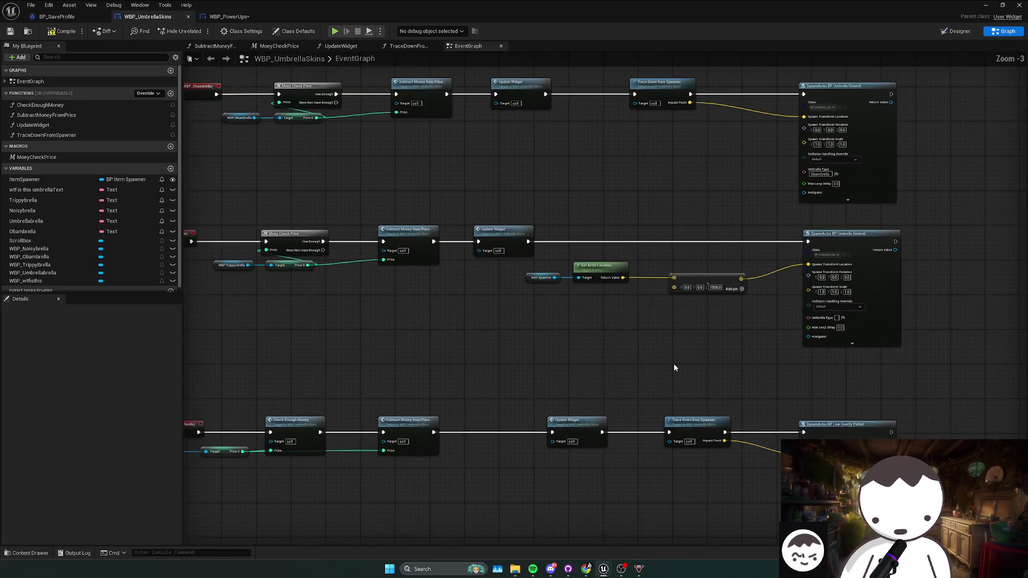
{"action": "left_click_drag", "start_coordinate": [674, 367], "coordinate": [734, 337]}
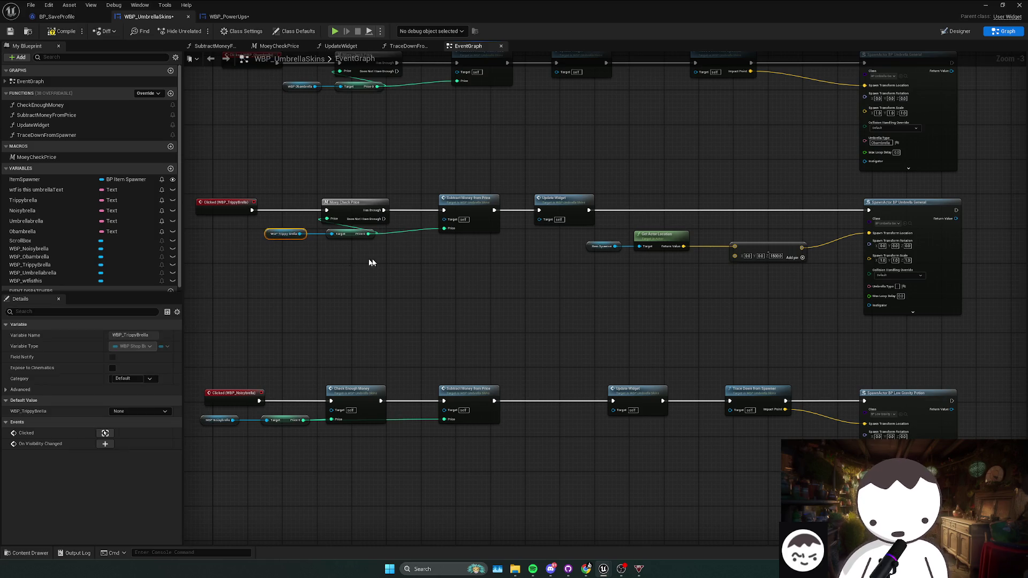
{"action": "mouse_move", "coordinate": [583, 278]}
{"action": "left_mouse_down"}
{"action": "mouse_move", "coordinate": [810, 243]}
{"action": "mouse_move", "coordinate": [527, 326]}
{"action": "left_mouse_up"}
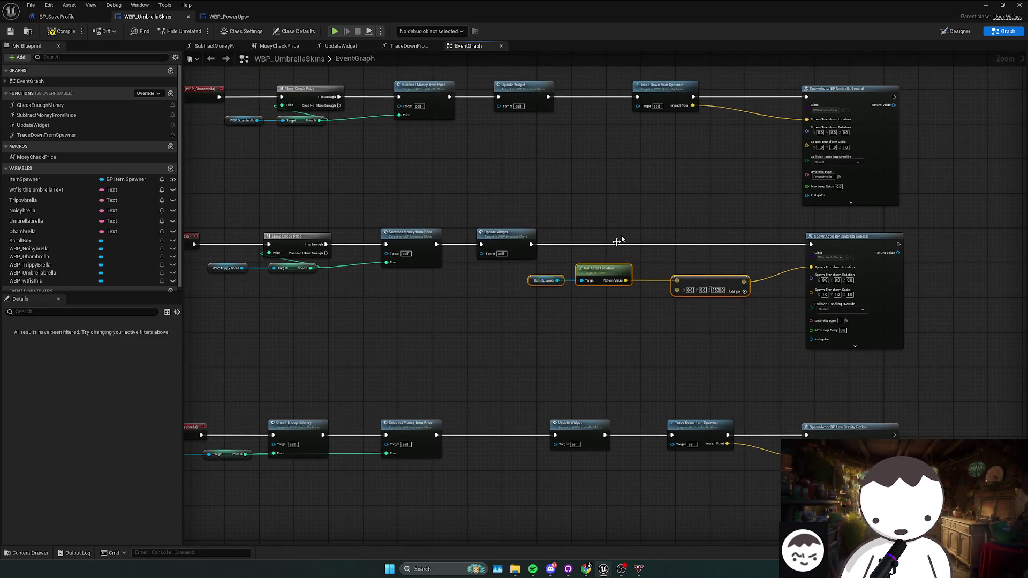
{"action": "key", "text": "Delete"}
{"action": "left_click", "coordinate": [663, 86]}
{"action": "key", "text": "ctrl+c"}
{"action": "key", "text": "ctrl+v"}
{"action": "mouse_move", "coordinate": [701, 224]}
{"action": "left_mouse_down"}
{"action": "mouse_move", "coordinate": [662, 241]}
{"action": "mouse_move", "coordinate": [531, 245]}
{"action": "left_mouse_up"}
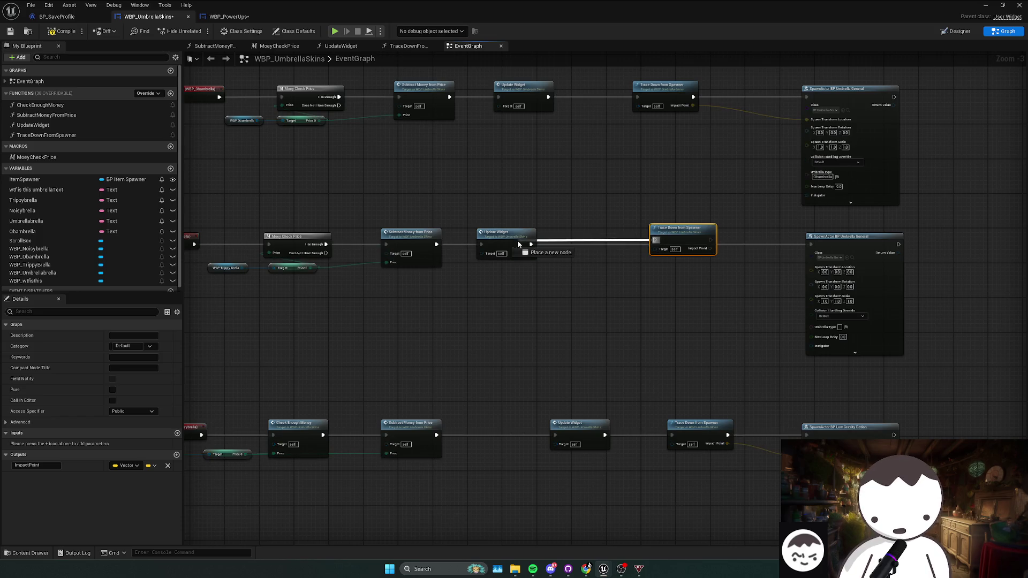
{"action": "mouse_move", "coordinate": [689, 232]}
{"action": "left_mouse_down"}
{"action": "mouse_move", "coordinate": [654, 236]}
{"action": "mouse_move", "coordinate": [750, 275]}
{"action": "mouse_move", "coordinate": [811, 267]}
{"action": "mouse_move", "coordinate": [691, 241]}
{"action": "mouse_move", "coordinate": [791, 246]}
{"action": "mouse_move", "coordinate": [675, 244]}
{"action": "left_mouse_up"}
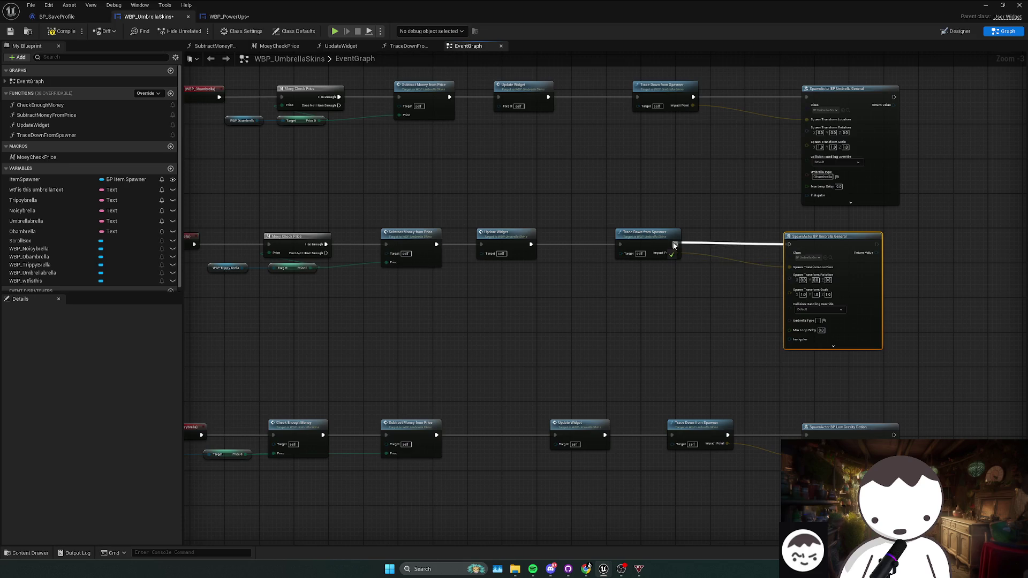
{"action": "scroll", "coordinate": [689, 276], "scroll_direction": "up", "scroll_amount": 1}
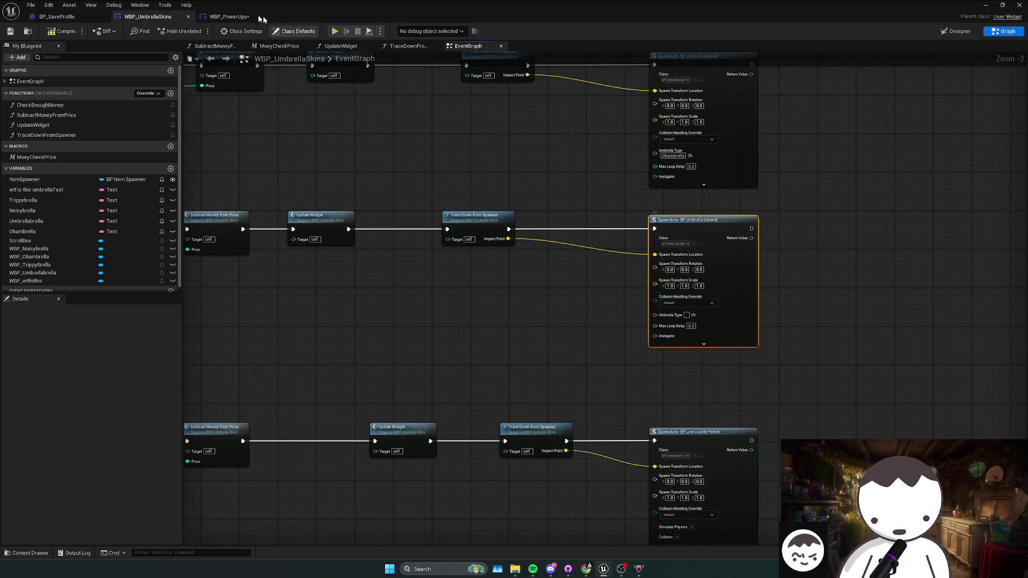
{"action": "mouse_move", "coordinate": [731, 250]}
{"action": "left_mouse_down"}
{"action": "mouse_move", "coordinate": [1020, 262]}
{"action": "mouse_move", "coordinate": [308, 222]}
{"action": "left_mouse_up"}
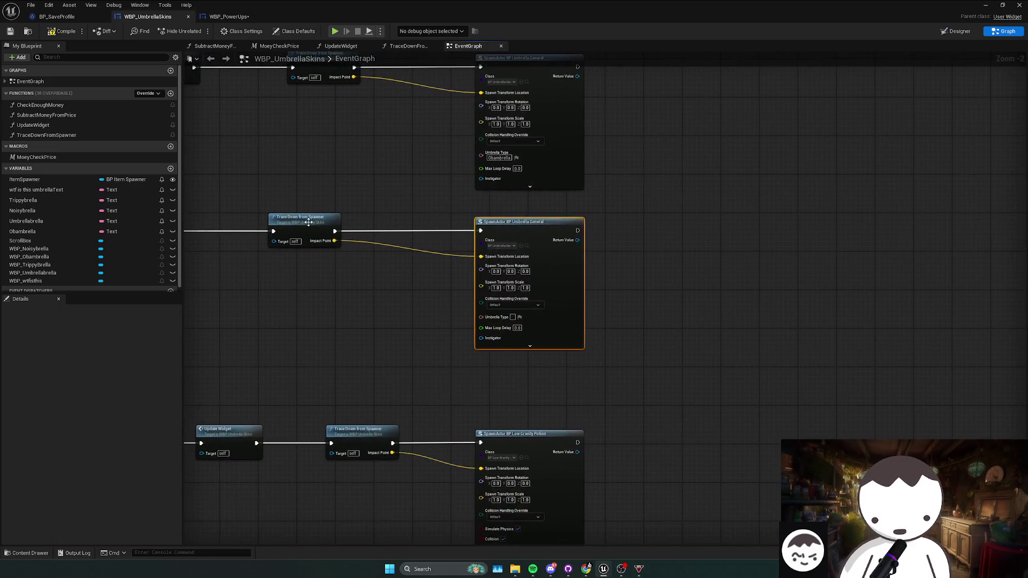
{"action": "left_click", "coordinate": [64, 17]}
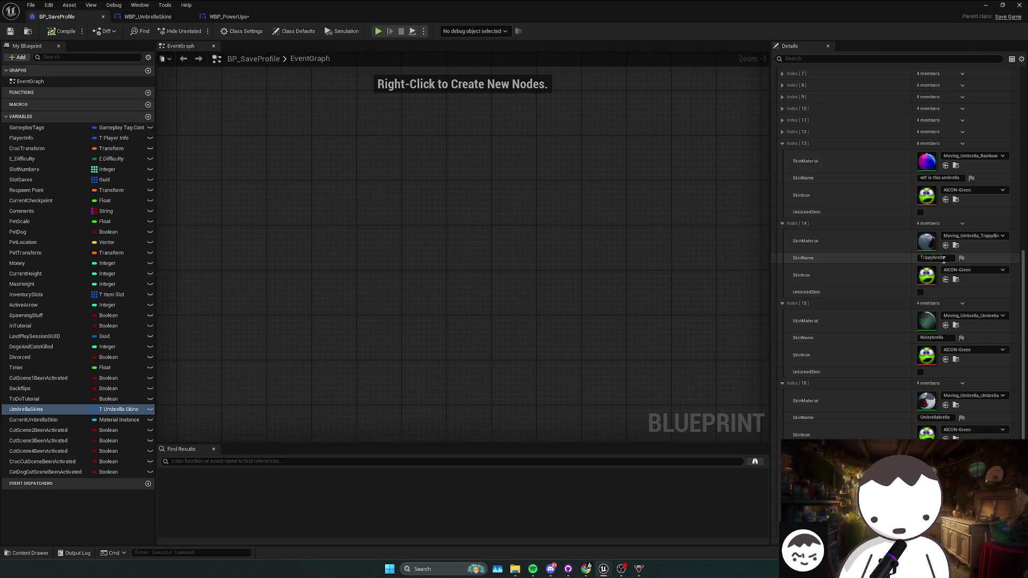
- Glance at BP_SaveProfile and WBP_PowerUps, then align the lower node chain and save WBP_UmbrellaSkins
{"action": "left_click", "coordinate": [228, 17]}
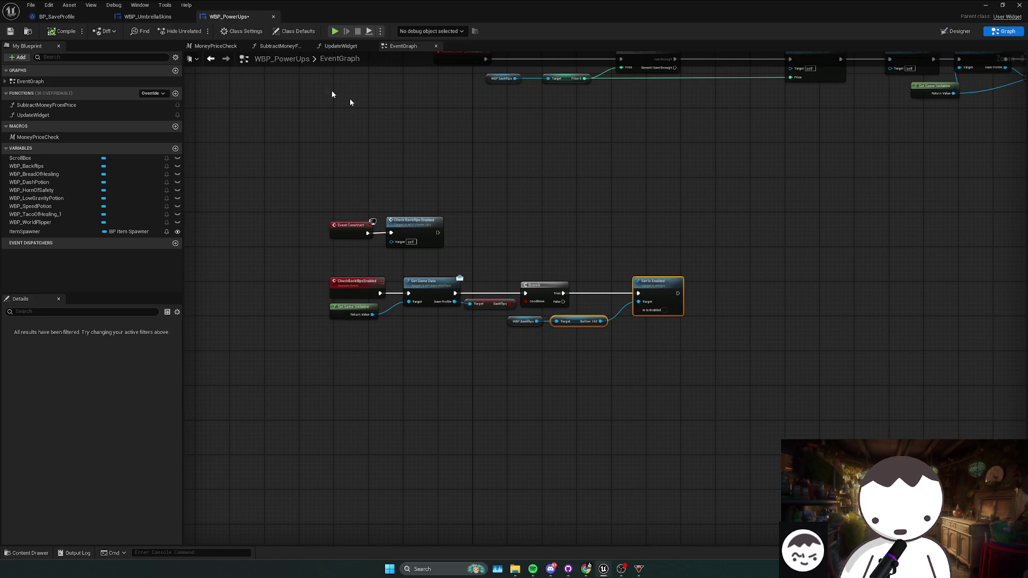
{"action": "left_click", "coordinate": [148, 16]}
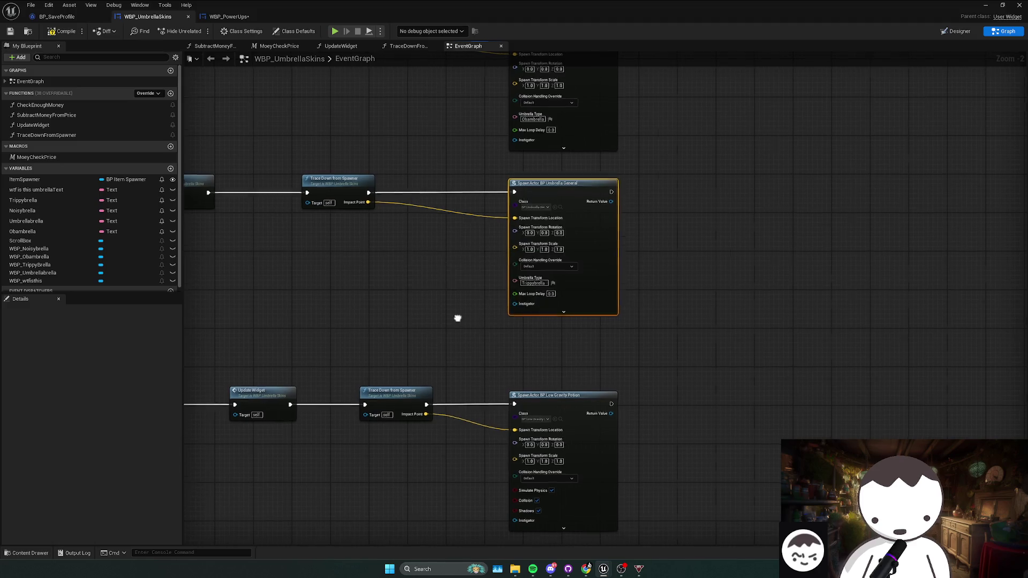
{"action": "scroll", "coordinate": [458, 317], "scroll_direction": "down", "scroll_amount": 2}
{"action": "mouse_move", "coordinate": [497, 268]}
{"action": "left_mouse_down"}
{"action": "mouse_move", "coordinate": [711, 314]}
{"action": "mouse_move", "coordinate": [700, 289]}
{"action": "left_mouse_up"}
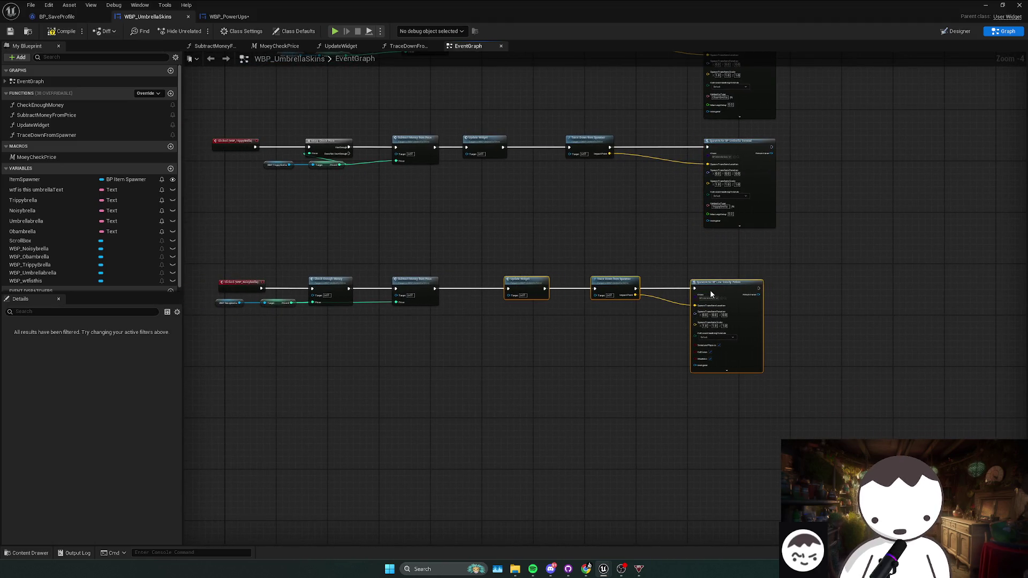
{"action": "key", "text": "ctrl+s"}
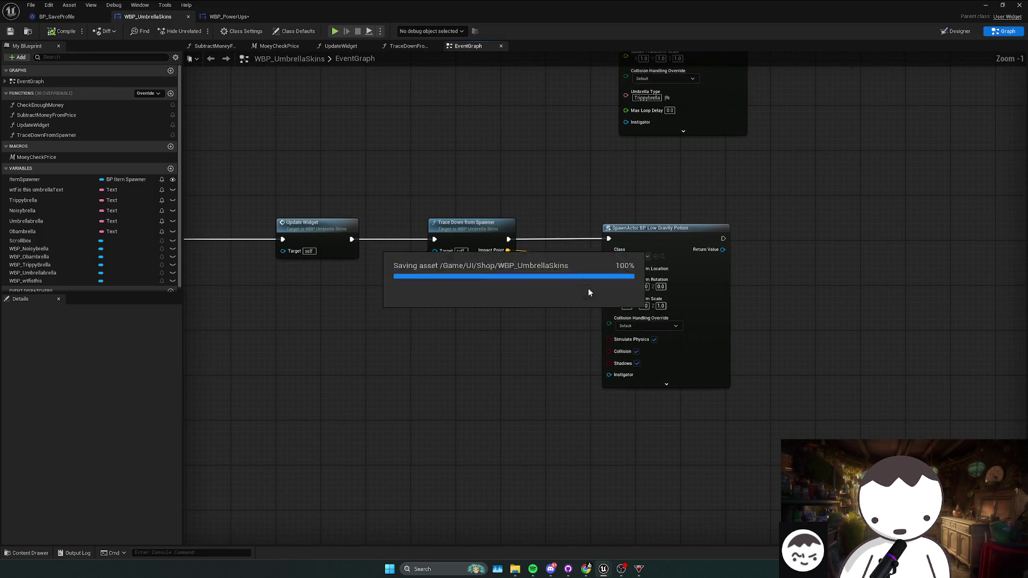
{"action": "scroll", "coordinate": [587, 288], "scroll_direction": "up", "scroll_amount": 1}
{"action": "scroll", "coordinate": [631, 296], "scroll_direction": "down", "scroll_amount": 2}
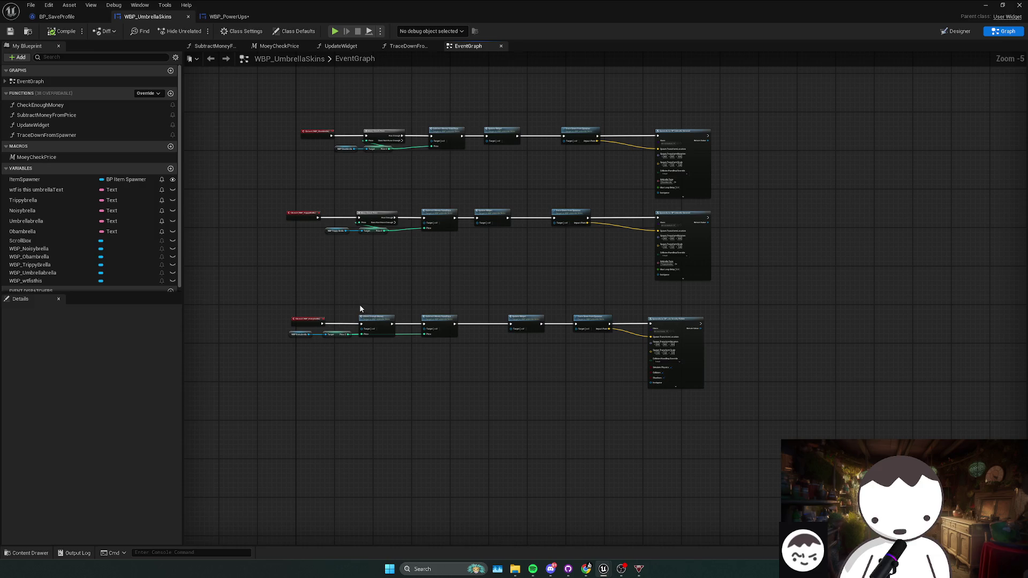
{"action": "left_click", "coordinate": [374, 318]}
{"action": "scroll", "coordinate": [374, 321], "scroll_direction": "up", "scroll_amount": 1}
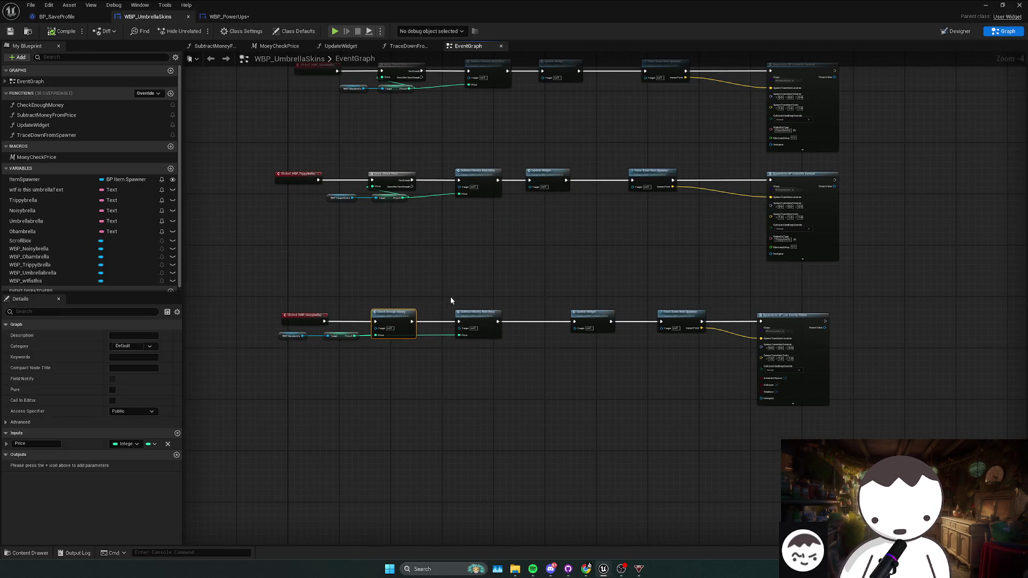
- Swap the lower row's update, trace and spawn nodes for a pasted copy of the middle row's
{"action": "left_click_drag", "start_coordinate": [450, 301], "coordinate": [575, 343]}
{"action": "key", "text": "Delete"}
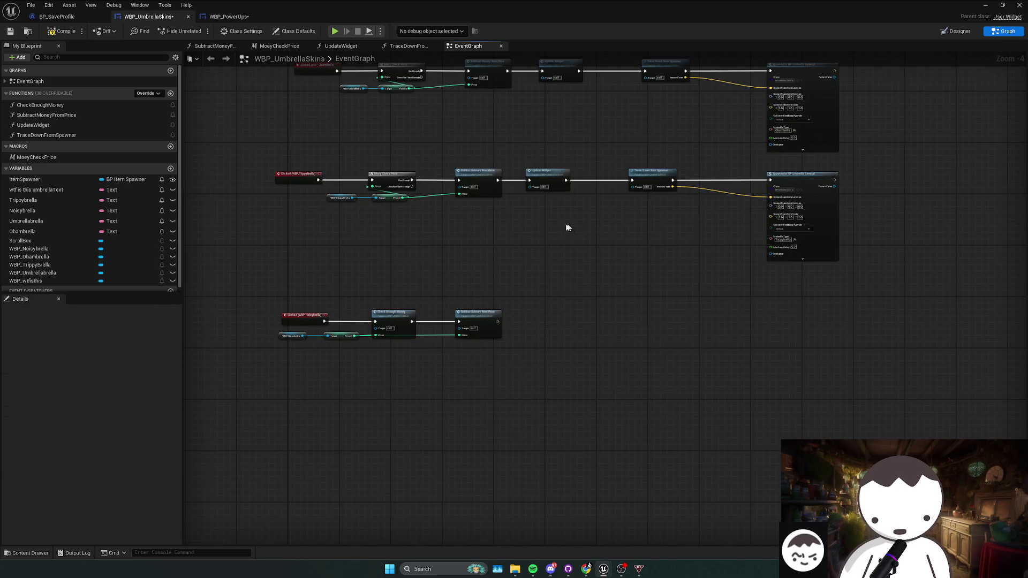
{"action": "left_click_drag", "start_coordinate": [567, 225], "coordinate": [846, 166]}
{"action": "key", "text": "ctrl+c"}
{"action": "key", "text": "ctrl+v"}
{"action": "mouse_move", "coordinate": [627, 280]}
{"action": "left_mouse_down"}
{"action": "mouse_move", "coordinate": [598, 316]}
{"action": "mouse_move", "coordinate": [554, 316]}
{"action": "mouse_move", "coordinate": [566, 317]}
{"action": "mouse_move", "coordinate": [554, 282]}
{"action": "left_mouse_up"}
{"action": "scroll", "coordinate": [554, 285], "scroll_direction": "up", "scroll_amount": 1}
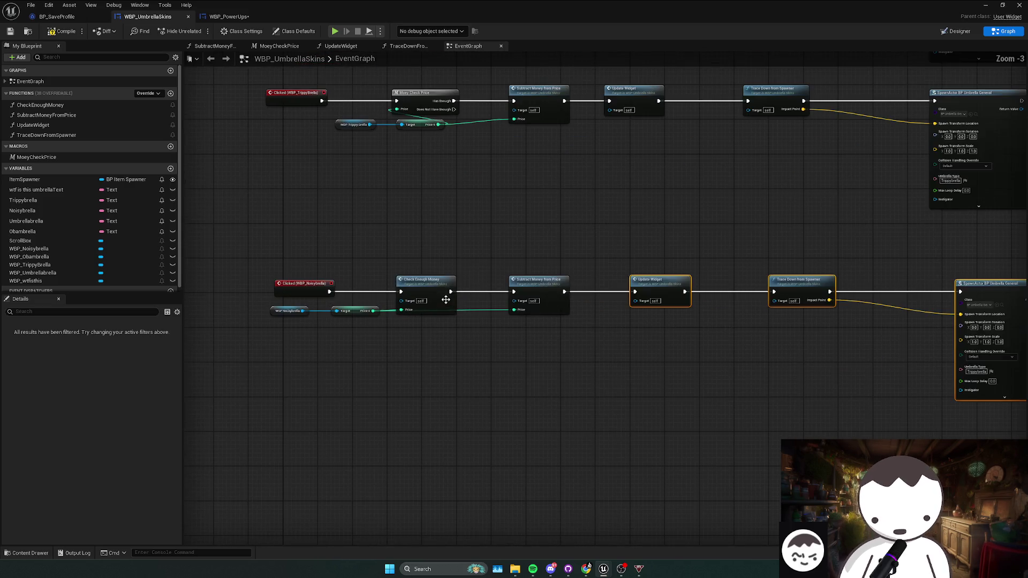
- Put the price-check node between Clicked and Subtract Money, wiring Has Enough to Subtract Money From Price
{"action": "left_click_drag", "start_coordinate": [461, 250], "coordinate": [427, 318]}
{"action": "key", "text": "Delete"}
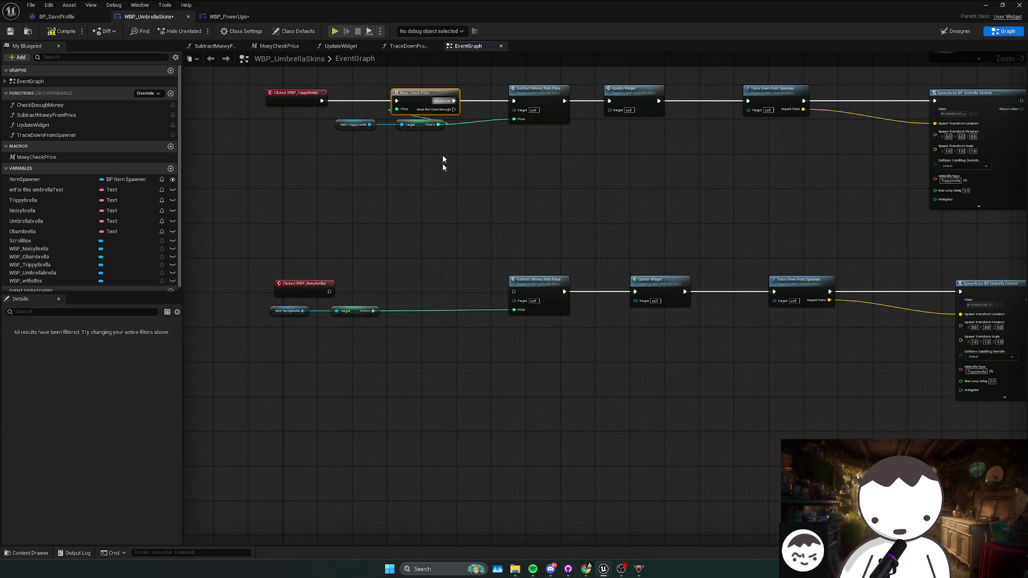
{"action": "left_click", "coordinate": [443, 161]}
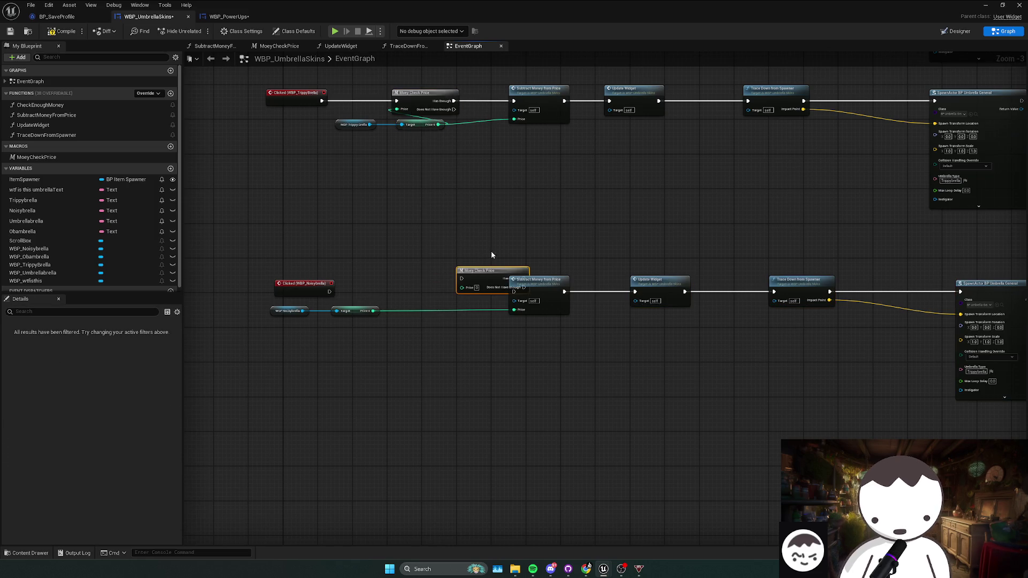
{"action": "left_click_drag", "start_coordinate": [472, 280], "coordinate": [420, 284]}
{"action": "left_click_drag", "start_coordinate": [354, 289], "coordinate": [398, 290]}
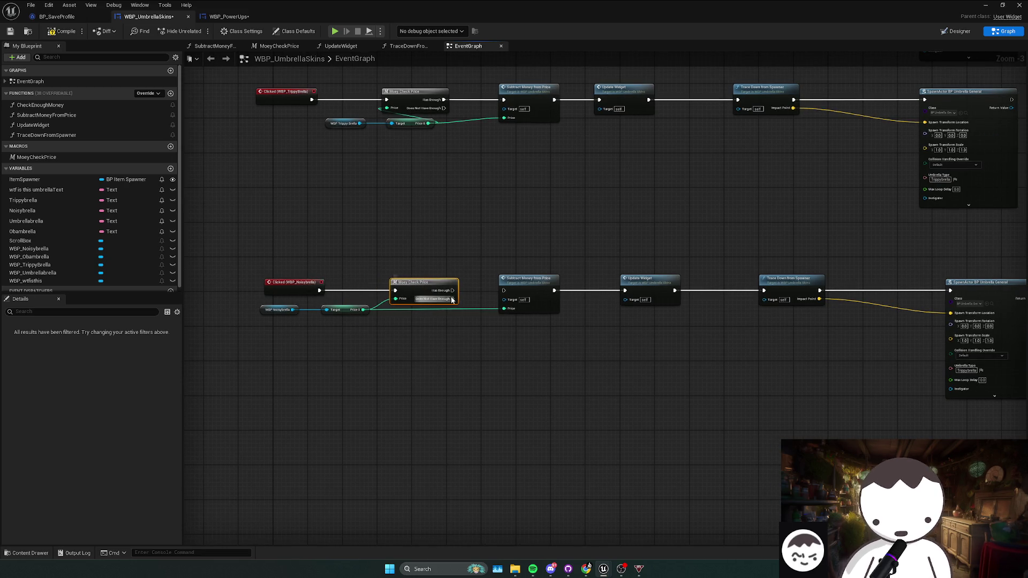
{"action": "left_click_drag", "start_coordinate": [452, 290], "coordinate": [503, 290]}
{"action": "left_click", "coordinate": [605, 295]}
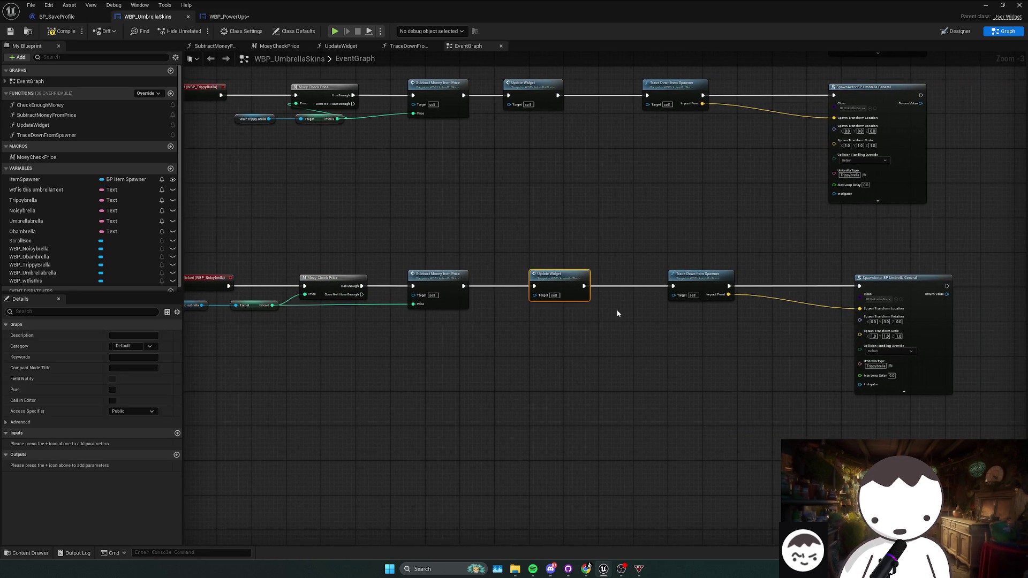
{"action": "left_click", "coordinate": [792, 332]}
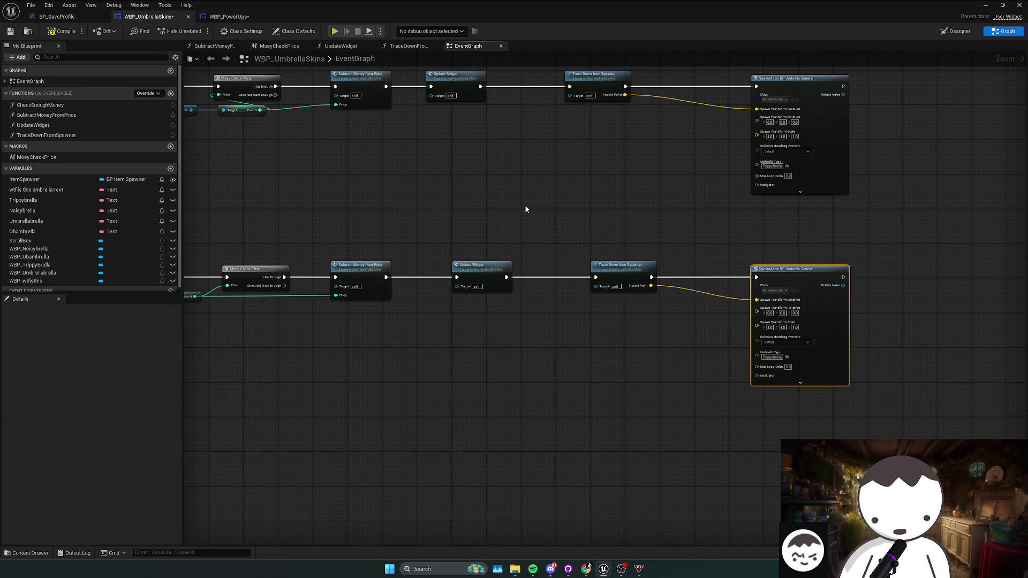
- Check the skin names in BP_SaveProfile and set the lower SpawnActor's Umbrella Type to Noisybrella
{"action": "mouse_move", "coordinate": [525, 205]}
{"action": "left_mouse_down"}
{"action": "mouse_move", "coordinate": [746, 199]}
{"action": "mouse_move", "coordinate": [380, 171]}
{"action": "left_mouse_up"}
{"action": "left_click", "coordinate": [56, 16]}
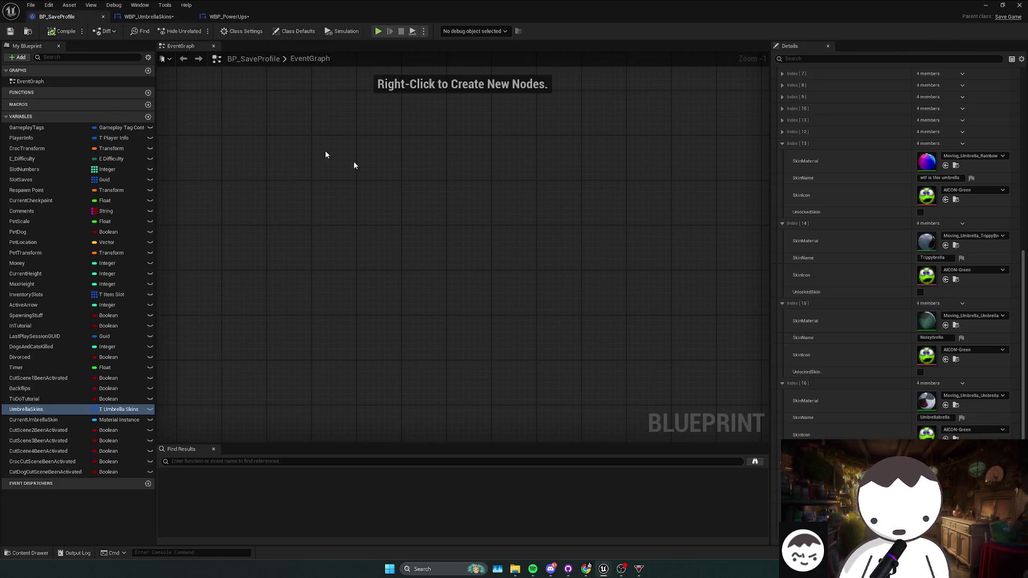
{"action": "left_click", "coordinate": [150, 17]}
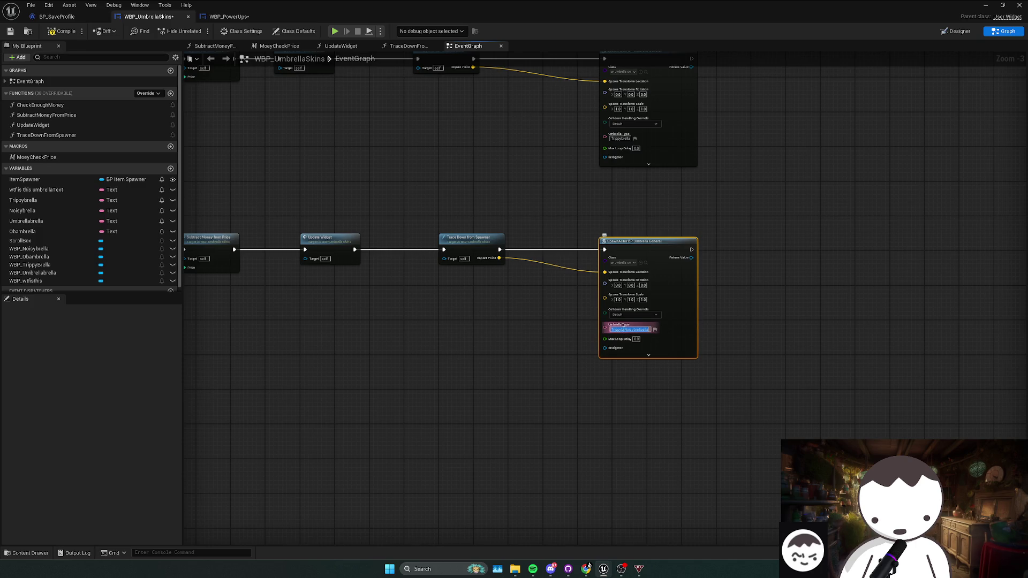
{"action": "scroll", "coordinate": [699, 319], "scroll_direction": "down", "scroll_amount": 2}
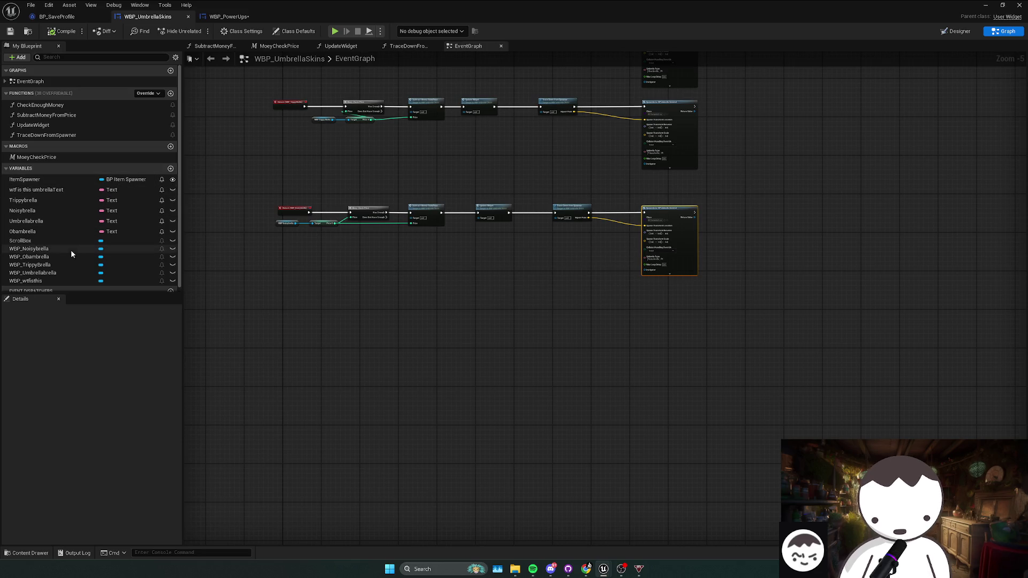
{"action": "scroll", "coordinate": [249, 212], "scroll_direction": "up", "scroll_amount": 2}
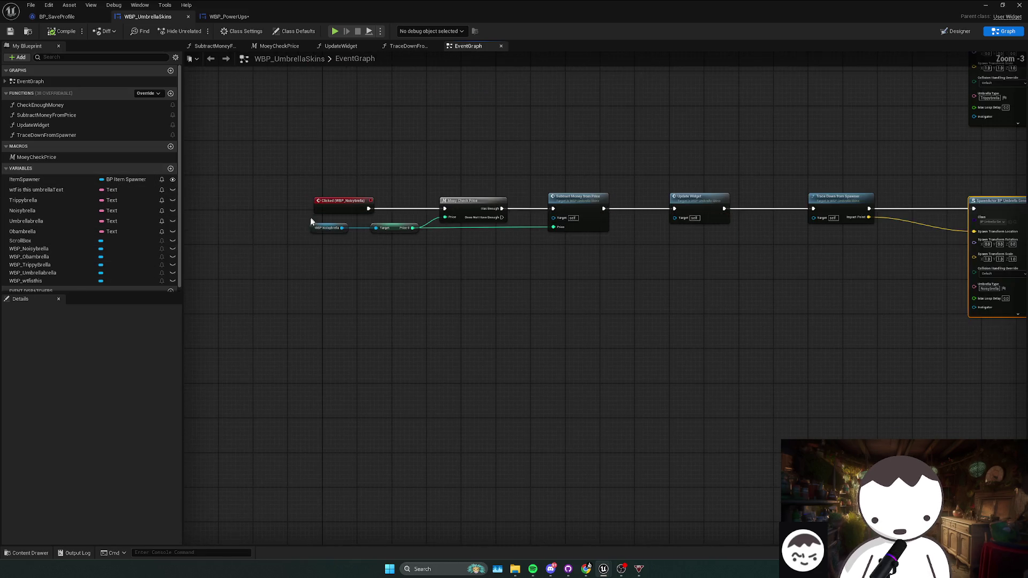
- Add a Clicked event for the WBP_Umbrellabrella button
{"action": "left_click", "coordinate": [45, 265]}
{"action": "left_click", "coordinate": [50, 274]}
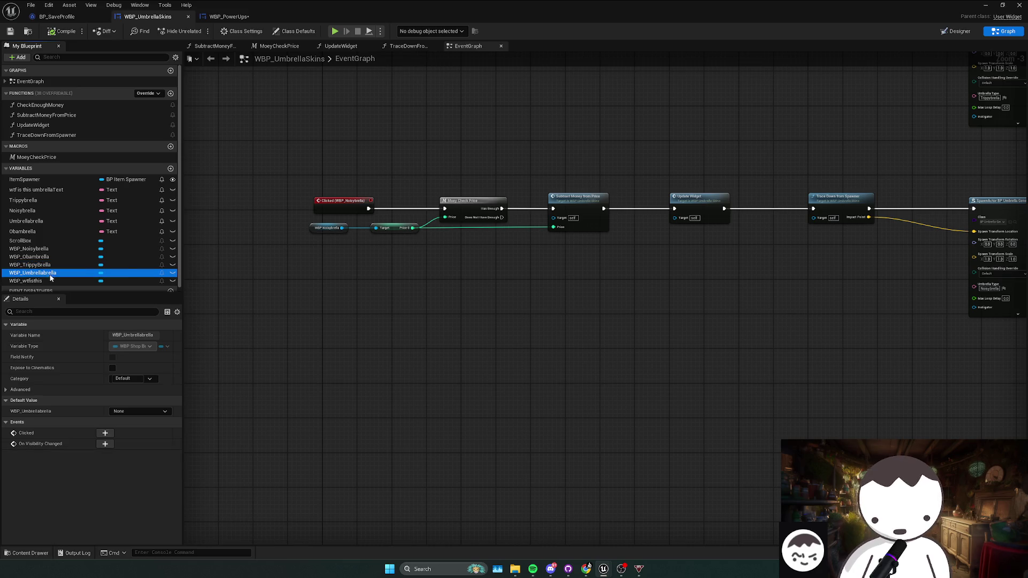
{"action": "left_click", "coordinate": [105, 433]}
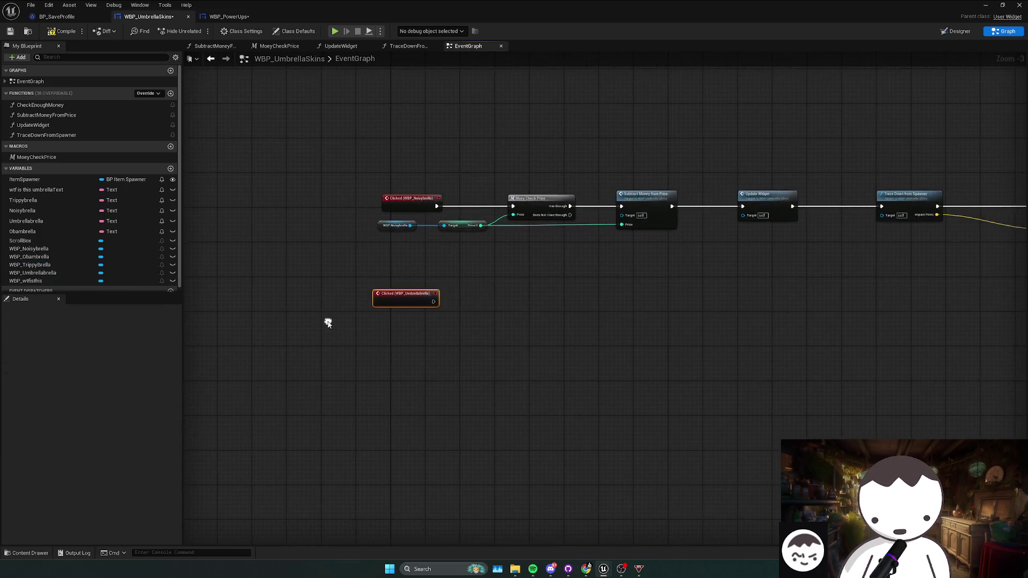
{"action": "scroll", "coordinate": [328, 322], "scroll_direction": "down", "scroll_amount": 2}
{"action": "left_click", "coordinate": [394, 273]}
- Paste a copy of the Noisybrella chain below, wire the Clicked event into it, and add a WBP_Umbrellabrella getter
{"action": "left_click_drag", "start_coordinate": [643, 249], "coordinate": [717, 252]}
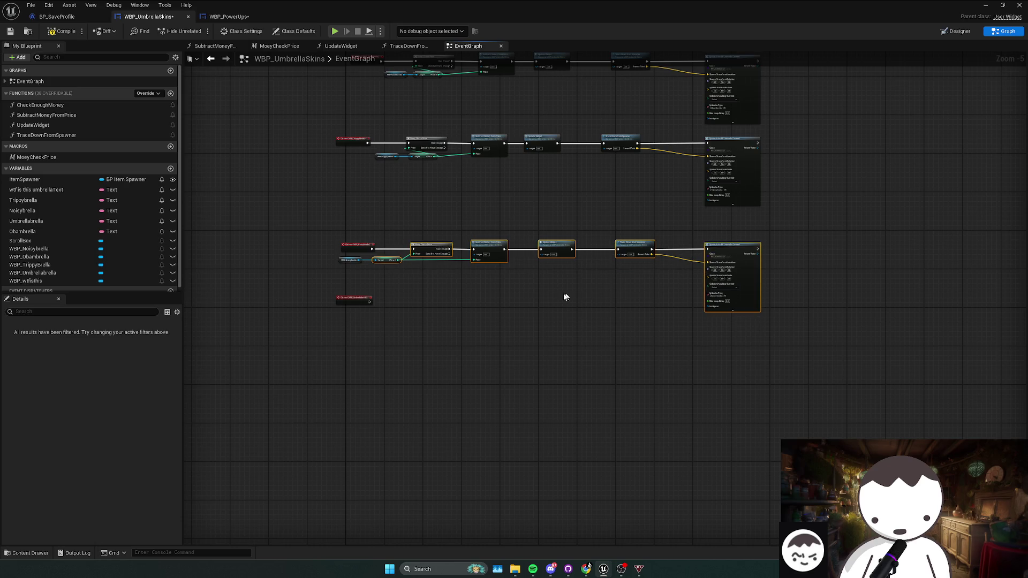
{"action": "key", "text": "ctrl+c"}
{"action": "key", "text": "ctrl+v"}
{"action": "left_click_drag", "start_coordinate": [447, 294], "coordinate": [430, 326]}
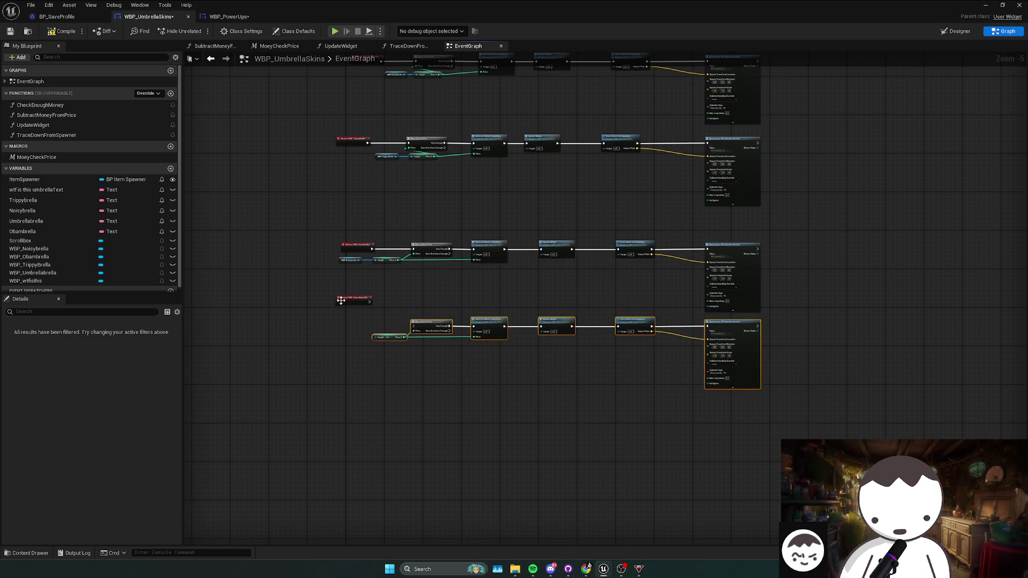
{"action": "left_click_drag", "start_coordinate": [341, 300], "coordinate": [343, 323]}
{"action": "scroll", "coordinate": [342, 324], "scroll_direction": "up", "scroll_amount": 3}
{"action": "left_click_drag", "start_coordinate": [470, 318], "coordinate": [373, 322]}
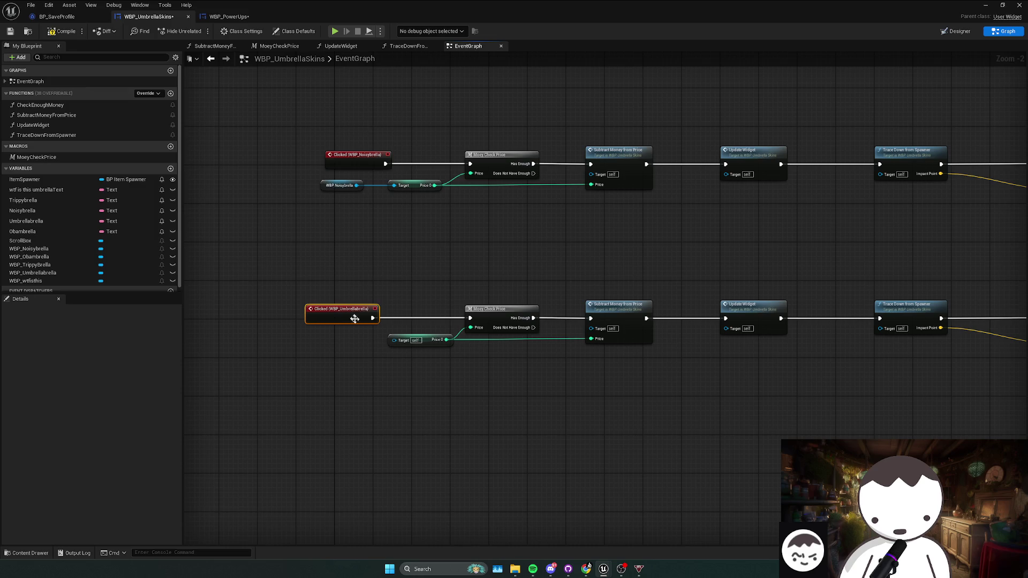
{"action": "left_click", "coordinate": [50, 274]}
{"action": "mouse_move", "coordinate": [50, 274]}
{"action": "left_mouse_down"}
{"action": "mouse_move", "coordinate": [407, 342]}
{"action": "mouse_move", "coordinate": [363, 328]}
{"action": "left_mouse_up"}
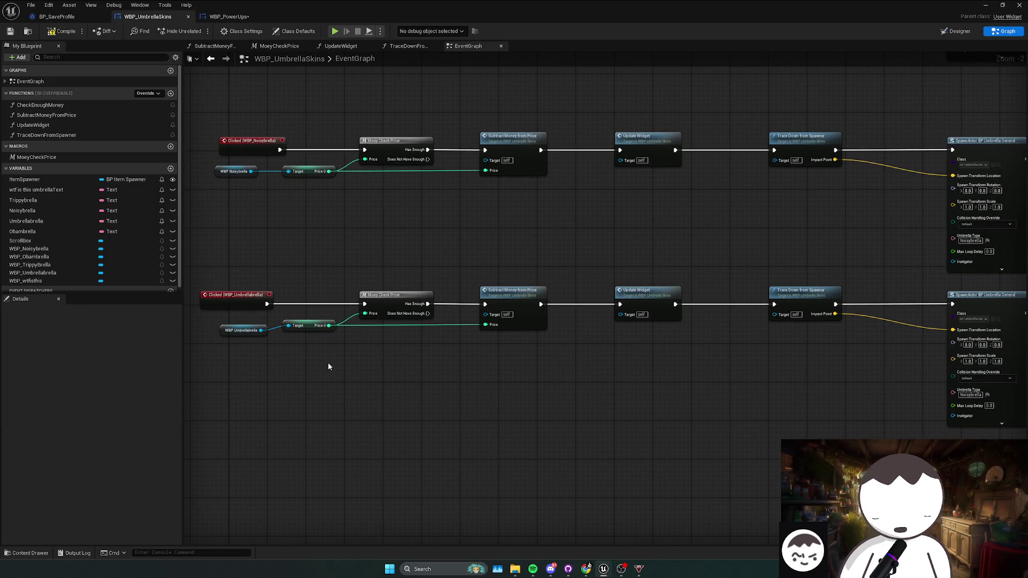
{"action": "mouse_move", "coordinate": [216, 320]}
{"action": "left_mouse_down"}
{"action": "mouse_move", "coordinate": [303, 333]}
{"action": "mouse_move", "coordinate": [302, 342]}
{"action": "left_mouse_up"}
- Straighten the getter's link to Target and review the whole Umbrellabrella node row
{"action": "key", "text": "q"}
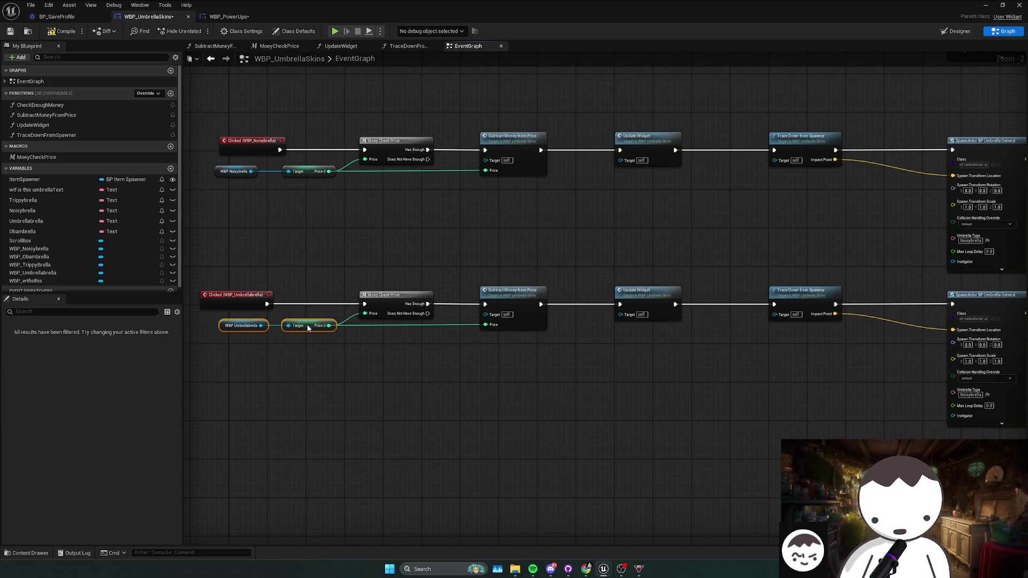
{"action": "scroll", "coordinate": [403, 337], "scroll_direction": "down", "scroll_amount": 1}
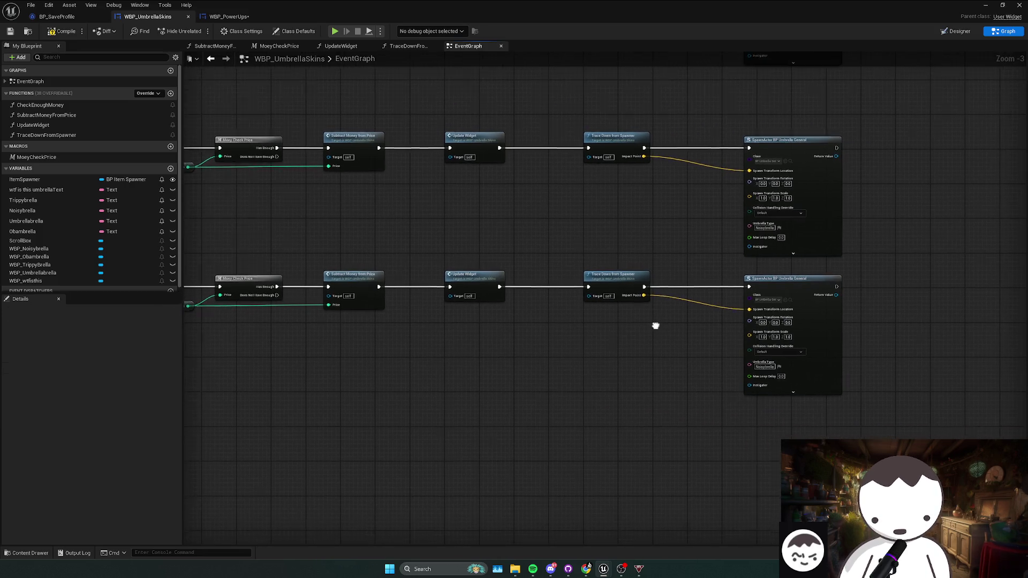
{"action": "scroll", "coordinate": [557, 314], "scroll_direction": "down", "scroll_amount": 1}
{"action": "left_click_drag", "start_coordinate": [234, 310], "coordinate": [720, 269]}
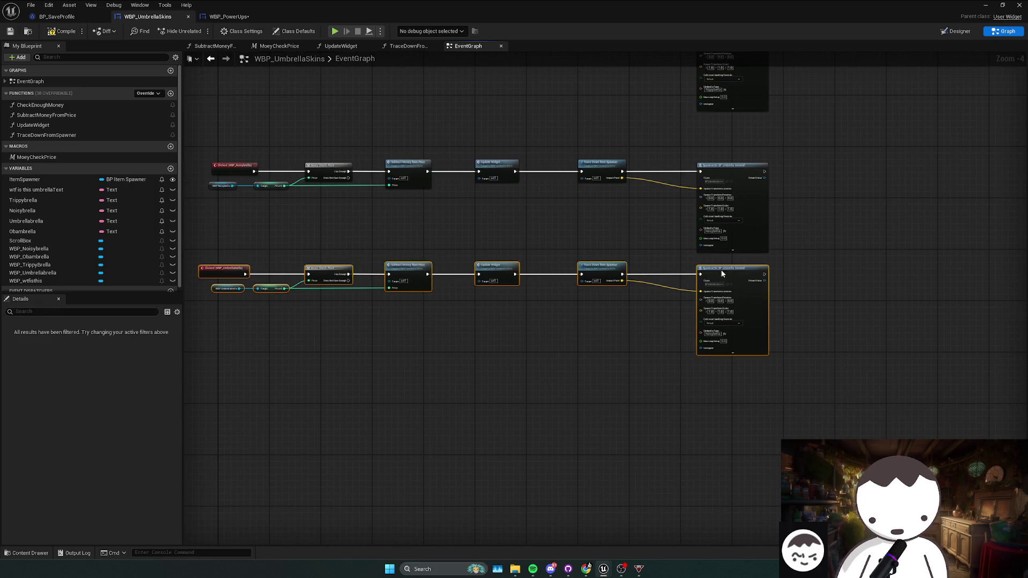
{"action": "scroll", "coordinate": [699, 300], "scroll_direction": "up", "scroll_amount": 2}
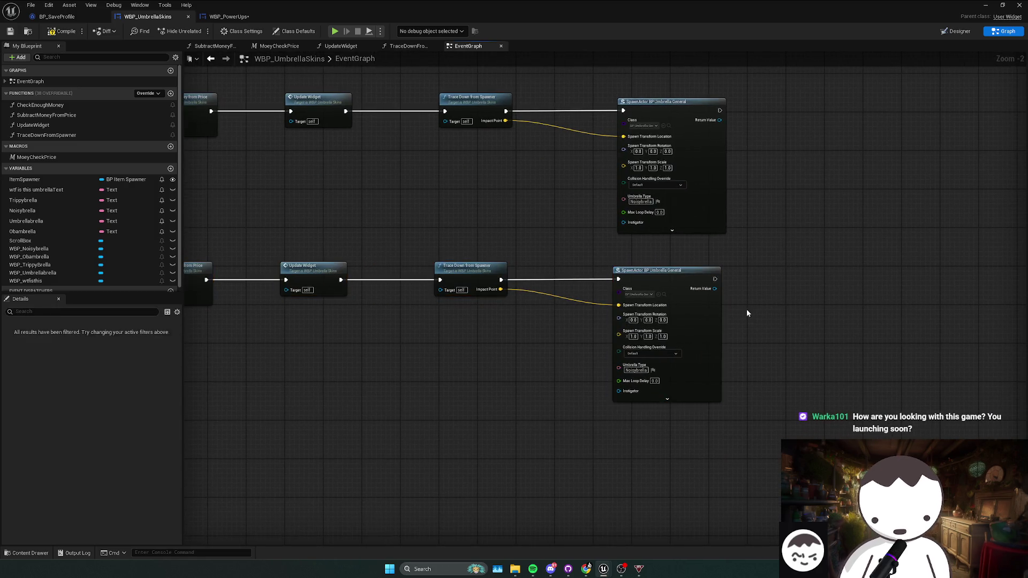
{"action": "mouse_move", "coordinate": [748, 313]}
{"action": "left_mouse_down"}
{"action": "mouse_move", "coordinate": [714, 268]}
{"action": "mouse_move", "coordinate": [138, 243]}
{"action": "left_mouse_up"}
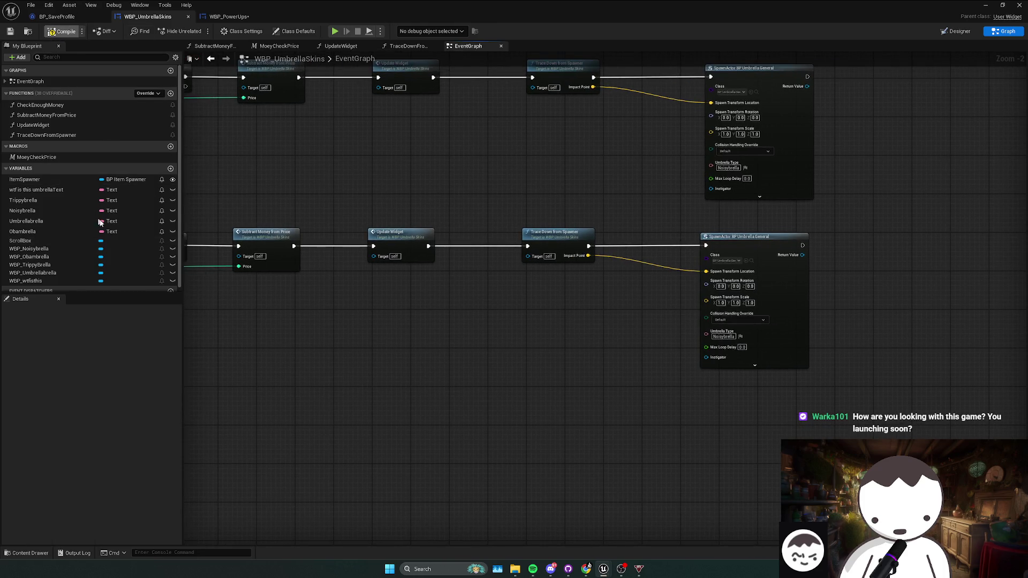
- Open the Umbrellabrella text variable's Default Value in Details and zoom out the graph
{"action": "left_click", "coordinate": [39, 222]}
{"action": "left_click", "coordinate": [127, 476]}
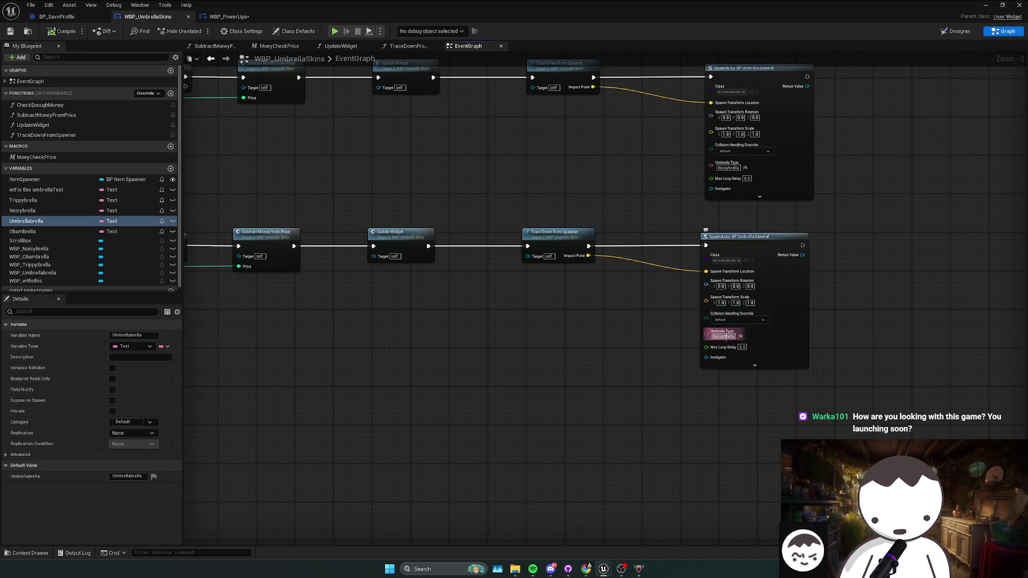
{"action": "scroll", "coordinate": [823, 332], "scroll_direction": "down", "scroll_amount": 2}
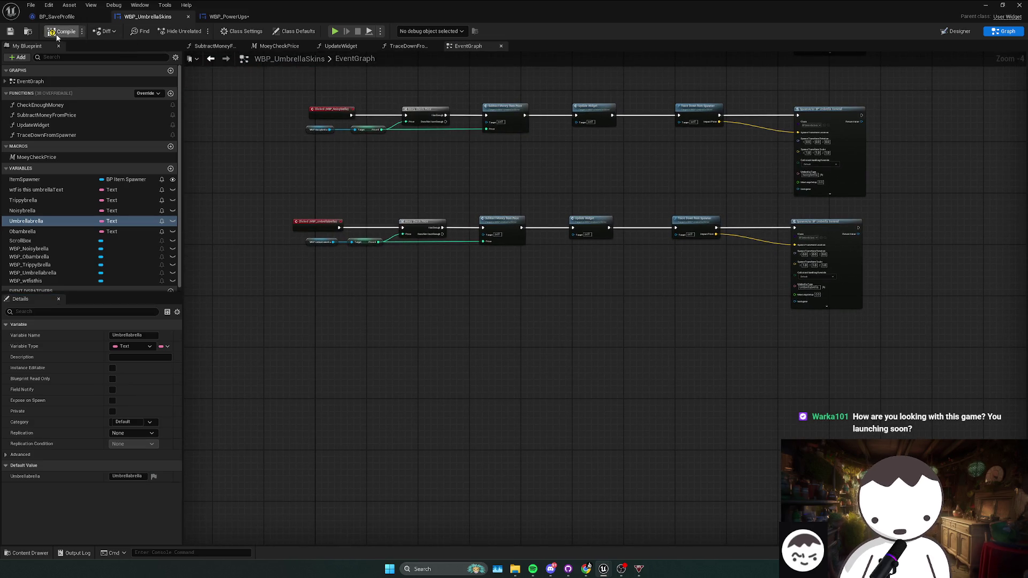
{"action": "scroll", "coordinate": [109, 265], "scroll_direction": "down", "scroll_amount": 1}
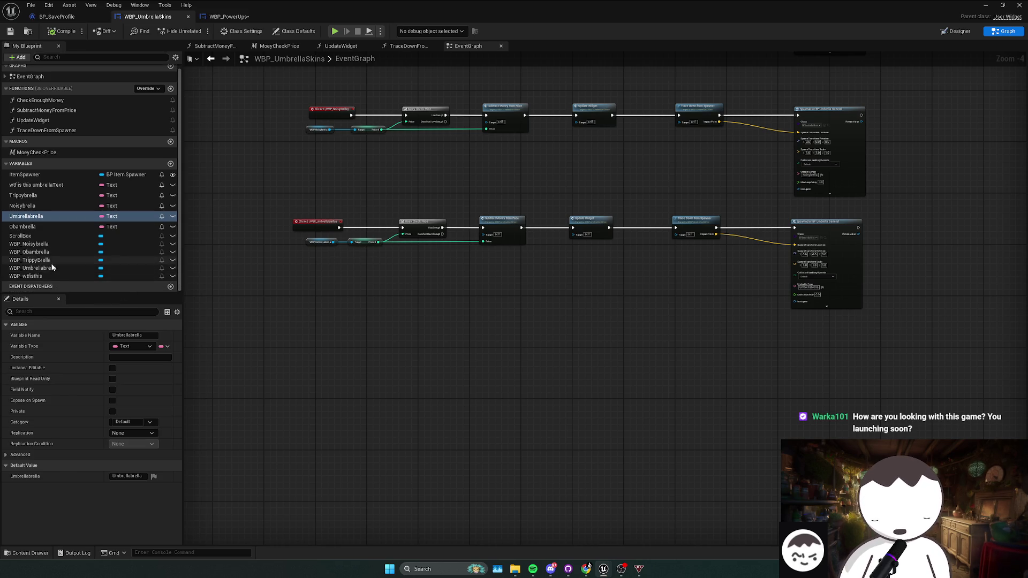
{"action": "left_click", "coordinate": [45, 276]}
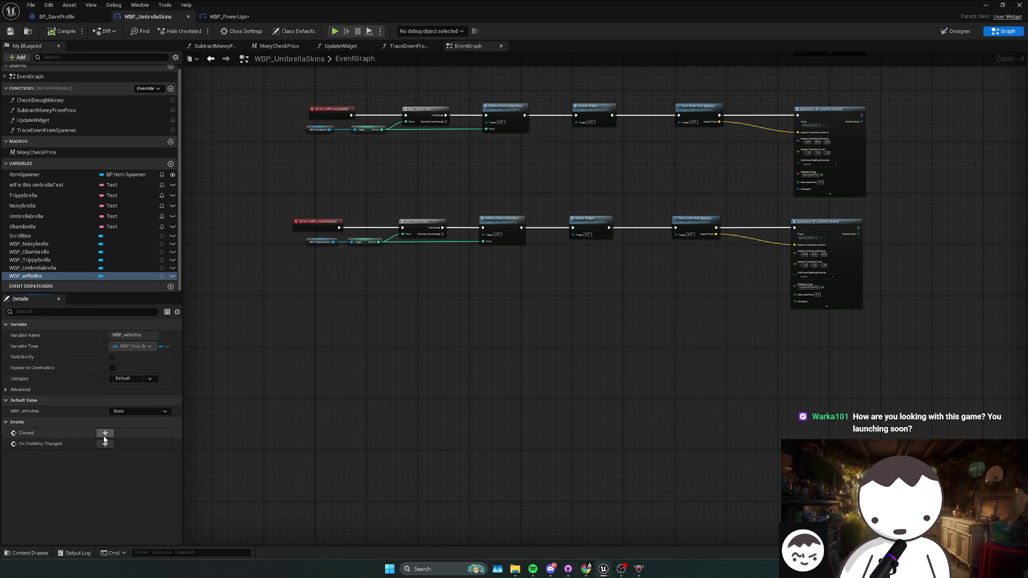
- Add a WBP_wtfisthis Clicked event wired into a pasted copy of the purchase chain
{"action": "left_click", "coordinate": [104, 434]}
{"action": "left_click_drag", "start_coordinate": [305, 235], "coordinate": [385, 223]}
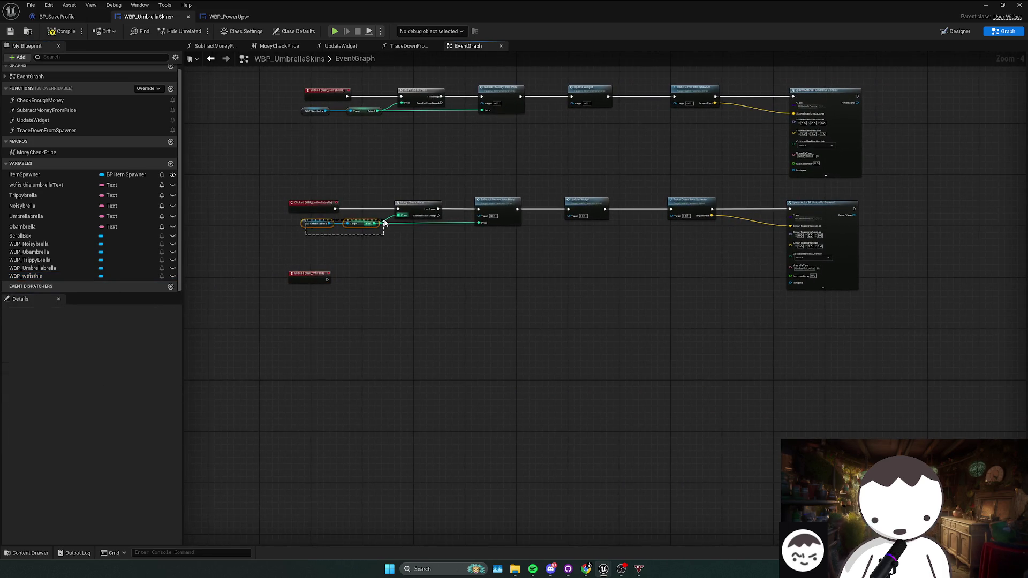
{"action": "left_click_drag", "start_coordinate": [710, 208], "coordinate": [736, 210]}
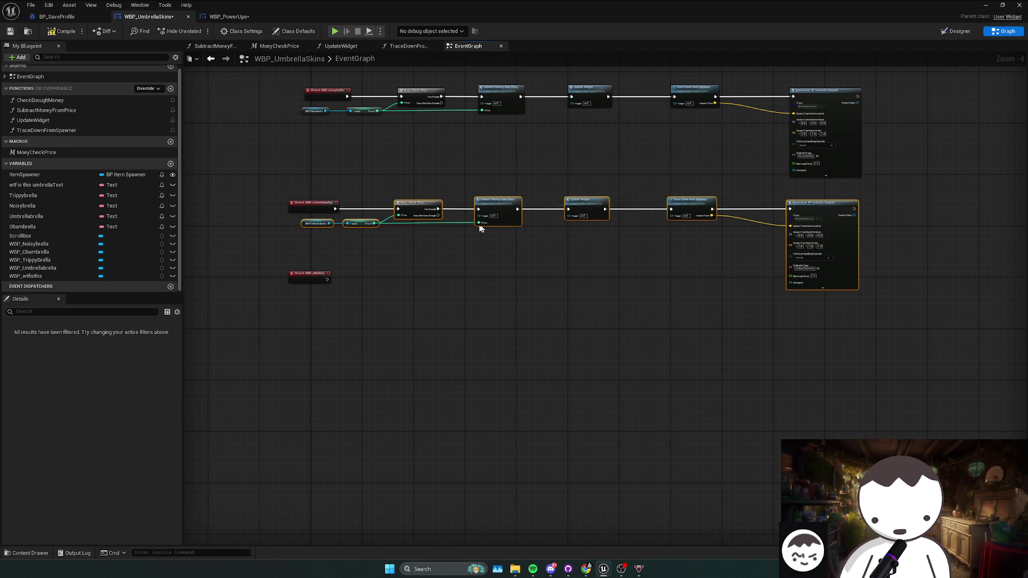
{"action": "key", "text": "ctrl+c"}
{"action": "key", "text": "ctrl+v"}
{"action": "mouse_move", "coordinate": [479, 227]}
{"action": "left_mouse_down"}
{"action": "mouse_move", "coordinate": [471, 329]}
{"action": "mouse_move", "coordinate": [468, 320]}
{"action": "left_mouse_up"}
{"action": "mouse_move", "coordinate": [298, 276]}
{"action": "left_mouse_down"}
{"action": "mouse_move", "coordinate": [297, 311]}
{"action": "mouse_move", "coordinate": [423, 310]}
{"action": "mouse_move", "coordinate": [430, 323]}
{"action": "left_mouse_up"}
{"action": "scroll", "coordinate": [296, 311], "scroll_direction": "up", "scroll_amount": 2}
{"action": "left_click_drag", "start_coordinate": [501, 274], "coordinate": [501, 274]}
{"action": "mouse_move", "coordinate": [515, 257]}
{"action": "left_mouse_down"}
{"action": "mouse_move", "coordinate": [421, 319]}
{"action": "mouse_move", "coordinate": [426, 305]}
{"action": "mouse_move", "coordinate": [360, 305]}
{"action": "mouse_move", "coordinate": [422, 316]}
{"action": "mouse_move", "coordinate": [729, 281]}
{"action": "mouse_move", "coordinate": [706, 297]}
{"action": "left_mouse_up"}
- Set the new chain's Umbrella Type to 'wtf is this umbrella' and minimize the blueprint window
{"action": "left_click_drag", "start_coordinate": [756, 339], "coordinate": [485, 257]}
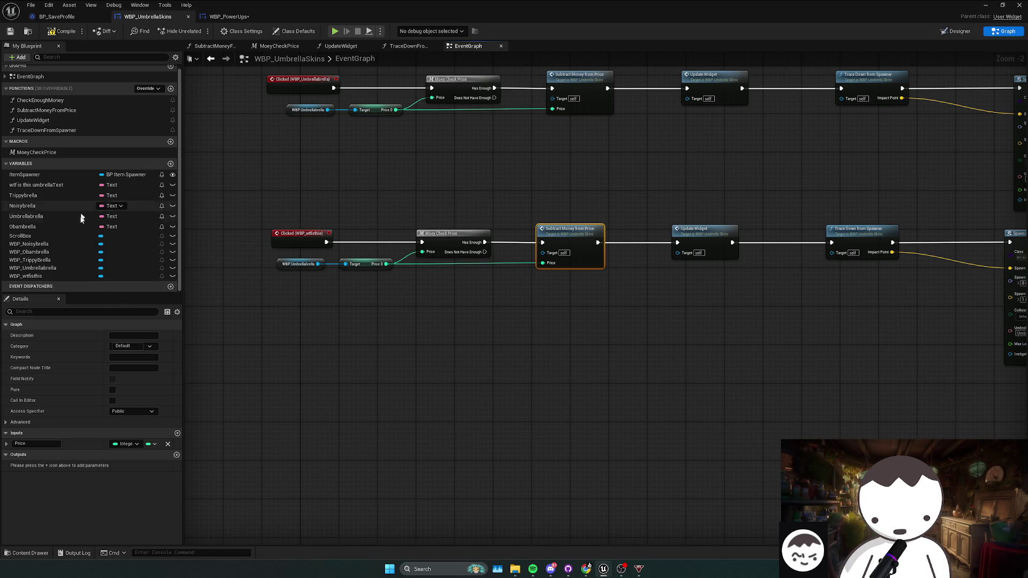
{"action": "left_click", "coordinate": [49, 185]}
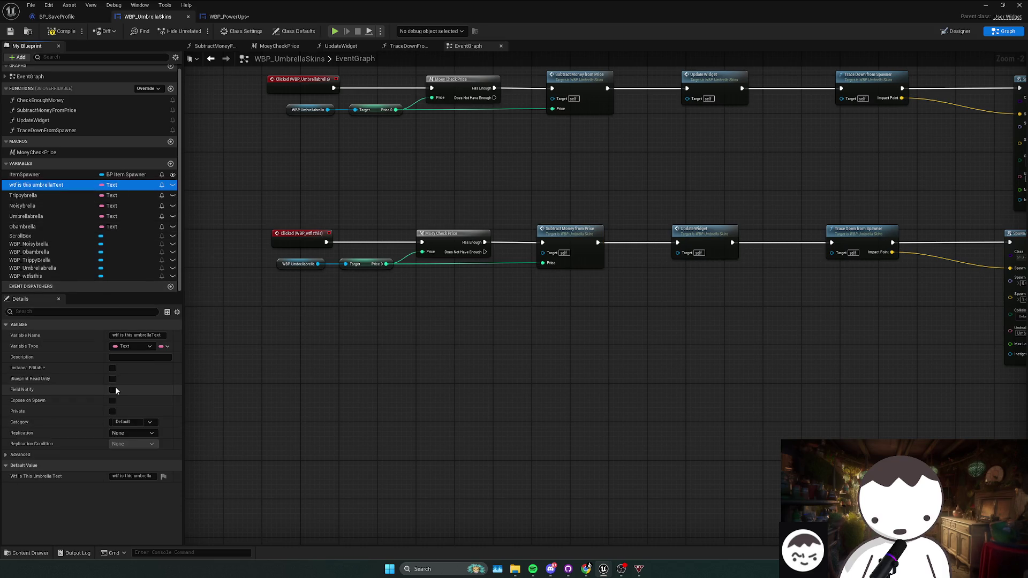
{"action": "left_click", "coordinate": [154, 476]}
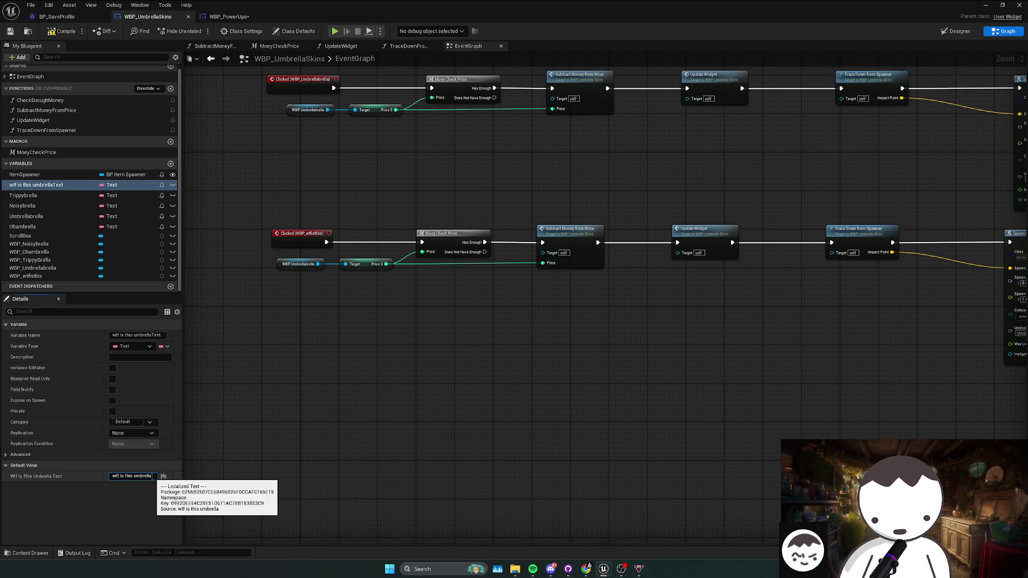
{"action": "mouse_move", "coordinate": [321, 401]}
{"action": "left_mouse_down"}
{"action": "mouse_move", "coordinate": [324, 351]}
{"action": "mouse_move", "coordinate": [692, 285]}
{"action": "left_mouse_up"}
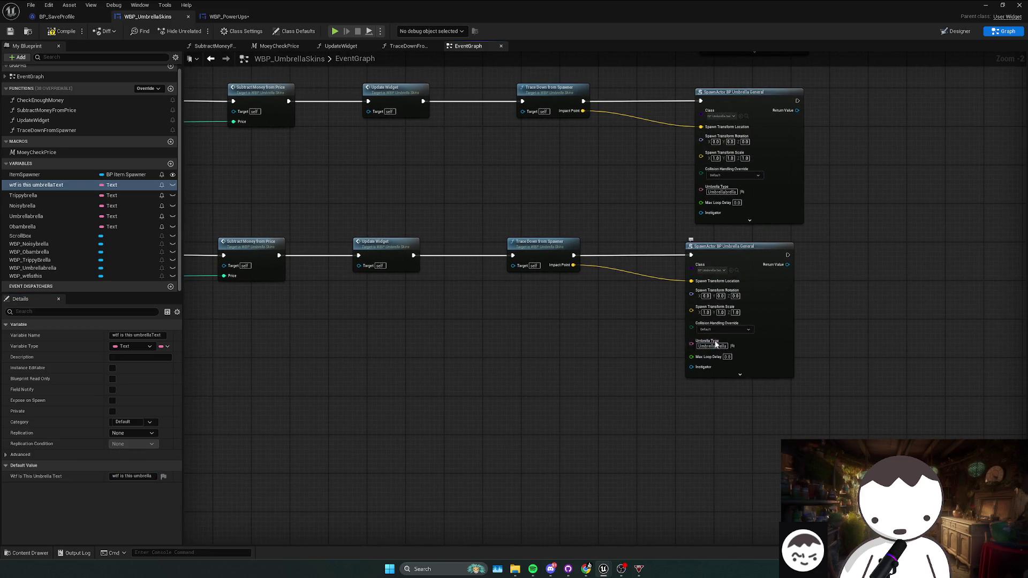
{"action": "key", "text": "ctrl+v"}
{"action": "scroll", "coordinate": [651, 355], "scroll_direction": "down", "scroll_amount": 1}
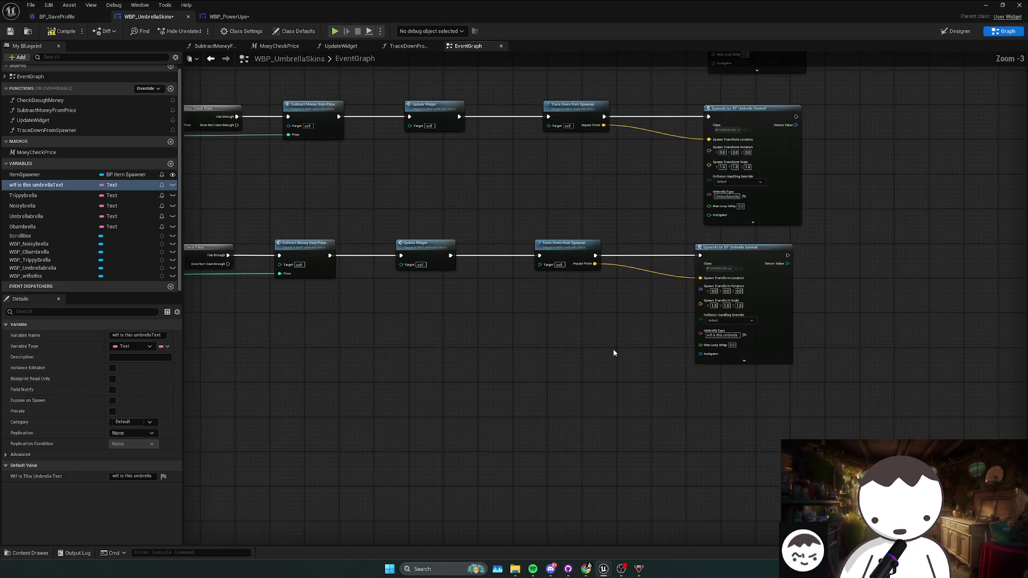
{"action": "left_click_drag", "start_coordinate": [612, 351], "coordinate": [724, 353]}
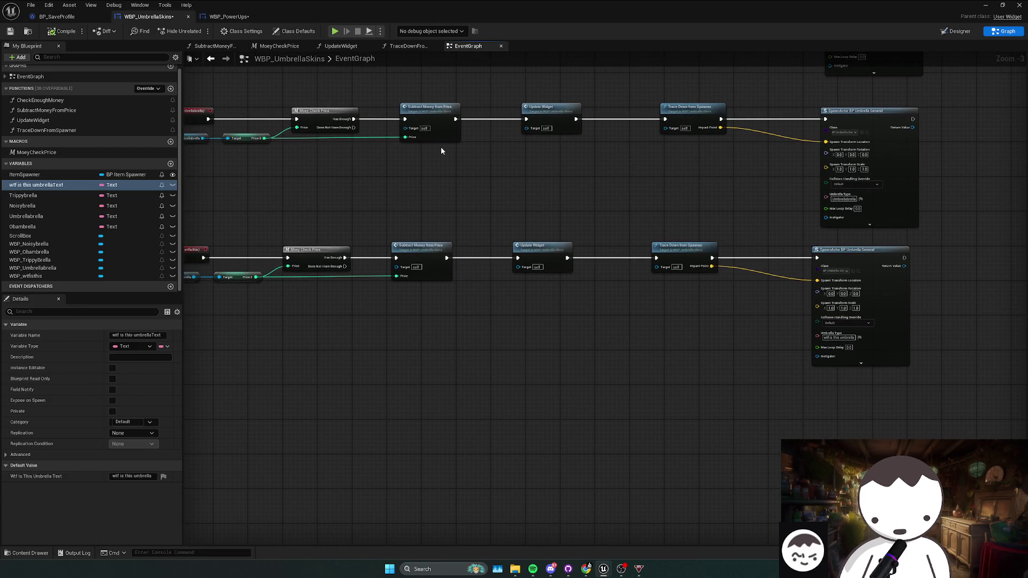
{"action": "left_click", "coordinate": [986, 7]}
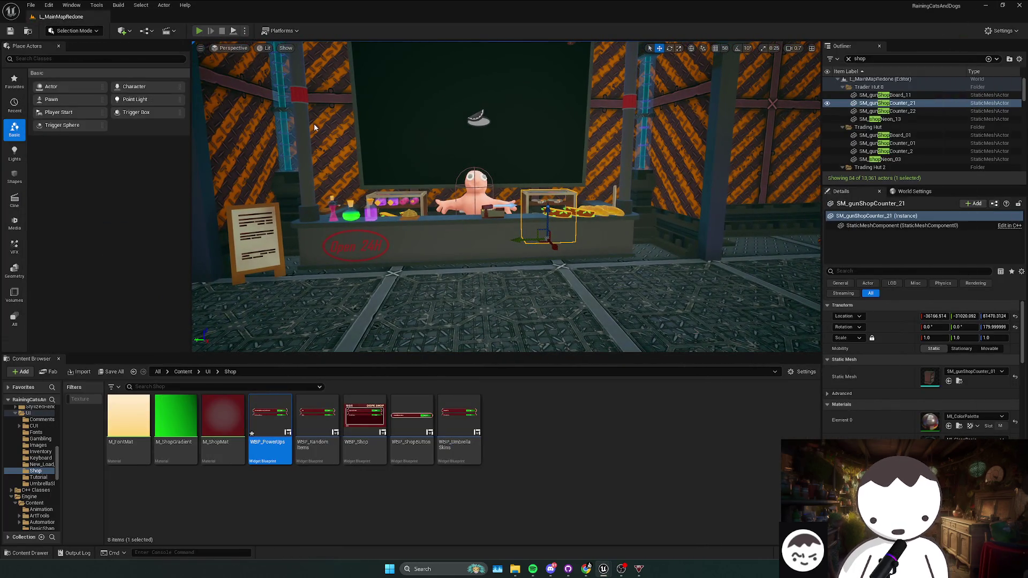
- Play-test buying the wtf is this umbrella skin for $20 in the shop
{"action": "key", "text": "alt+p"}
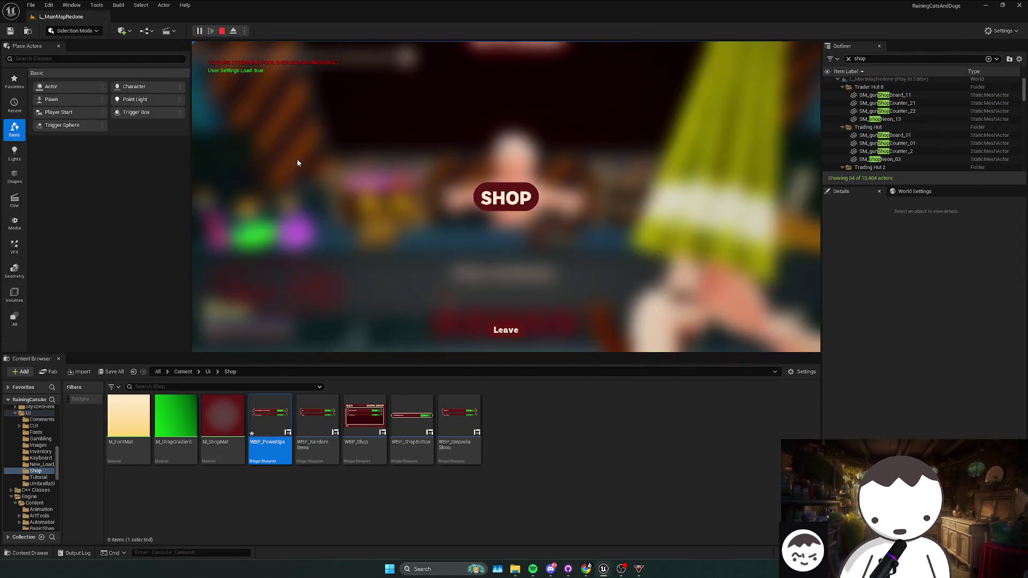
{"action": "scroll", "coordinate": [570, 234], "scroll_direction": "down", "scroll_amount": 5}
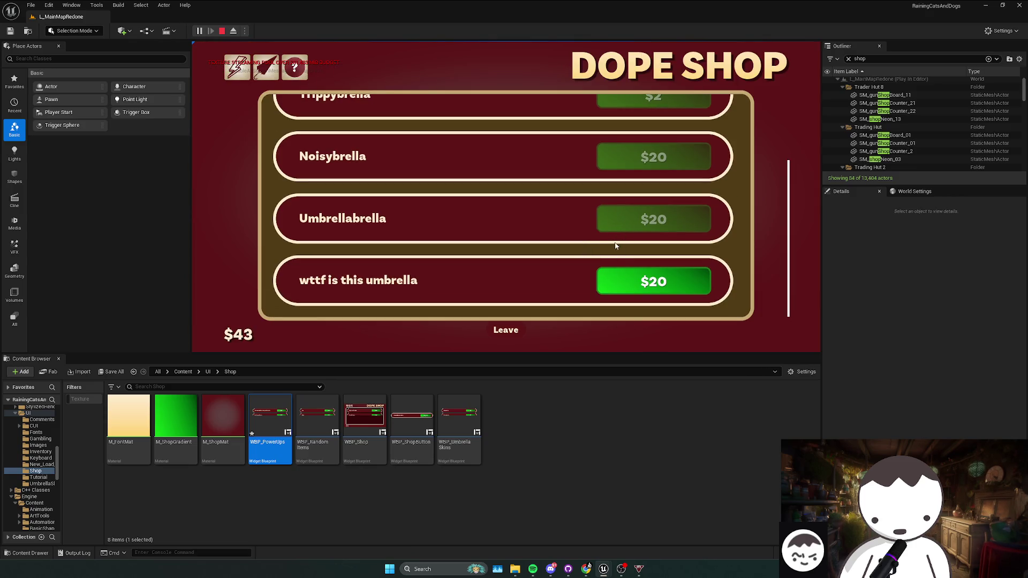
{"action": "left_click", "coordinate": [516, 332]}
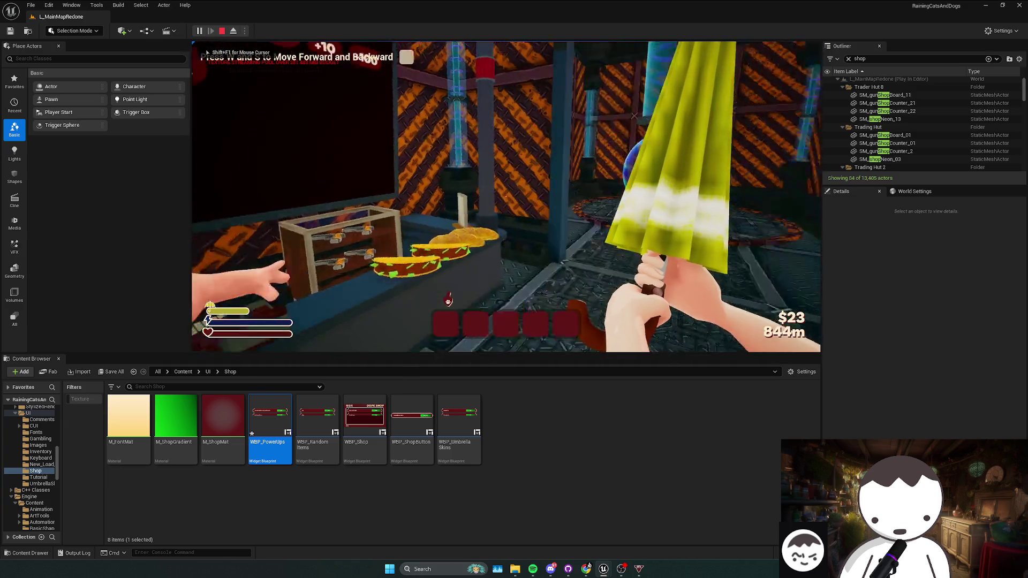
{"action": "key", "text": "w"}
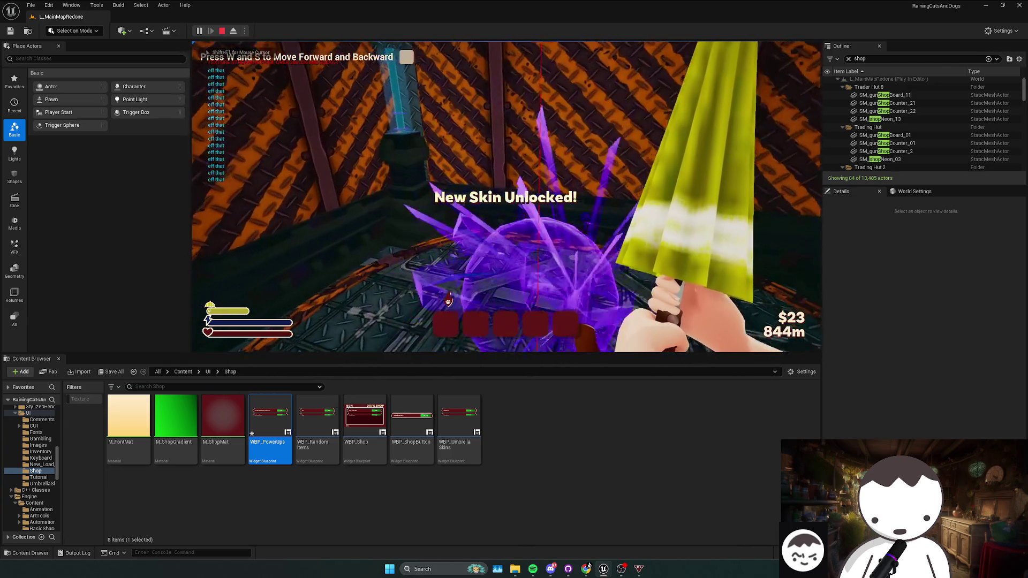
{"action": "key", "text": "f"}
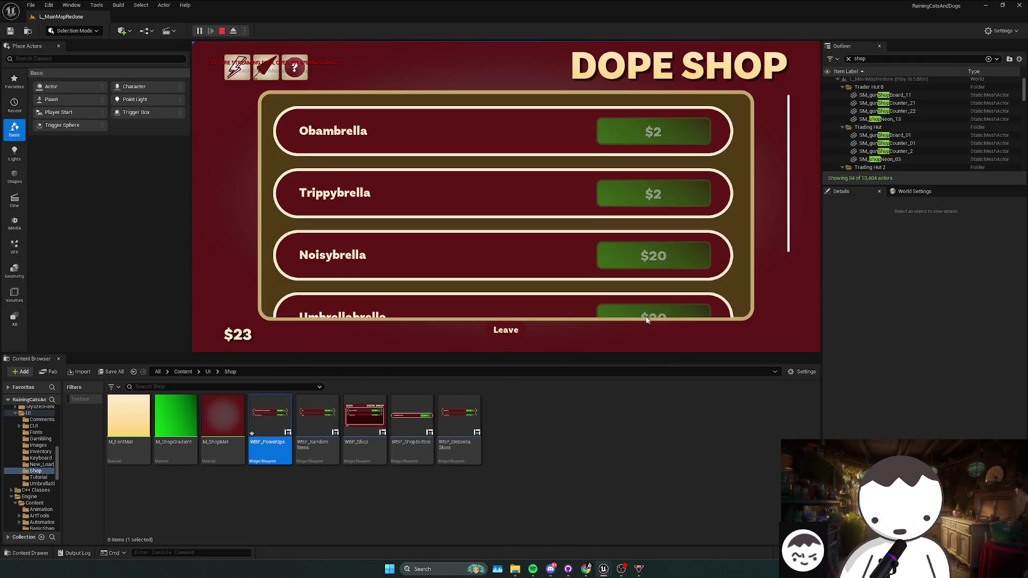
{"action": "scroll", "coordinate": [631, 307], "scroll_direction": "down", "scroll_amount": 3}
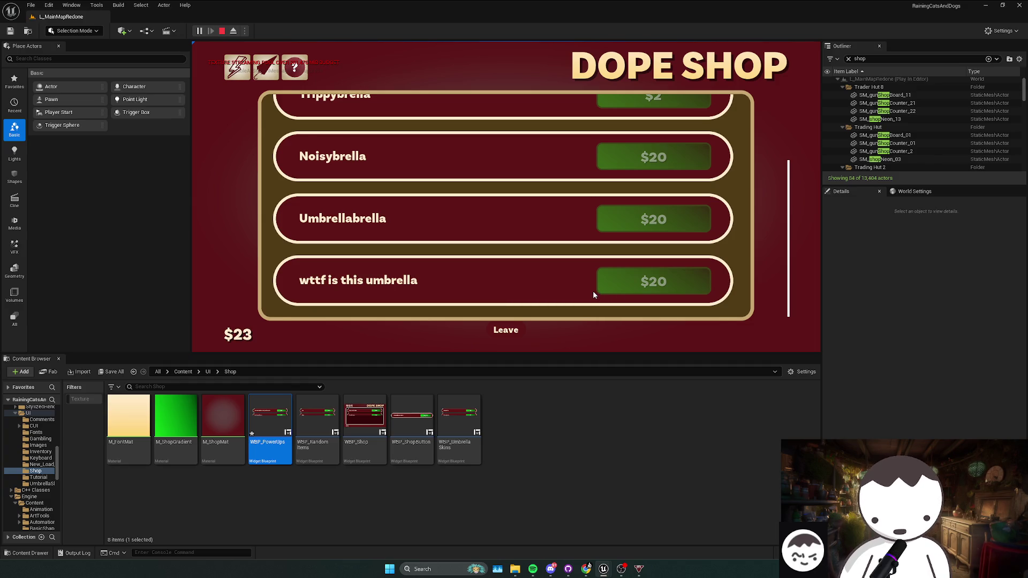
{"action": "scroll", "coordinate": [593, 290], "scroll_direction": "up", "scroll_amount": 2}
{"action": "scroll", "coordinate": [592, 290], "scroll_direction": "down", "scroll_amount": 1}
{"action": "scroll", "coordinate": [592, 292], "scroll_direction": "down", "scroll_amount": 1}
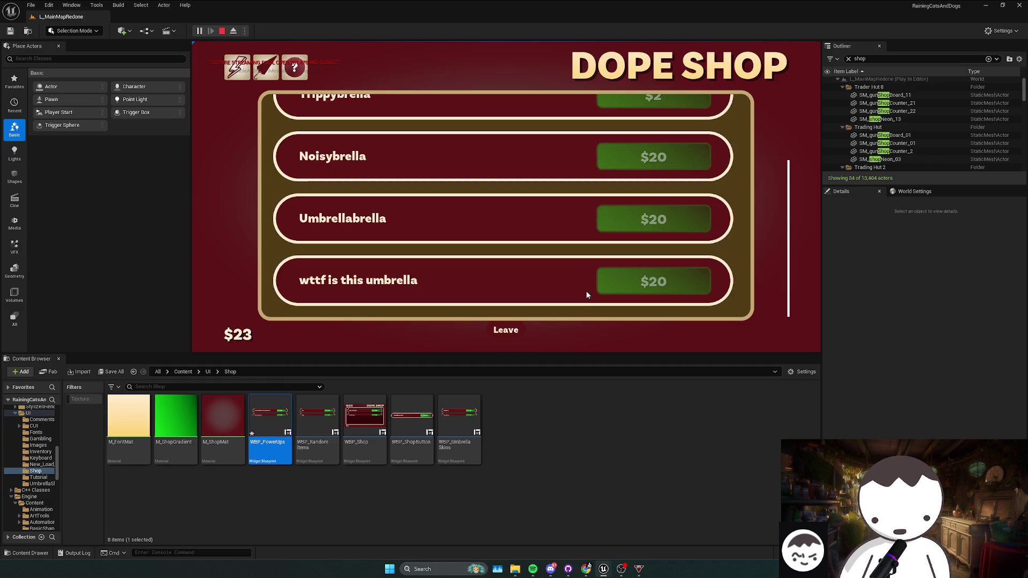
{"action": "key", "text": "Escape"}
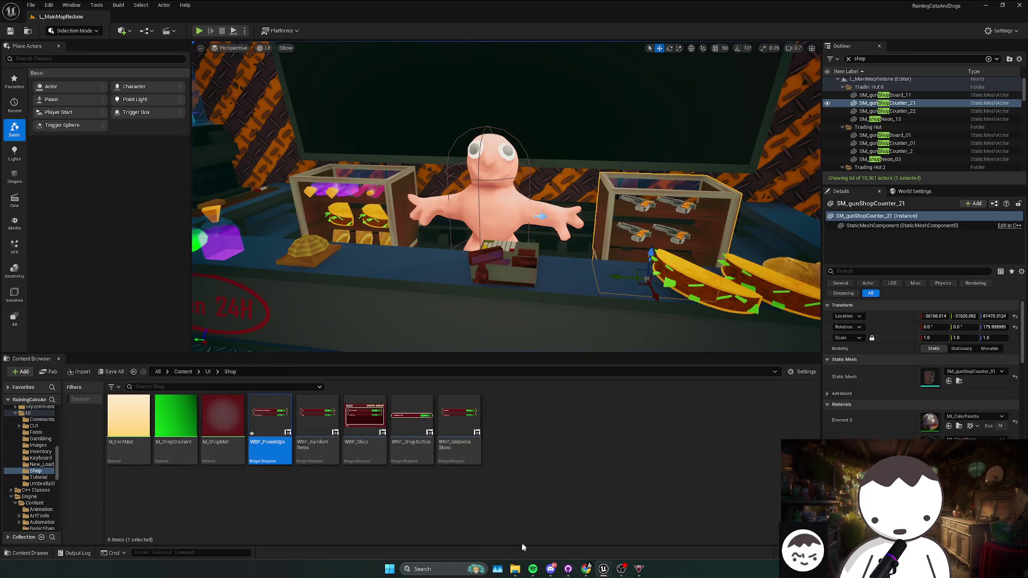
- Delete Settings.sav and Slot0.sav from SaveGames and start a fresh play session
{"action": "mouse_move", "coordinate": [515, 569]}
{"action": "mouse_move", "coordinate": [555, 526]}
{"action": "left_click", "coordinate": [487, 526]}
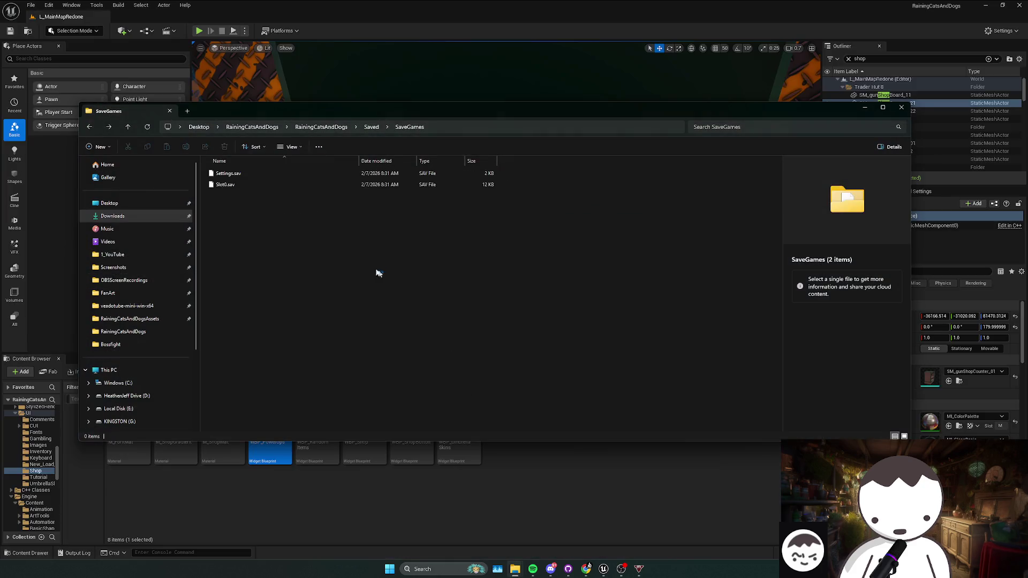
{"action": "key", "text": "ctrl+a"}
{"action": "key", "text": "Delete"}
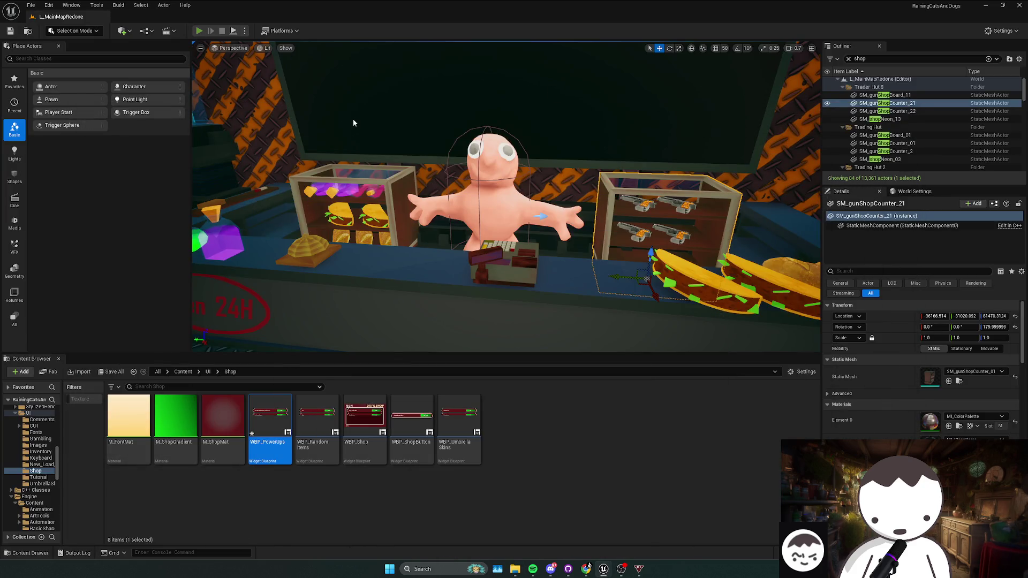
{"action": "key", "text": "alt+p"}
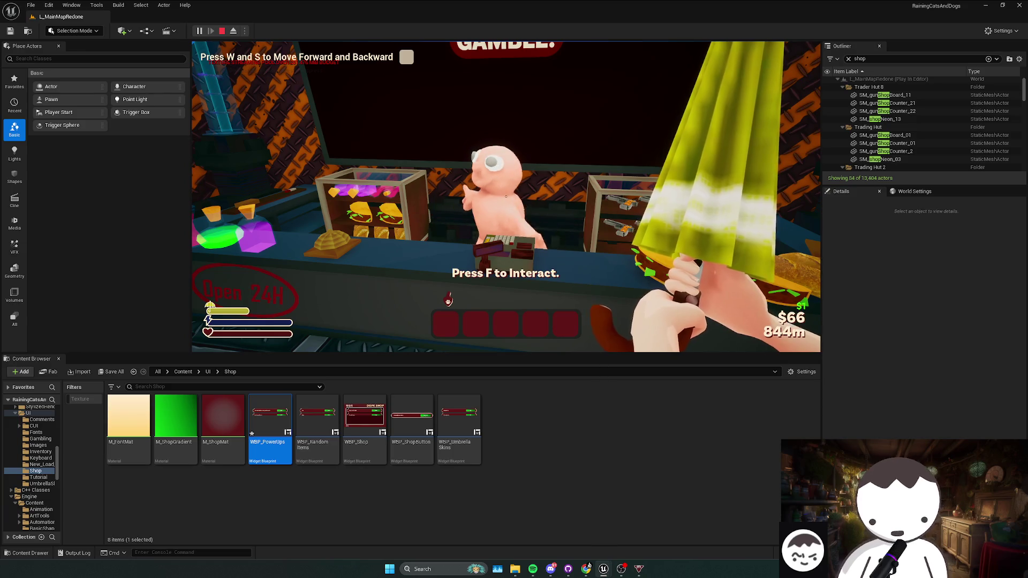
- End the previous play session and bring the viewport camera back to the gun shop counter
{"action": "key", "text": "Escape"}
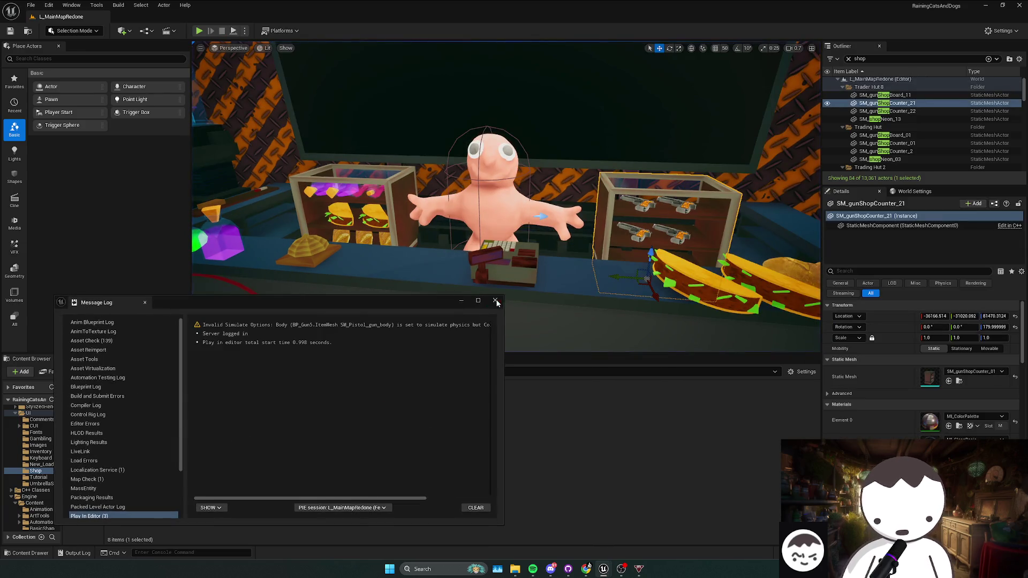
{"action": "left_click", "coordinate": [495, 301]}
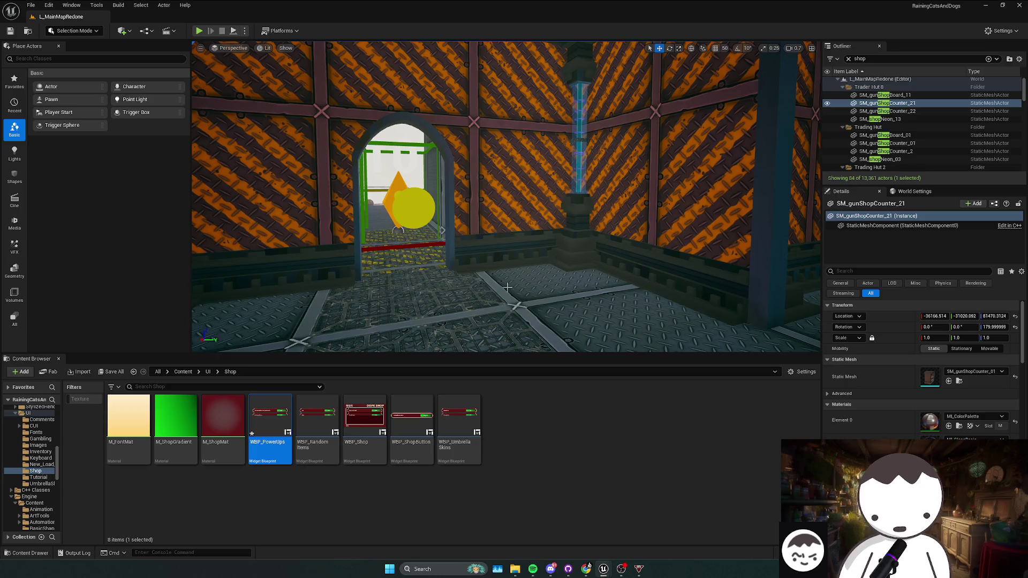
{"action": "key", "text": "f"}
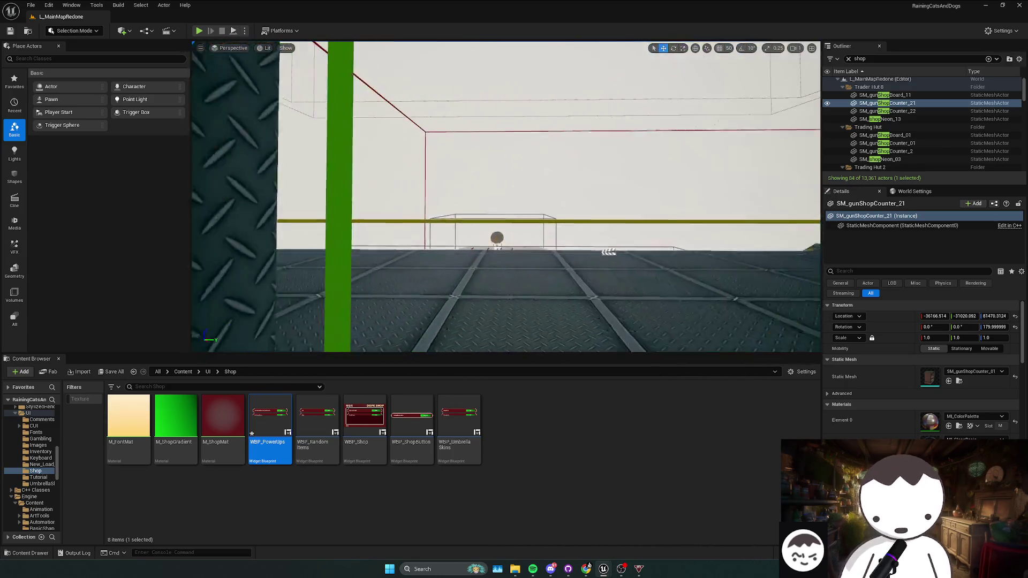
{"action": "key", "text": "s"}
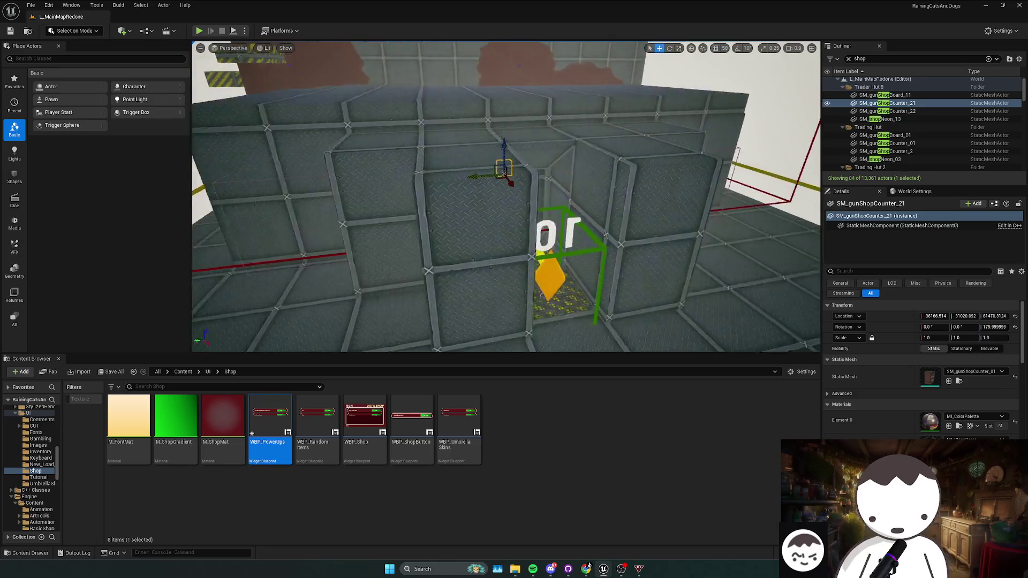
{"action": "key", "text": "s"}
{"action": "scroll", "coordinate": [506, 197], "scroll_direction": "up", "scroll_amount": 2}
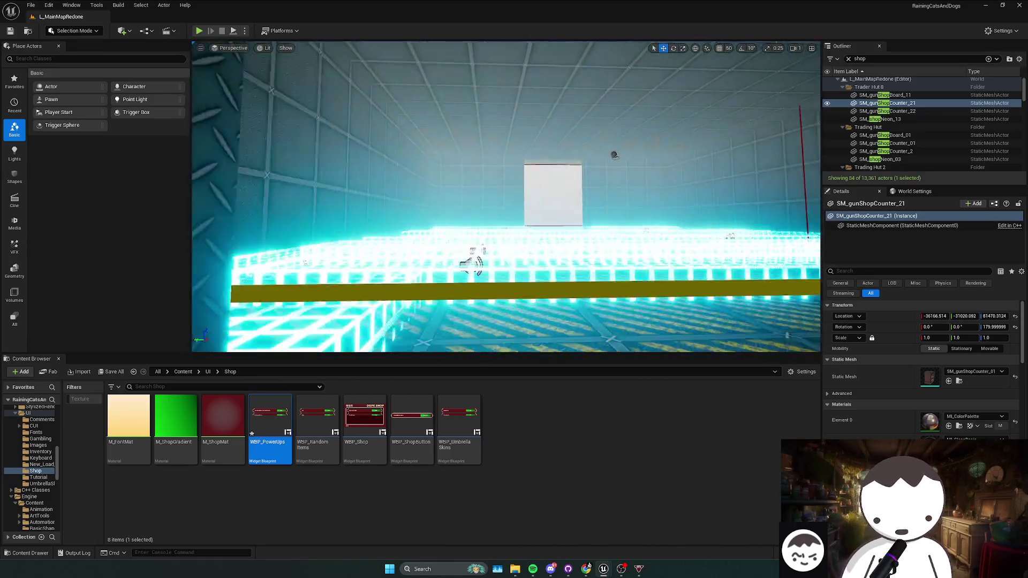
{"action": "key", "text": "w"}
{"action": "scroll", "coordinate": [506, 197], "scroll_direction": "up", "scroll_amount": 1}
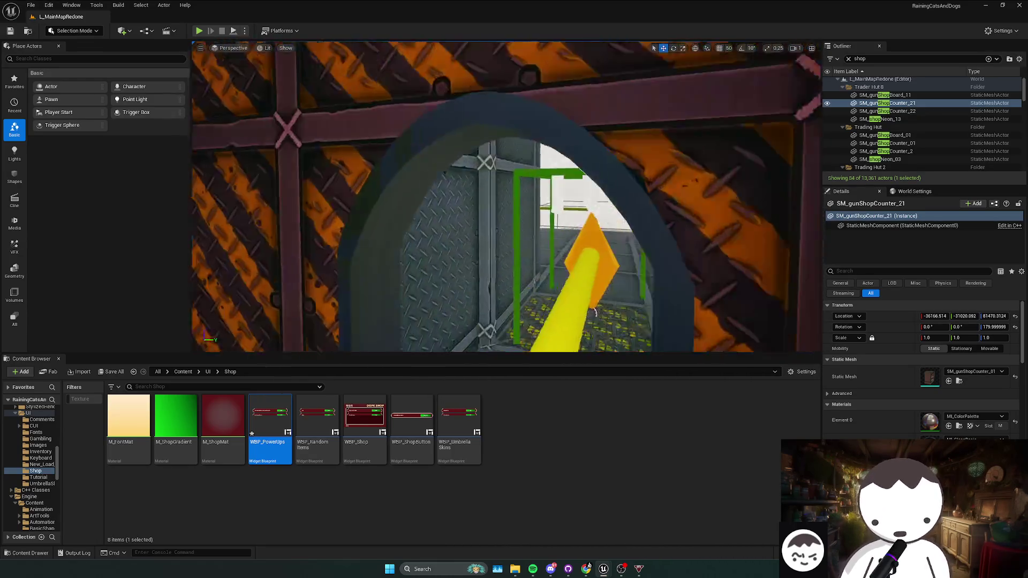
{"action": "scroll", "coordinate": [506, 196], "scroll_direction": "down", "scroll_amount": 1}
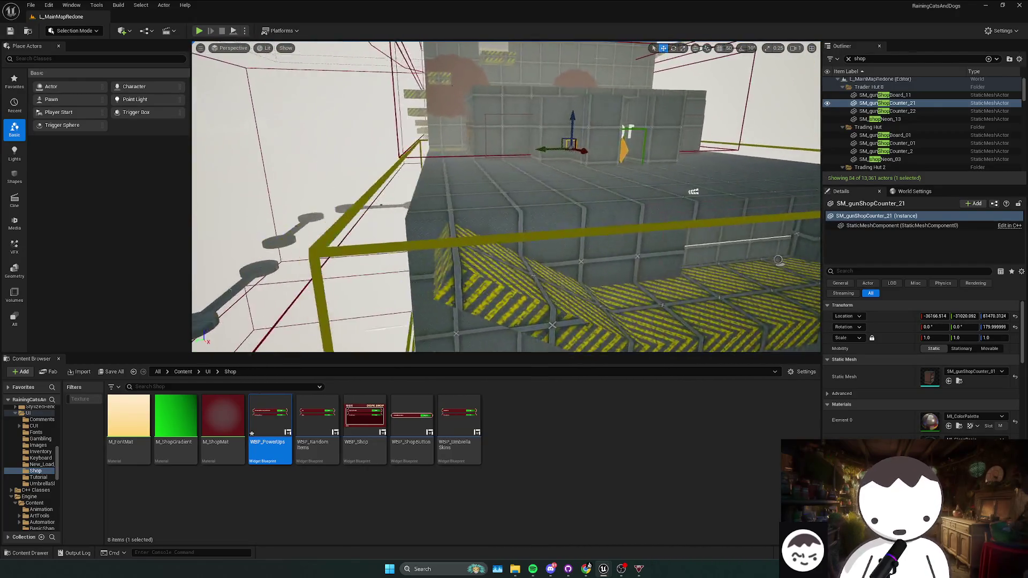
{"action": "scroll", "coordinate": [506, 197], "scroll_direction": "down", "scroll_amount": 2}
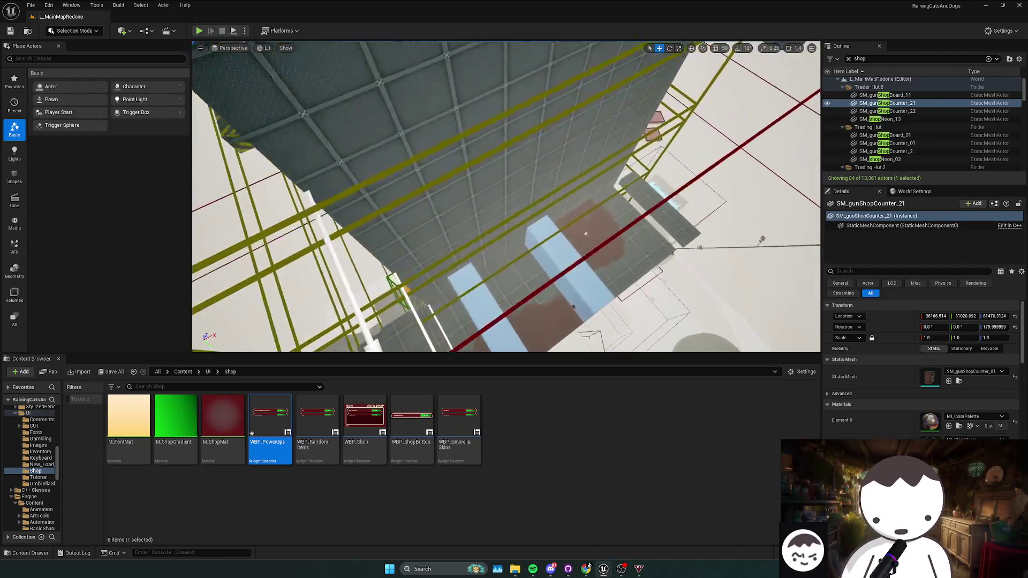
{"action": "scroll", "coordinate": [506, 197], "scroll_direction": "up", "scroll_amount": 1}
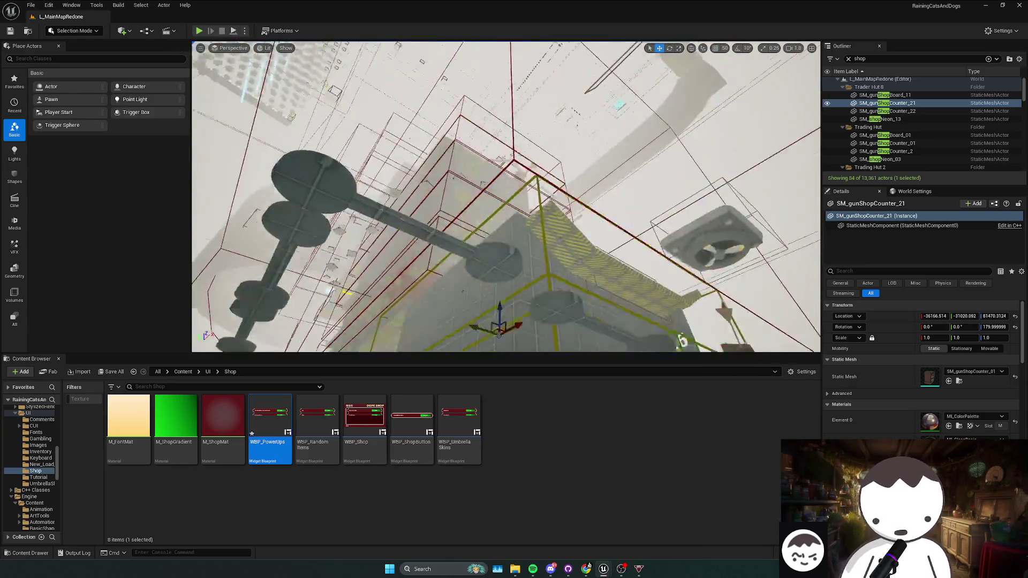
{"action": "scroll", "coordinate": [506, 197], "scroll_direction": "down", "scroll_amount": 2}
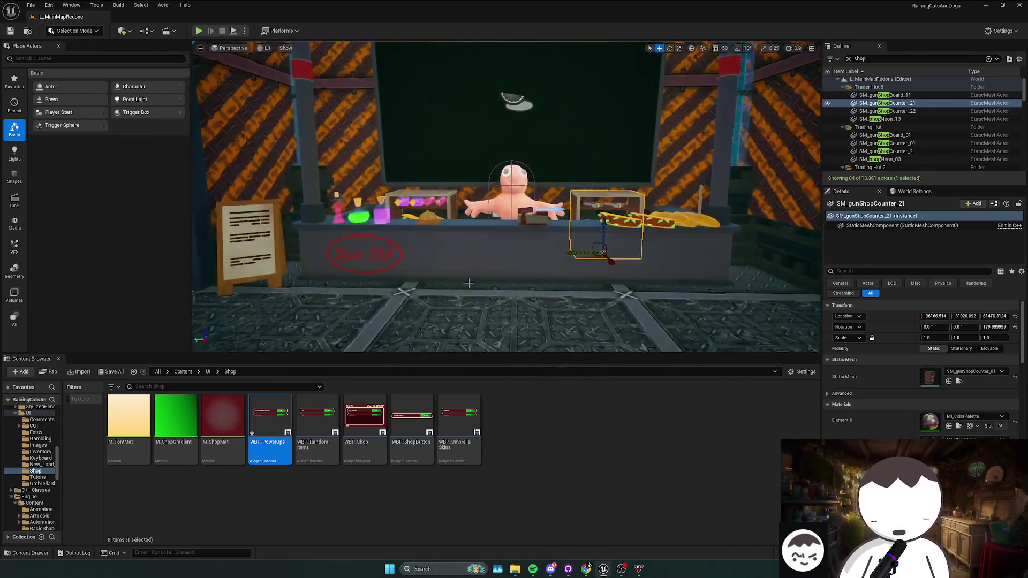
- Save L_MainMapRedone and start a Play-in-Editor session
{"action": "key", "text": "ctrl+s"}
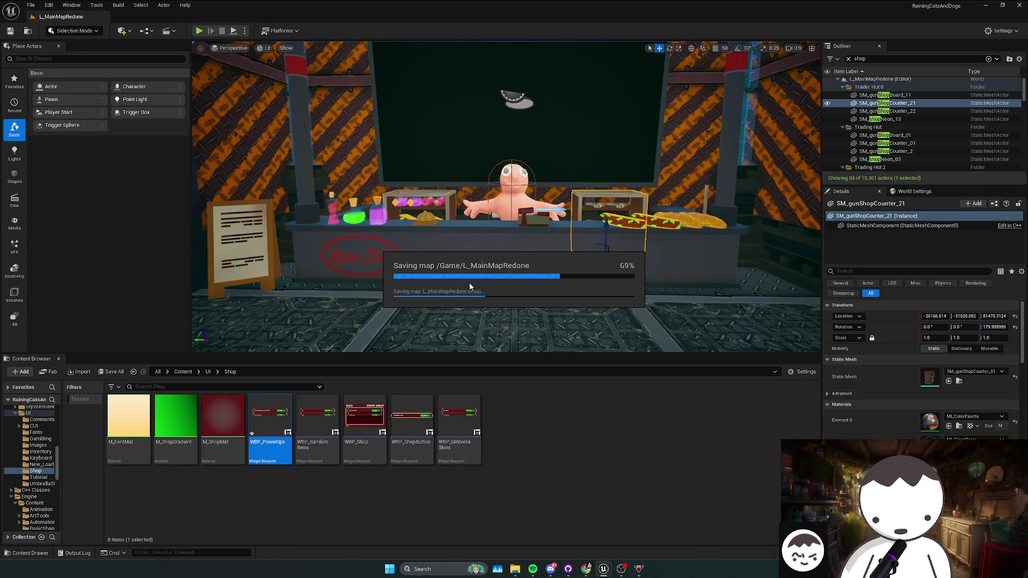
{"action": "scroll", "coordinate": [469, 282], "scroll_direction": "up", "scroll_amount": 2}
{"action": "key", "text": "alt+p"}
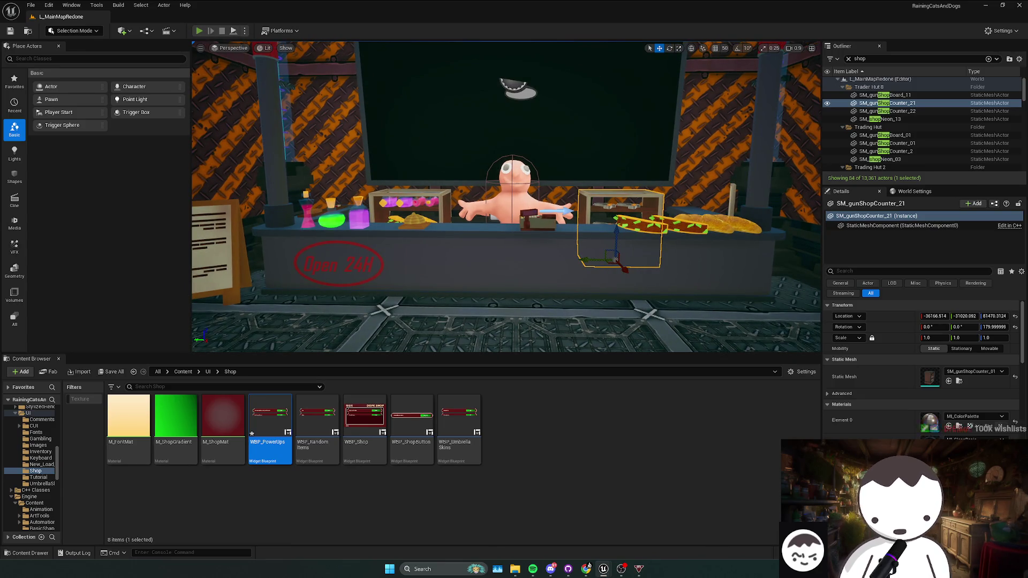
- Open the DOPE SHOP at the shopkeeper and scroll down to the umbrella items
{"action": "key", "text": "e"}
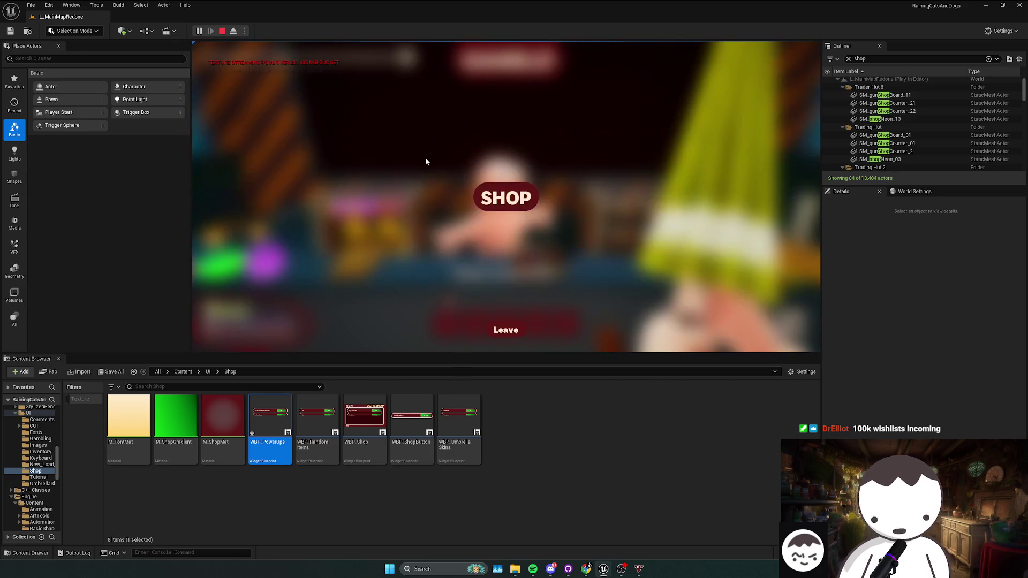
{"action": "scroll", "coordinate": [626, 265], "scroll_direction": "down", "scroll_amount": 5}
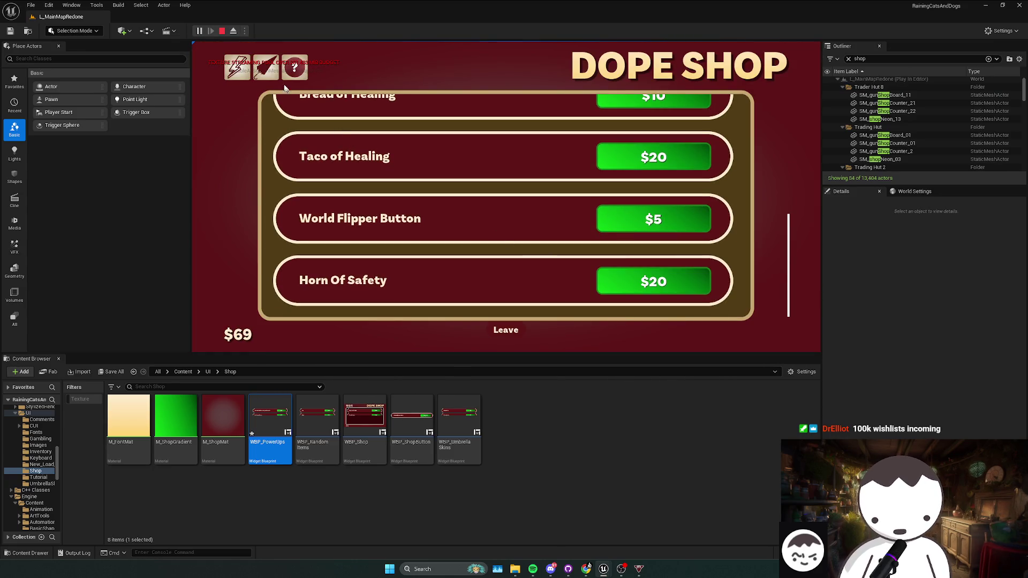
{"action": "scroll", "coordinate": [637, 268], "scroll_direction": "down", "scroll_amount": 5}
{"action": "scroll", "coordinate": [642, 267], "scroll_direction": "up", "scroll_amount": 2}
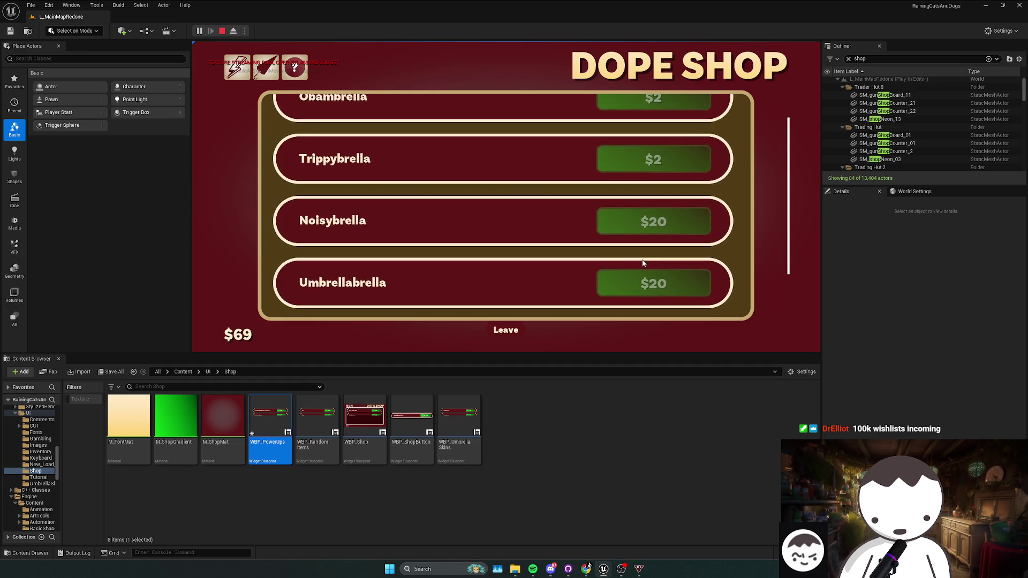
{"action": "scroll", "coordinate": [637, 268], "scroll_direction": "down", "scroll_amount": 1}
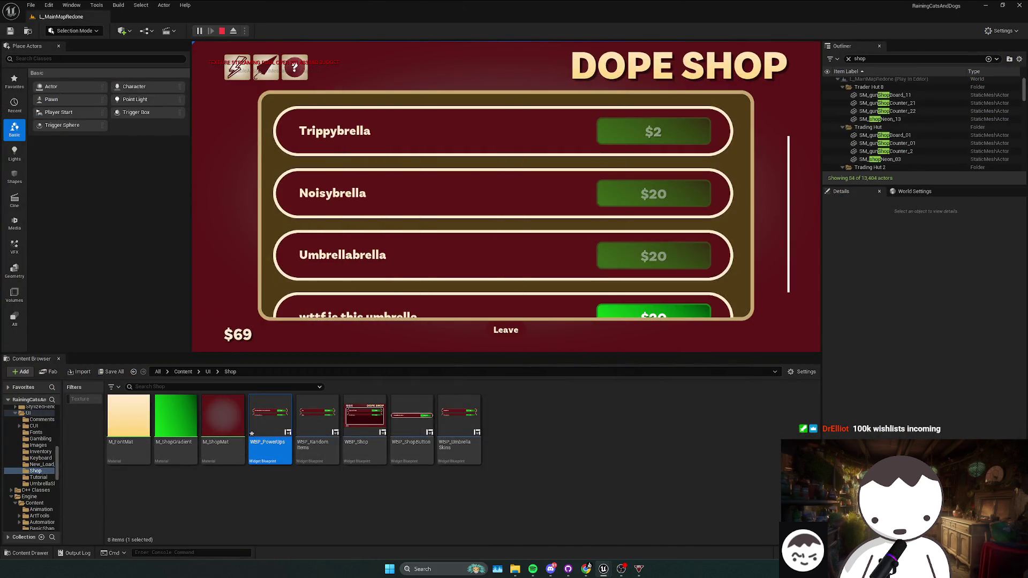
- Leave the shop, end the test play, and return to the WBP_UmbrellaSkins event graph
{"action": "left_click", "coordinate": [510, 330]}
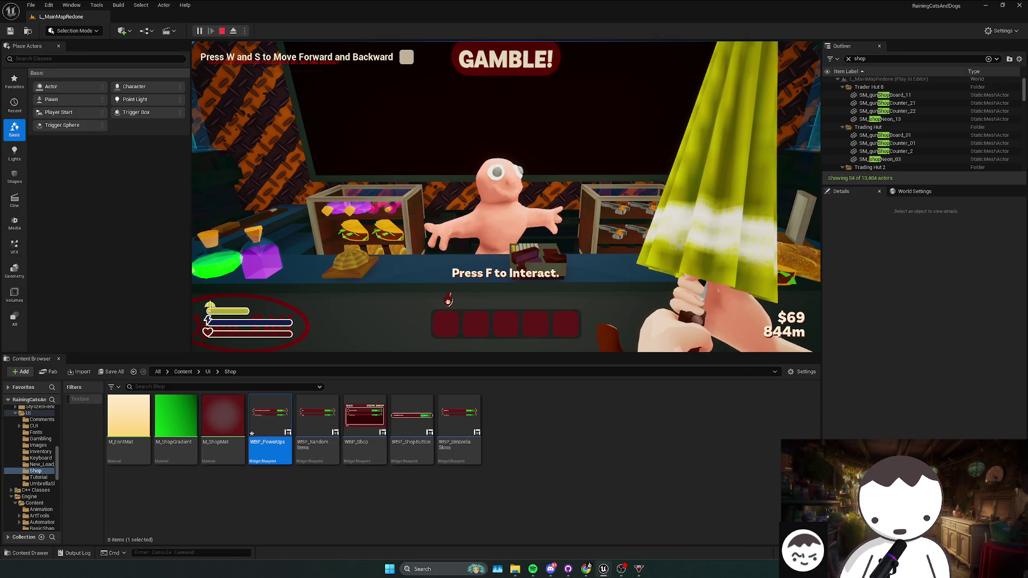
{"action": "key", "text": "Escape"}
{"action": "left_click", "coordinate": [343, 332]}
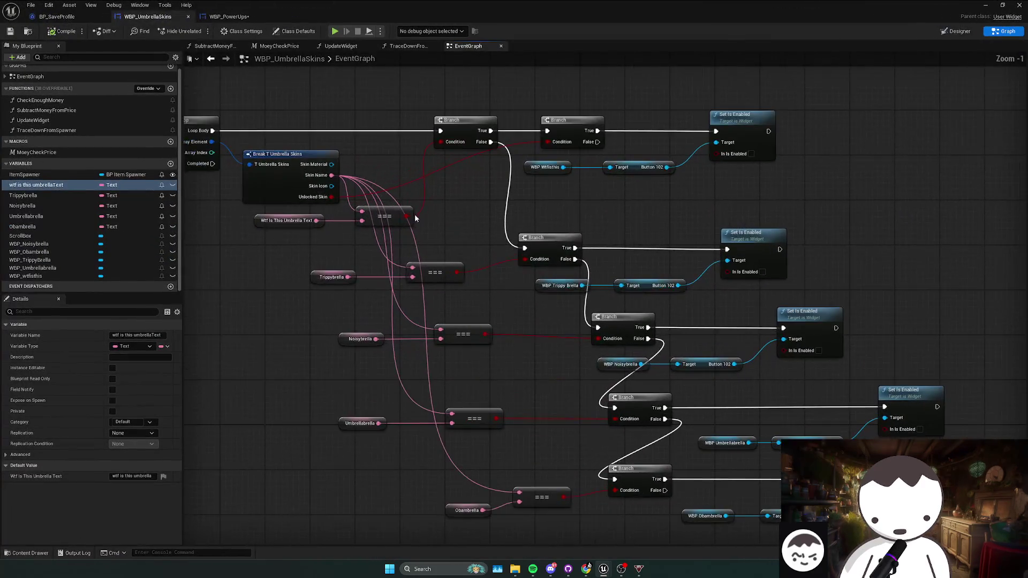
- Shift the Trippybrella, Noisybrella, Umbrellabrella and Obambrella Set Is Enabled nodes to the right
{"action": "left_click_drag", "start_coordinate": [414, 214], "coordinate": [494, 222]}
{"action": "scroll", "coordinate": [523, 238], "scroll_direction": "down", "scroll_amount": 2}
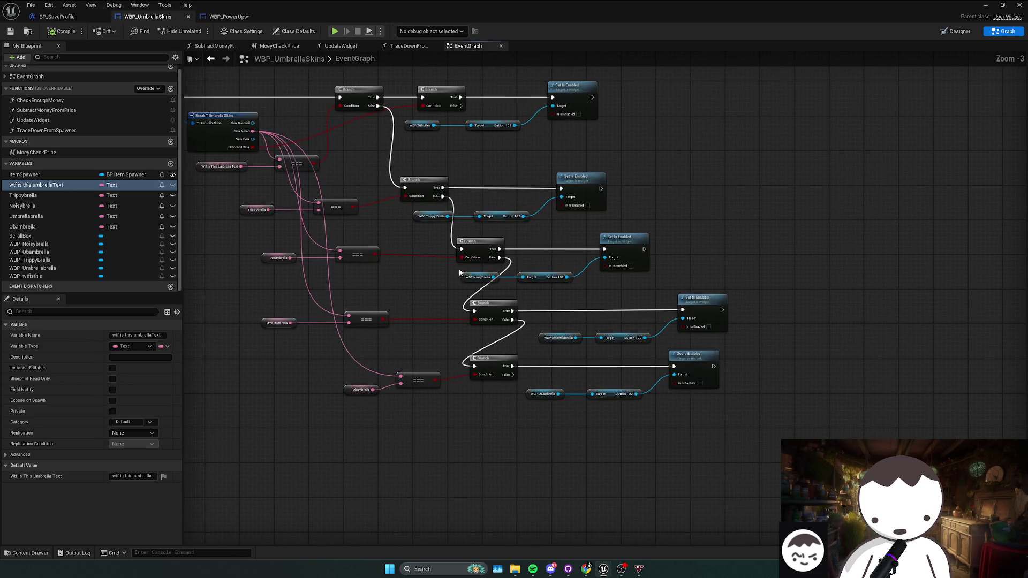
{"action": "scroll", "coordinate": [512, 276], "scroll_direction": "down", "scroll_amount": 1}
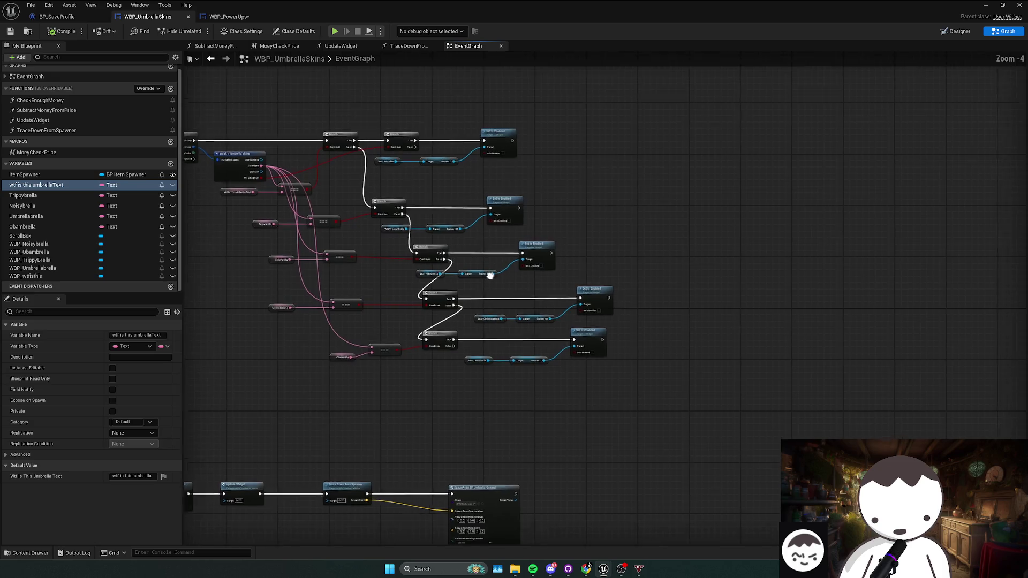
{"action": "left_click", "coordinate": [466, 232]}
{"action": "left_click_drag", "start_coordinate": [466, 242], "coordinate": [353, 232]}
{"action": "left_click_drag", "start_coordinate": [482, 210], "coordinate": [645, 211]}
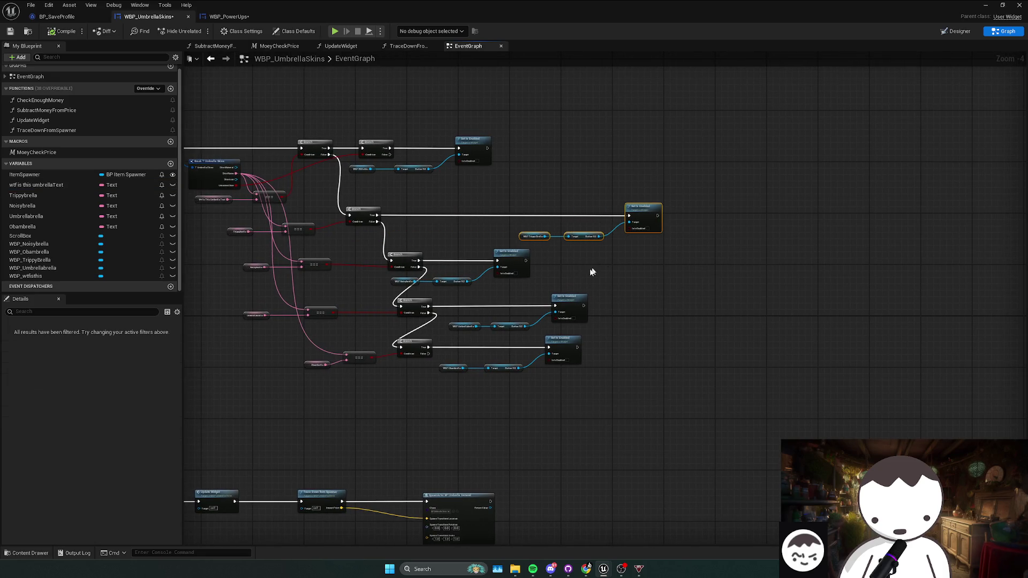
{"action": "left_click_drag", "start_coordinate": [517, 256], "coordinate": [655, 257]}
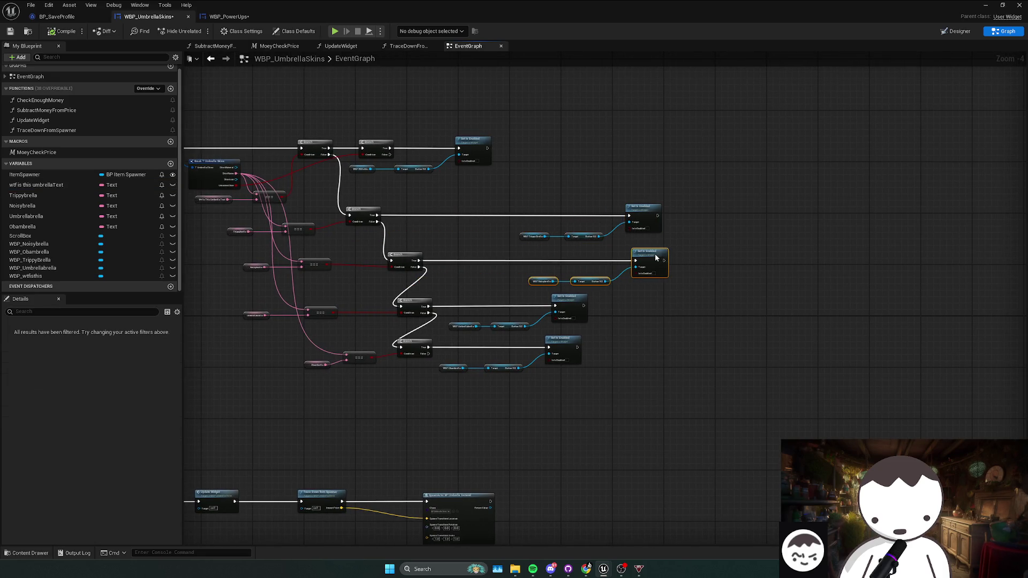
{"action": "left_click_drag", "start_coordinate": [579, 298], "coordinate": [681, 303]}
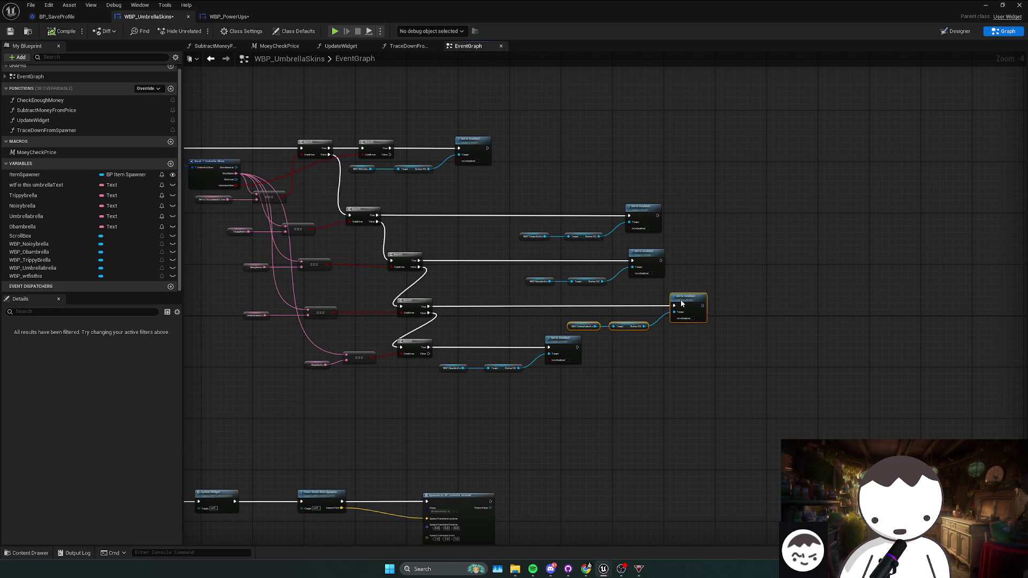
{"action": "left_click_drag", "start_coordinate": [631, 358], "coordinate": [439, 376]}
{"action": "left_click_drag", "start_coordinate": [561, 339], "coordinate": [694, 339]}
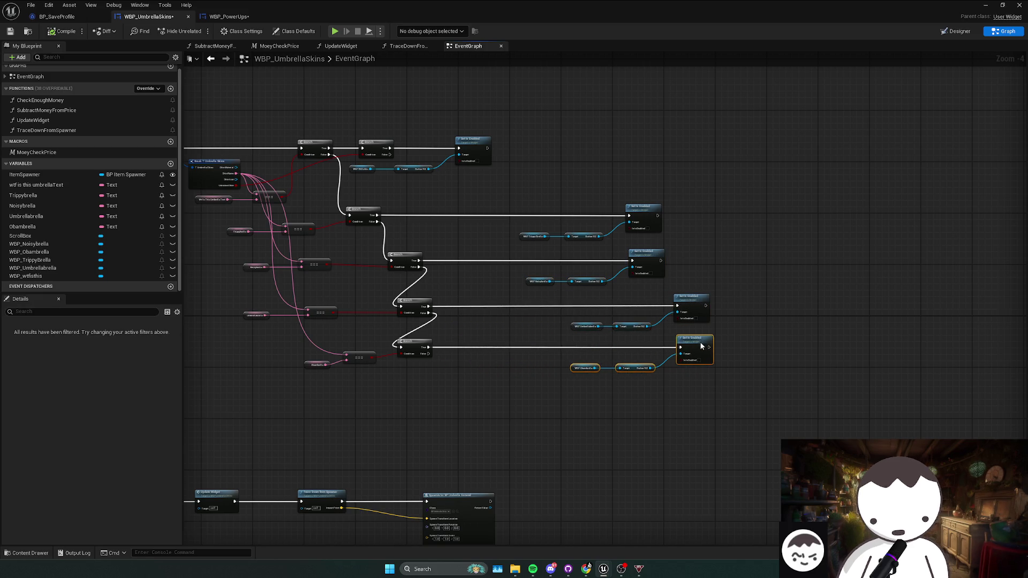
- Insert a Branch before Set Is Enabled, wire Unlocked Skins into its Condition, and compile
{"action": "left_click", "coordinate": [379, 154]}
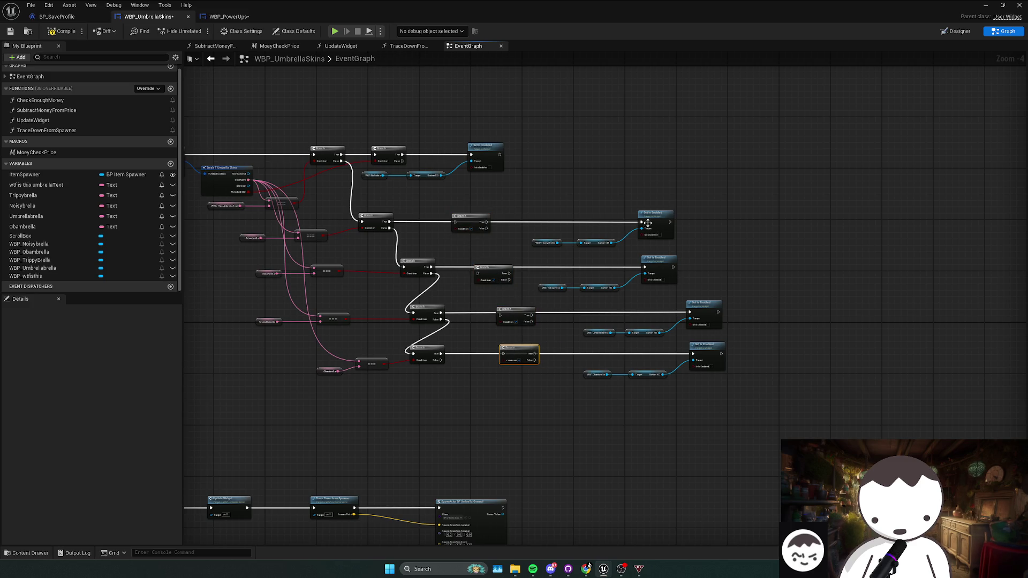
{"action": "mouse_move", "coordinate": [648, 223]}
{"action": "left_mouse_down"}
{"action": "mouse_move", "coordinate": [457, 224]}
{"action": "mouse_move", "coordinate": [642, 222]}
{"action": "left_mouse_up"}
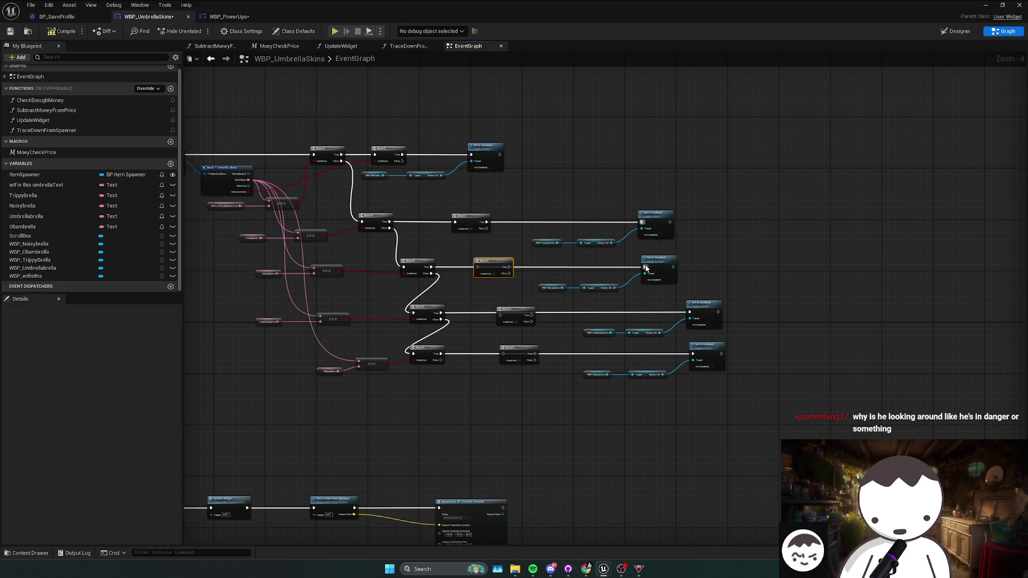
{"action": "mouse_move", "coordinate": [509, 266]}
{"action": "left_mouse_down"}
{"action": "mouse_move", "coordinate": [580, 280]}
{"action": "mouse_move", "coordinate": [646, 271]}
{"action": "left_mouse_up"}
{"action": "mouse_move", "coordinate": [687, 316]}
{"action": "left_mouse_down"}
{"action": "mouse_move", "coordinate": [500, 313]}
{"action": "mouse_move", "coordinate": [690, 313]}
{"action": "mouse_move", "coordinate": [517, 338]}
{"action": "mouse_move", "coordinate": [504, 329]}
{"action": "mouse_move", "coordinate": [696, 339]}
{"action": "mouse_move", "coordinate": [694, 330]}
{"action": "left_mouse_up"}
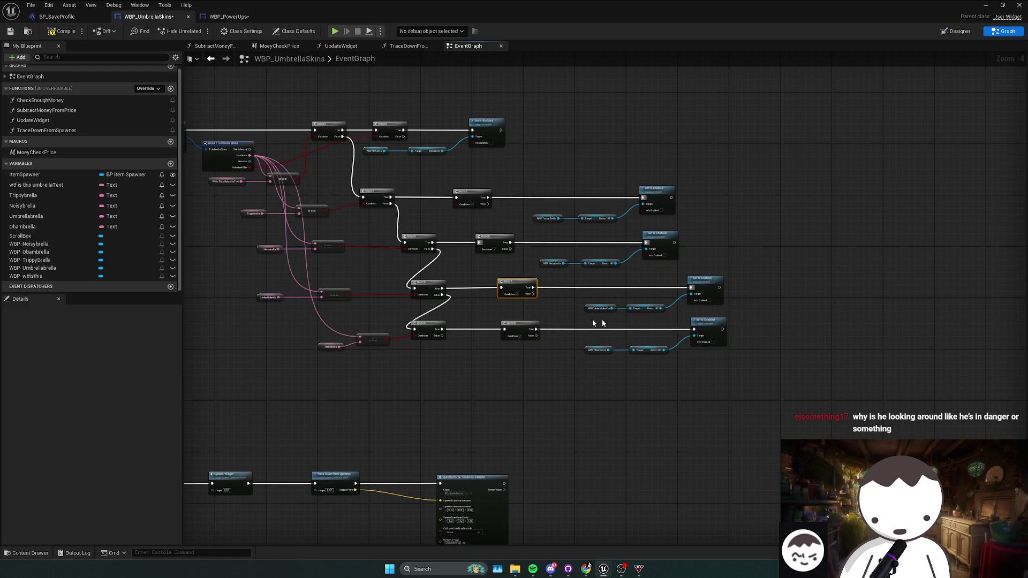
{"action": "mouse_move", "coordinate": [250, 167]}
{"action": "left_mouse_down"}
{"action": "mouse_move", "coordinate": [425, 291]}
{"action": "mouse_move", "coordinate": [246, 168]}
{"action": "mouse_move", "coordinate": [498, 311]}
{"action": "mouse_move", "coordinate": [503, 293]}
{"action": "mouse_move", "coordinate": [459, 245]}
{"action": "mouse_move", "coordinate": [481, 238]}
{"action": "mouse_move", "coordinate": [385, 187]}
{"action": "mouse_move", "coordinate": [456, 204]}
{"action": "left_mouse_up"}
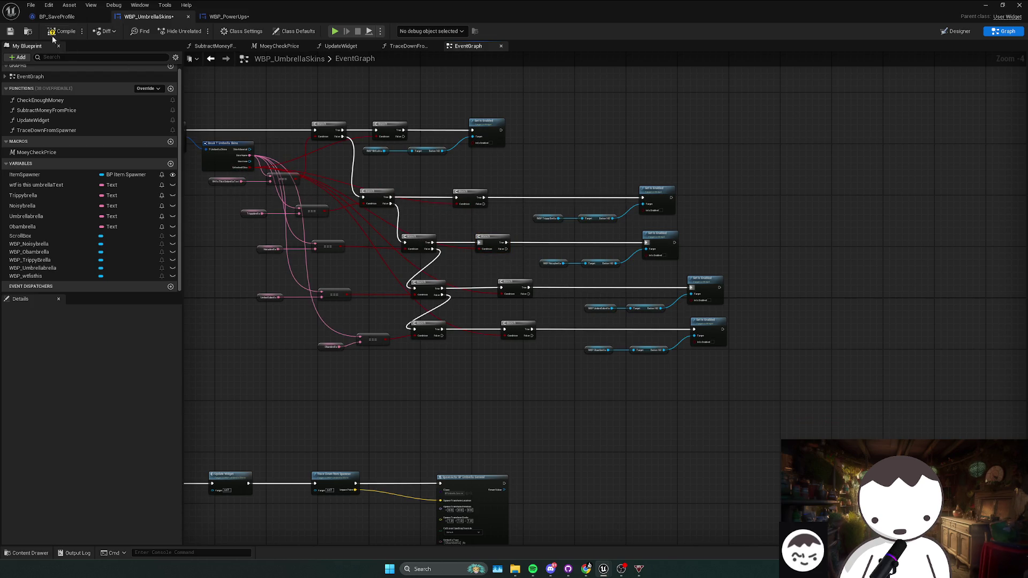
{"action": "key", "text": "F7"}
- Return to the level editor, close the message log, and start a new play session
{"action": "left_click", "coordinate": [986, 5]}
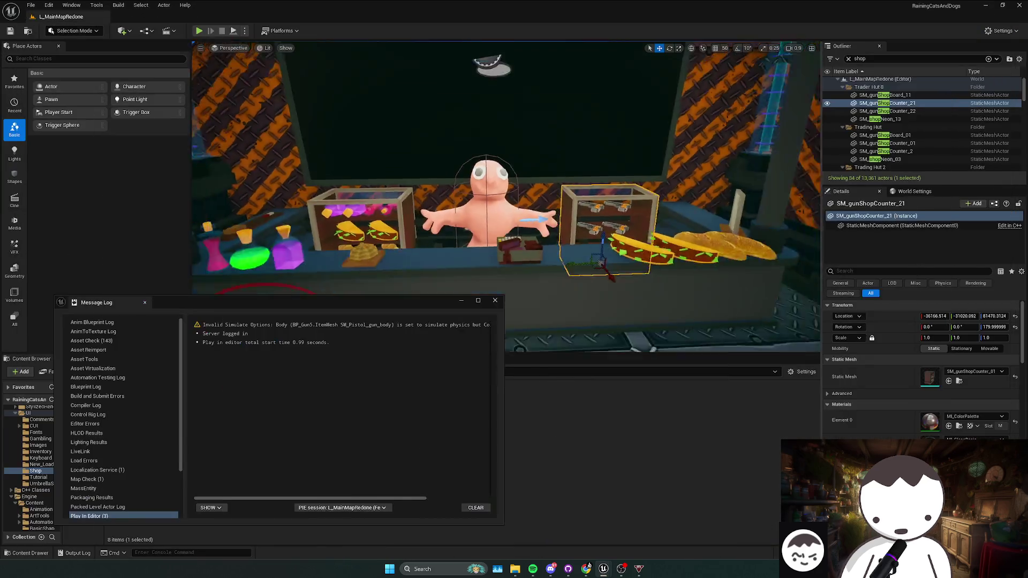
{"action": "left_click", "coordinate": [495, 301]}
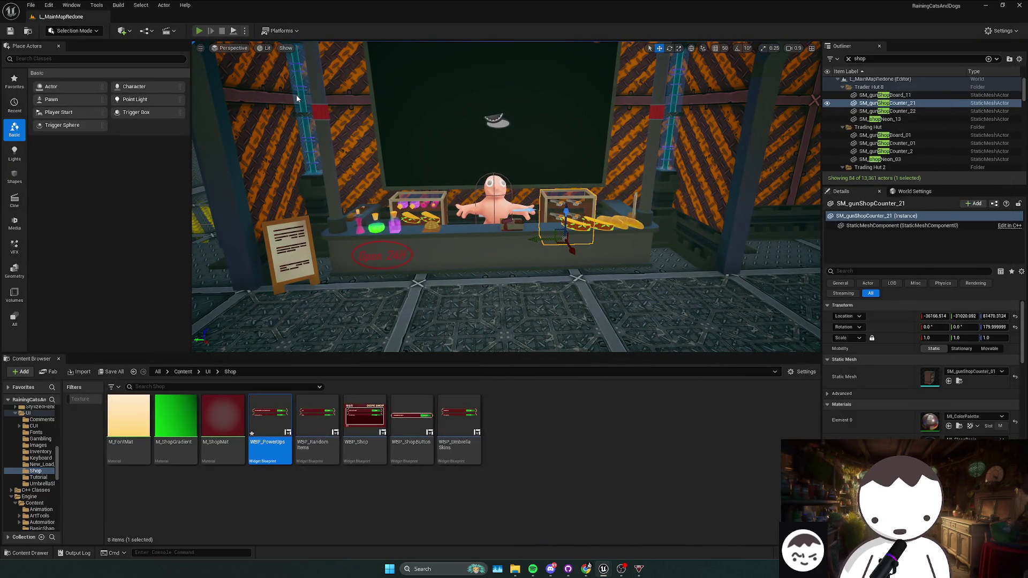
{"action": "key", "text": "alt+p"}
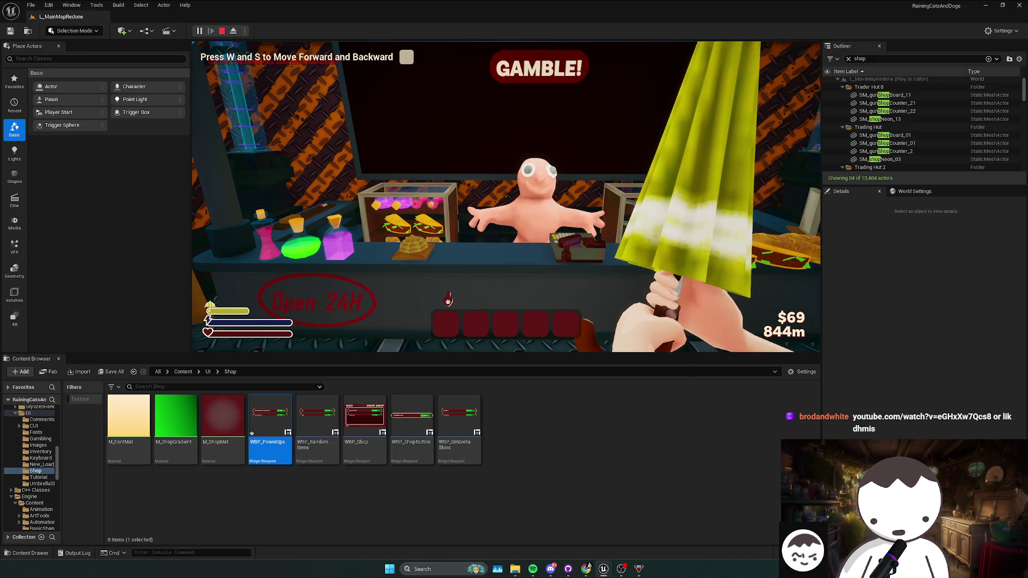
- Buy the Obambrella ($2), Trippybrella ($2) and Noisybrella ($20) from the shop
{"action": "key", "text": "e"}
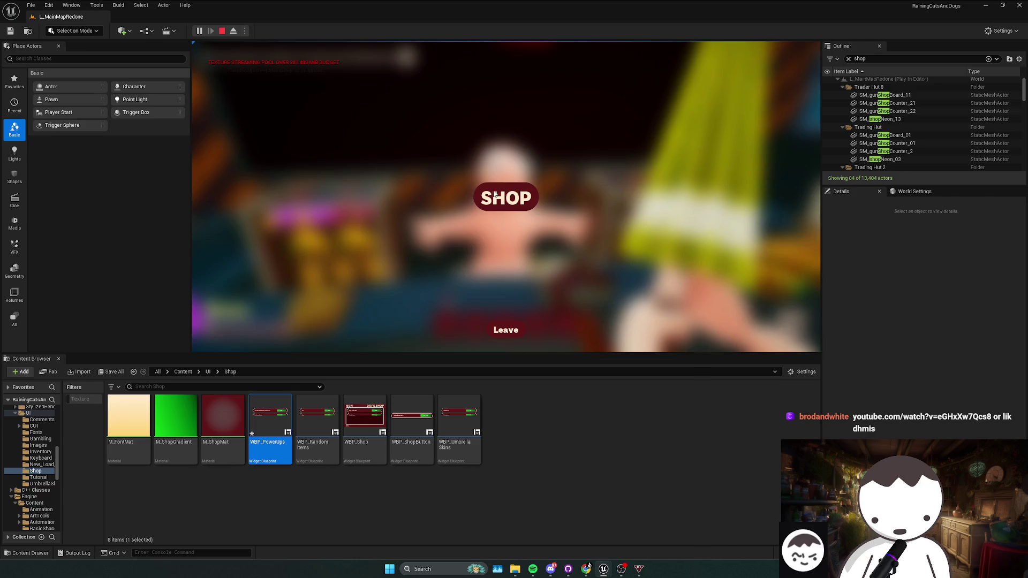
{"action": "left_click", "coordinate": [494, 196]}
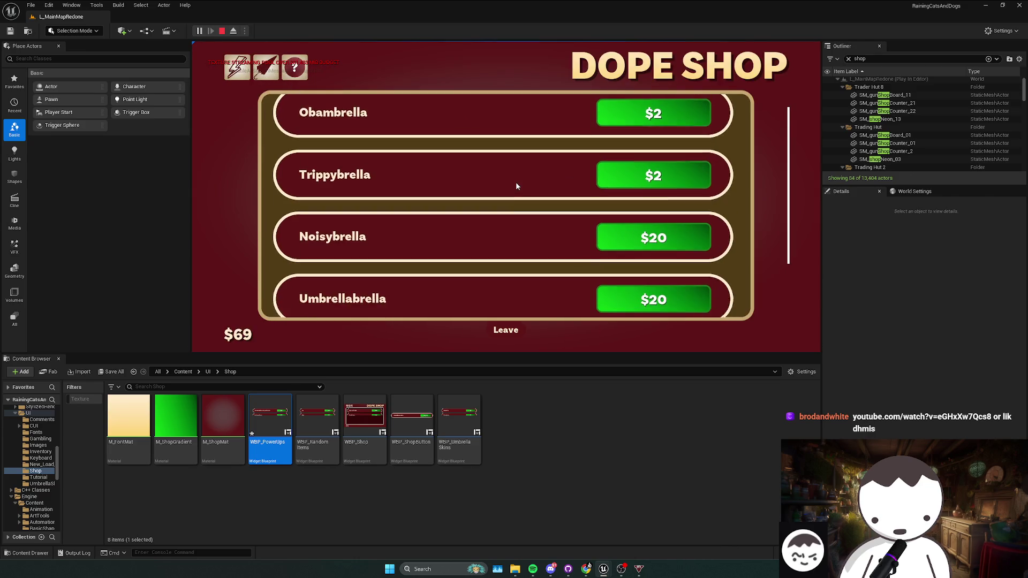
{"action": "left_click", "coordinate": [629, 138]}
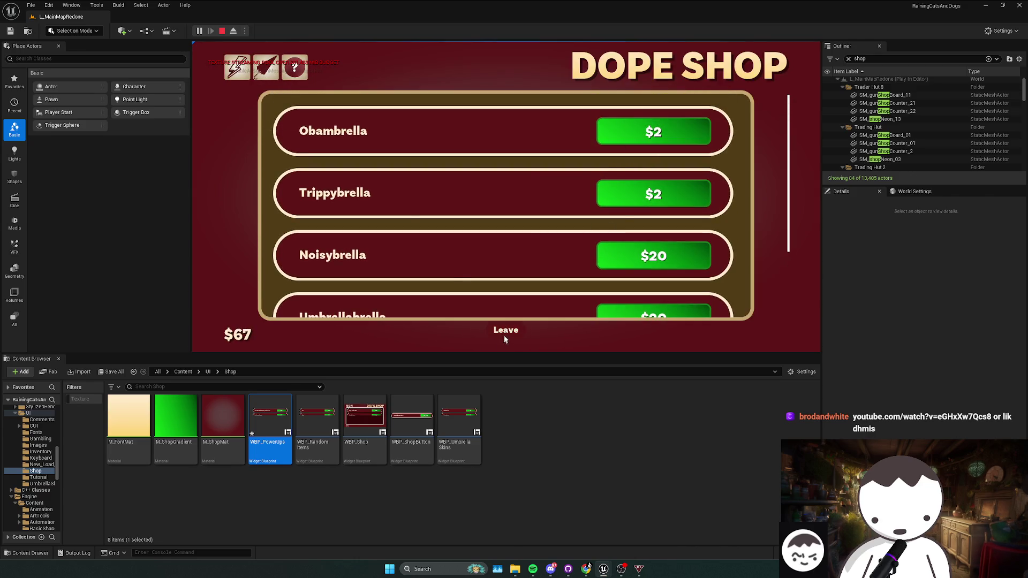
{"action": "left_click", "coordinate": [505, 336]}
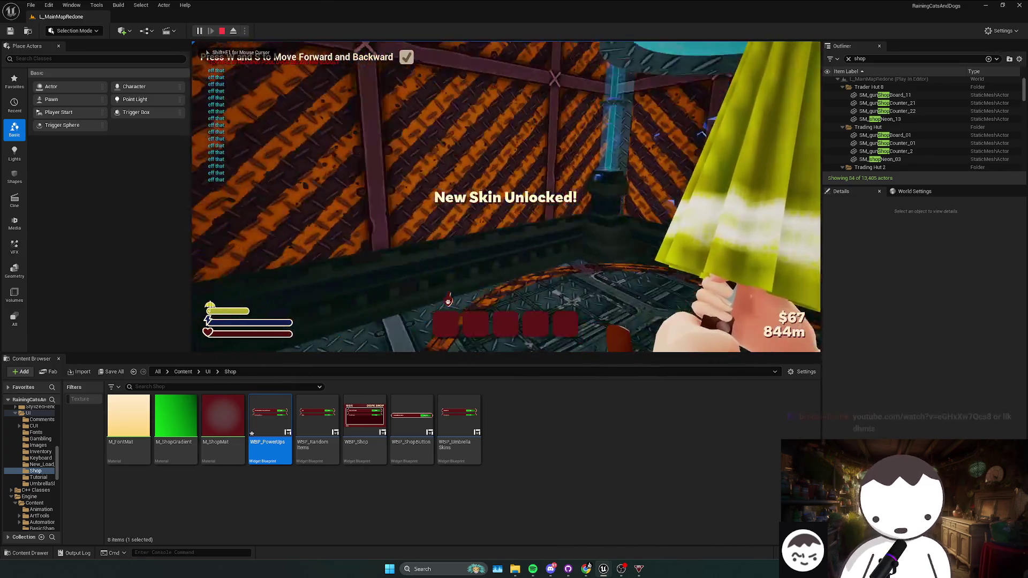
{"action": "key", "text": "f"}
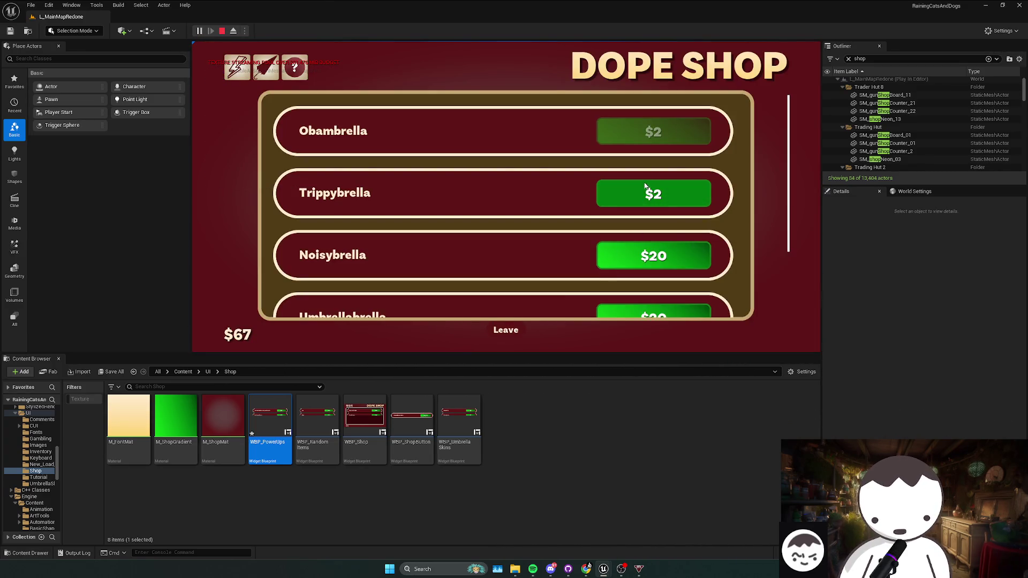
{"action": "left_click", "coordinate": [642, 198]}
{"action": "left_click", "coordinate": [643, 256]}
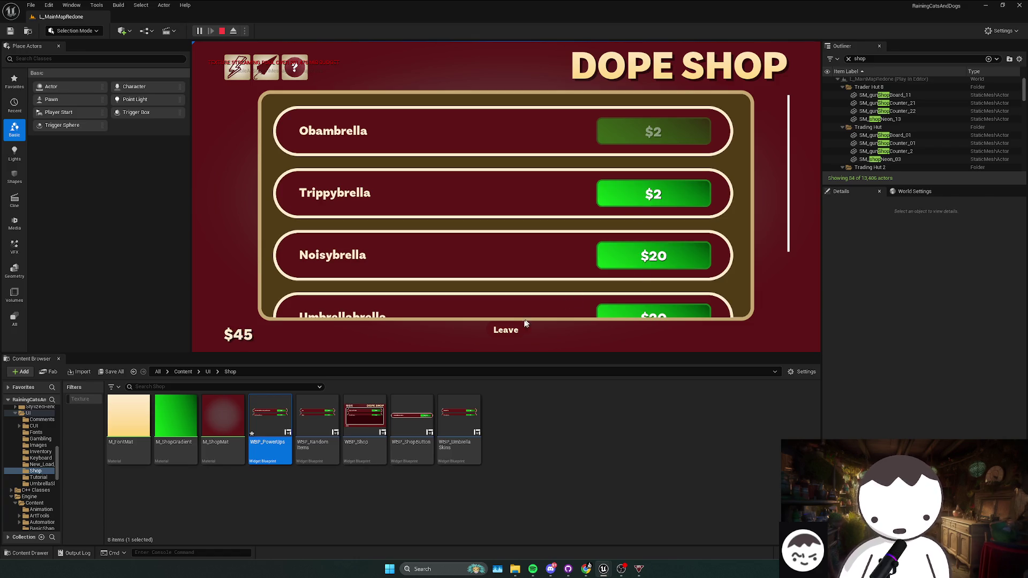
{"action": "left_click", "coordinate": [505, 330]}
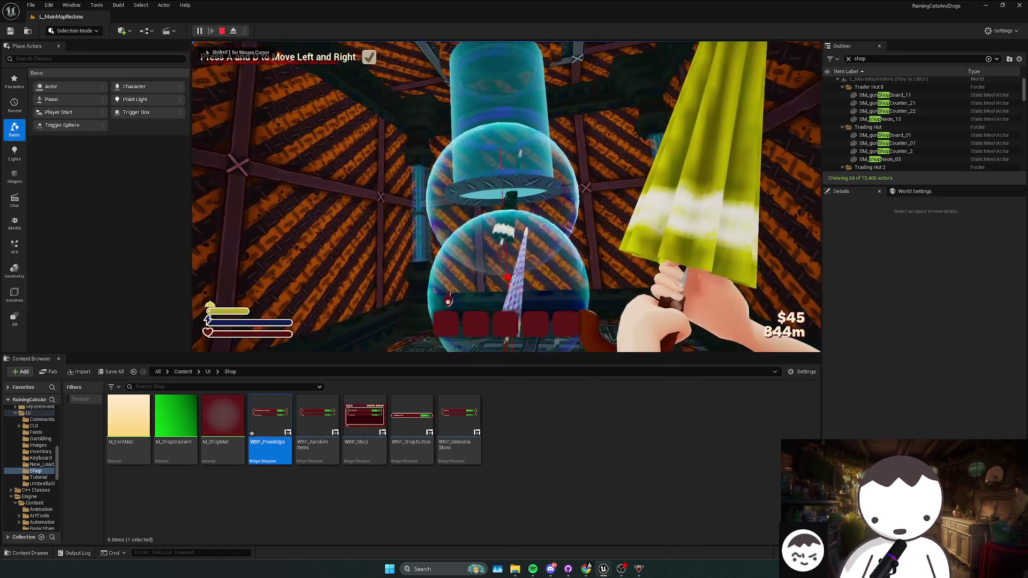
- Buy the Umbrellabrella ($20) and the last umbrella, then pause to see the $6 balance
{"action": "key", "text": "f"}
{"action": "scroll", "coordinate": [639, 257], "scroll_direction": "down", "scroll_amount": 3}
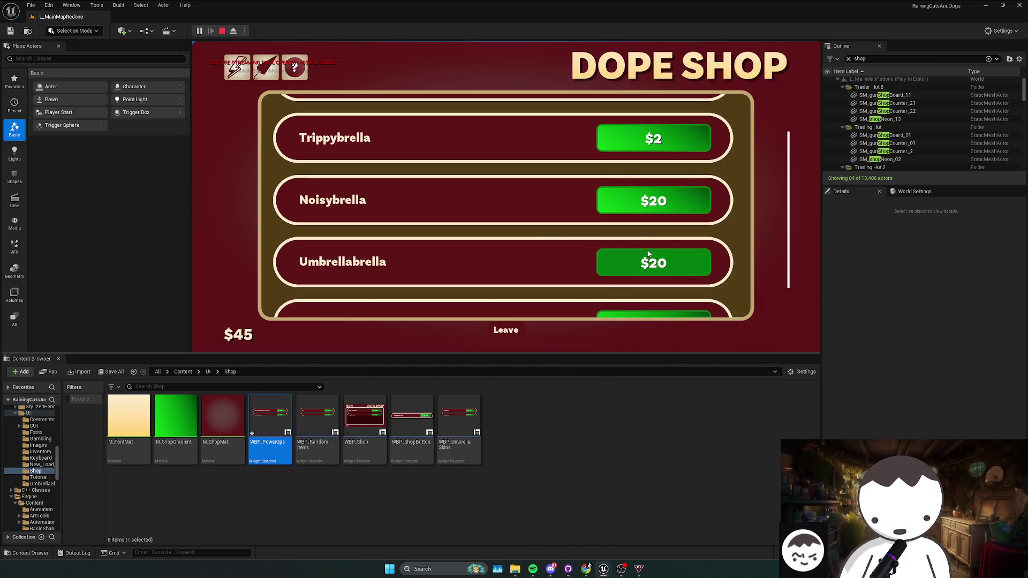
{"action": "left_click", "coordinate": [645, 263]}
{"action": "left_click", "coordinate": [505, 329]}
{"action": "key", "text": "space"}
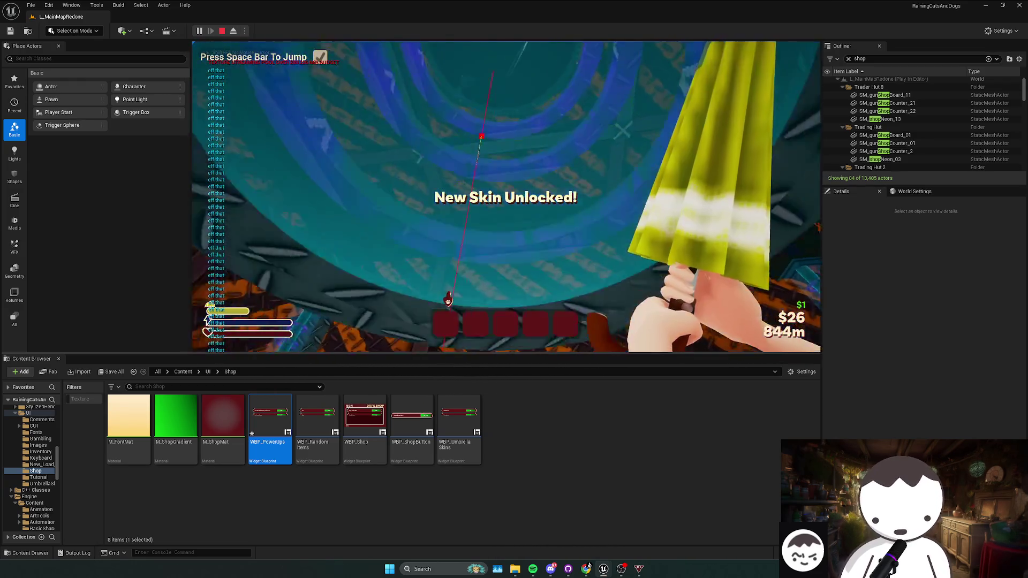
{"action": "key", "text": "e"}
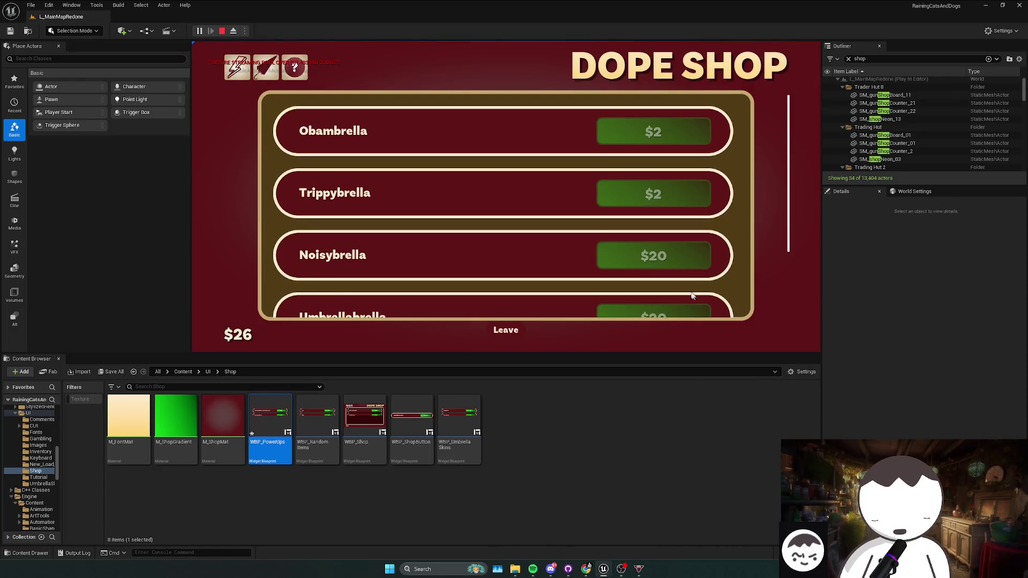
{"action": "scroll", "coordinate": [589, 241], "scroll_direction": "down", "scroll_amount": 3}
{"action": "left_click", "coordinate": [654, 280]}
{"action": "left_click", "coordinate": [505, 329]}
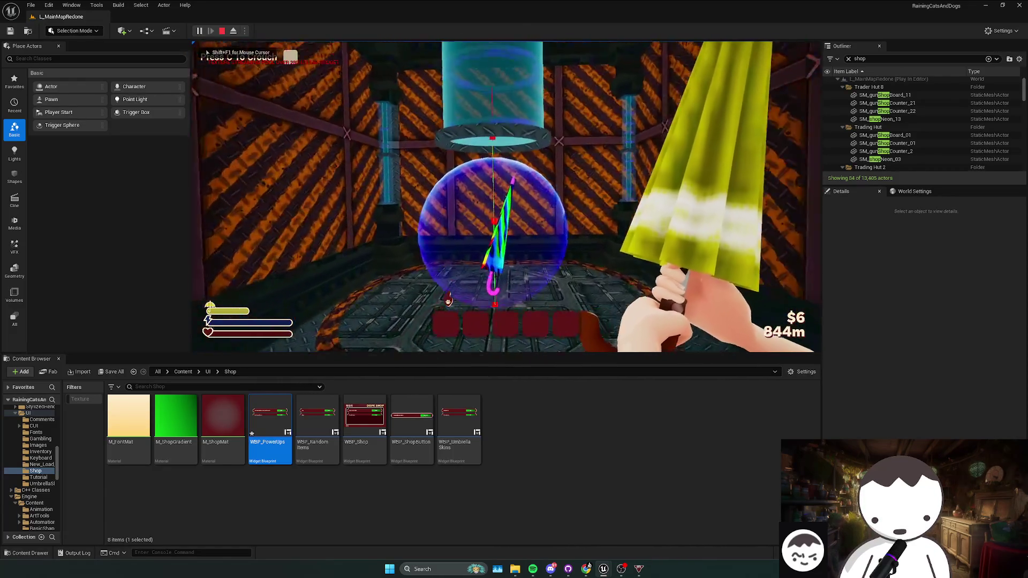
{"action": "key", "text": "Escape"}
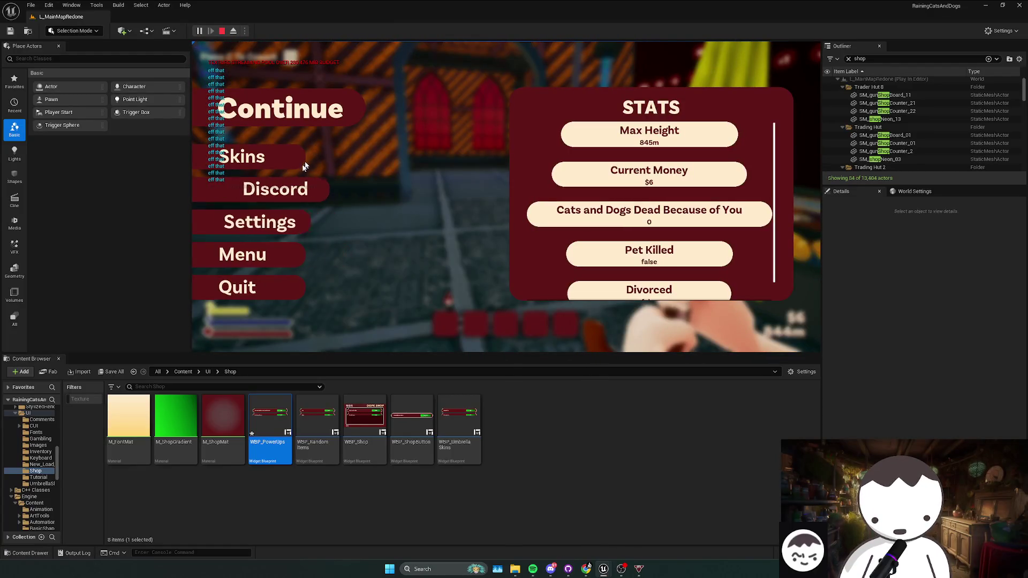
- Check the unlocked skins list for Umbrellabrella, then go back and resume play
{"action": "left_click", "coordinate": [300, 160]}
{"action": "scroll", "coordinate": [593, 181], "scroll_direction": "down", "scroll_amount": 5}
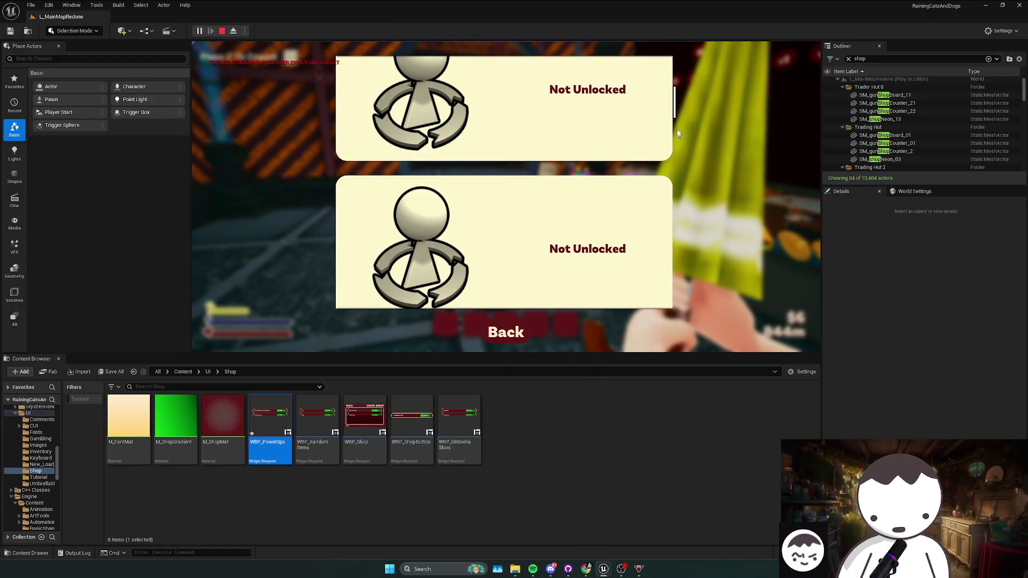
{"action": "left_click_drag", "start_coordinate": [675, 108], "coordinate": [674, 305]}
{"action": "left_click", "coordinate": [523, 337]}
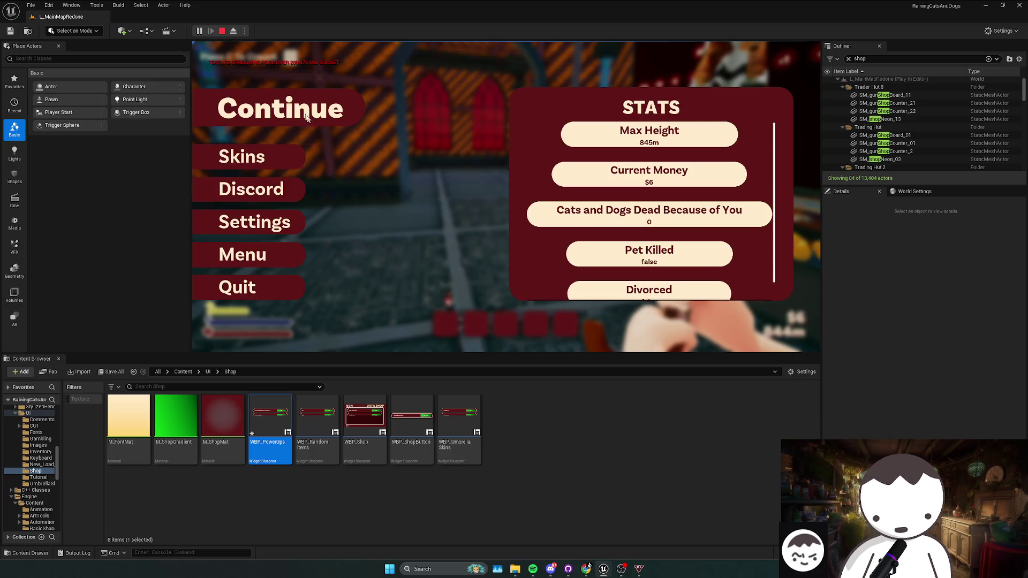
{"action": "key", "text": "Escape"}
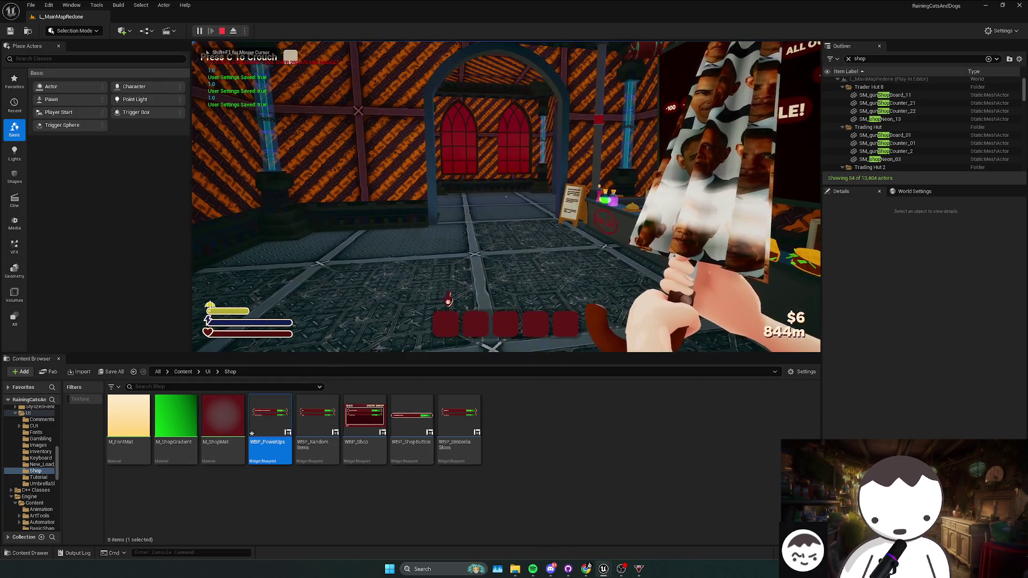
- End the playtest, frame the shop counter, and bring up the WBP_UmbrellaSkins graph
{"action": "key", "text": "w"}
{"action": "key", "text": "w"}
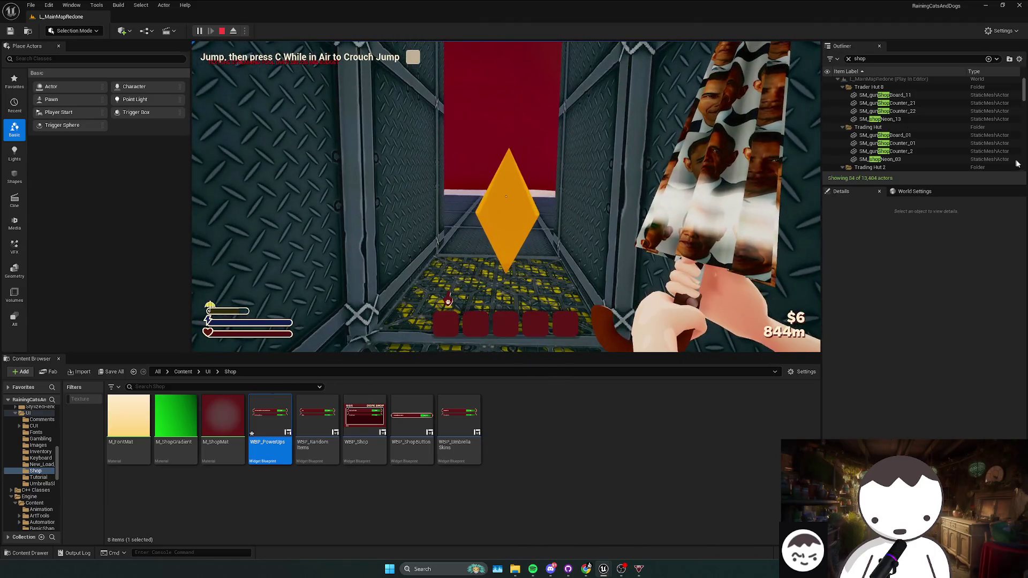
{"action": "key", "text": "Escape"}
{"action": "key", "text": "f"}
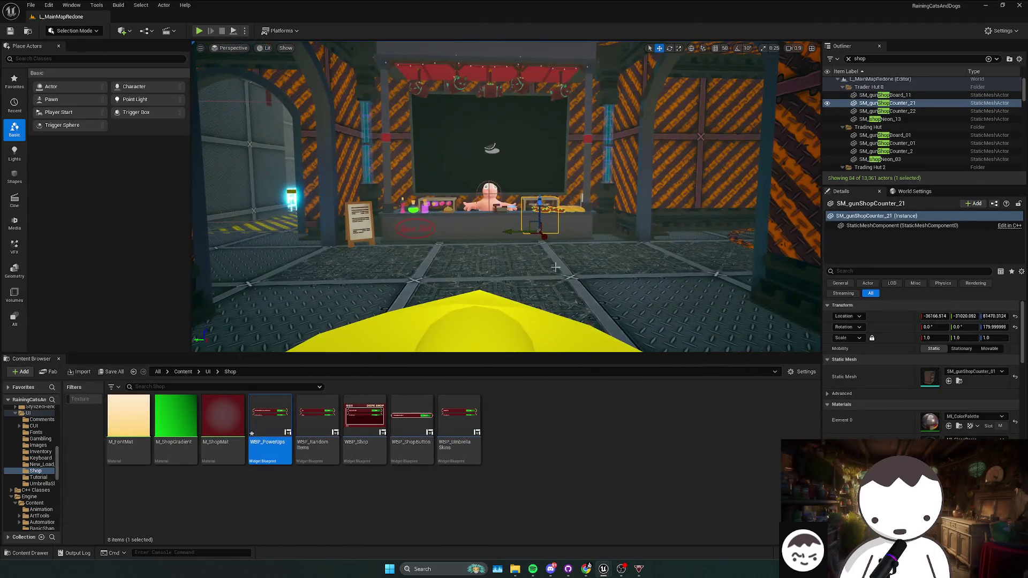
{"action": "mouse_move", "coordinate": [603, 568]}
{"action": "left_click", "coordinate": [656, 525]}
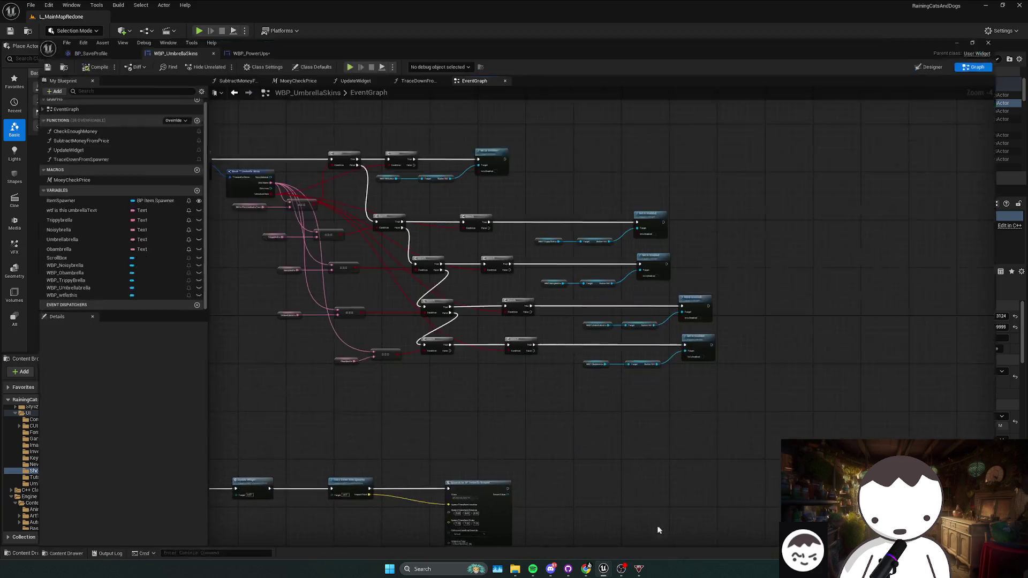
- Connect the Obambrella getter to the == node, then start a new playtest from the level editor
{"action": "left_click_drag", "start_coordinate": [424, 330], "coordinate": [375, 330]}
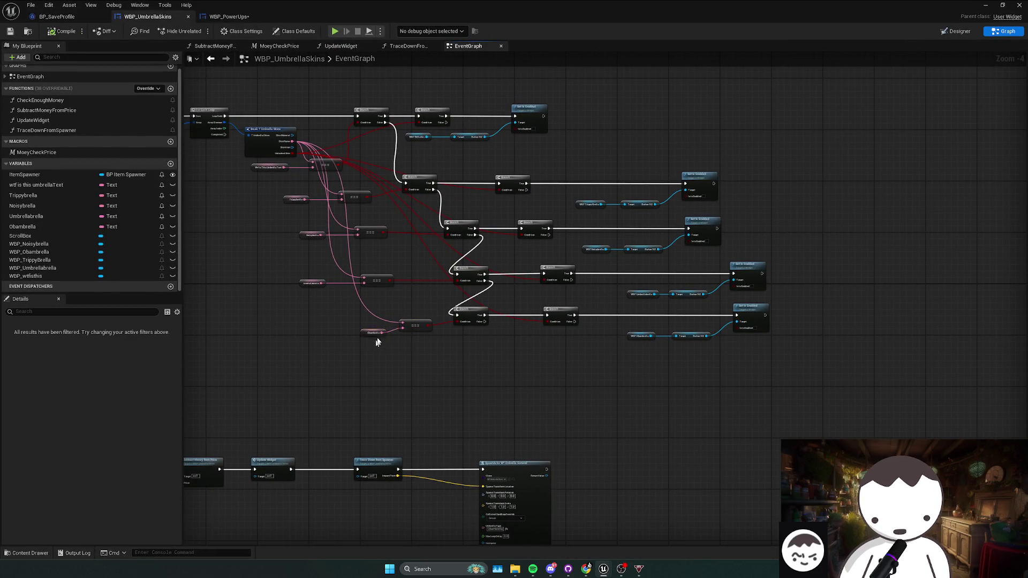
{"action": "left_click", "coordinate": [361, 343]}
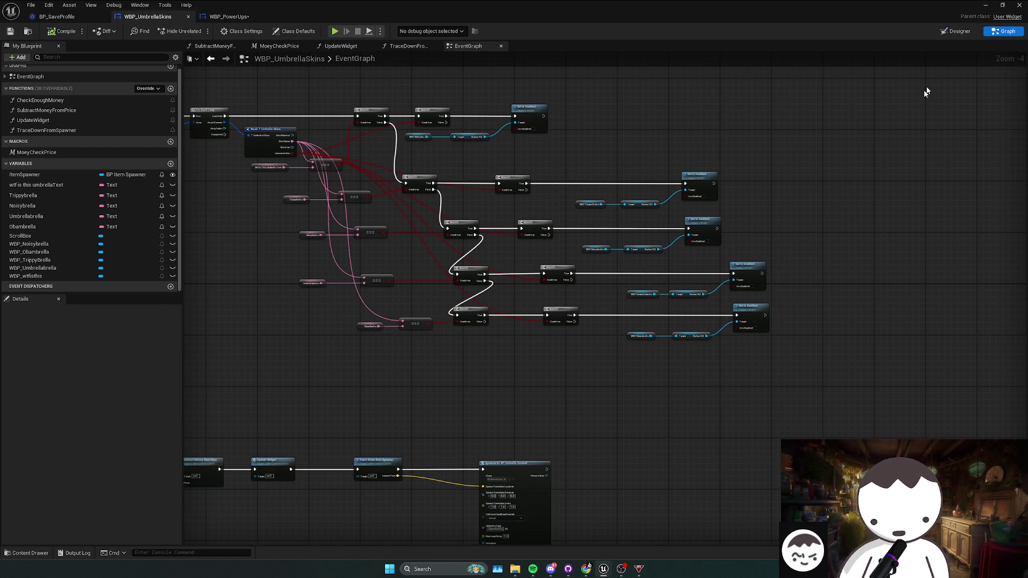
{"action": "left_click", "coordinate": [1019, 5]}
{"action": "scroll", "coordinate": [285, 164], "scroll_direction": "up", "scroll_amount": 5}
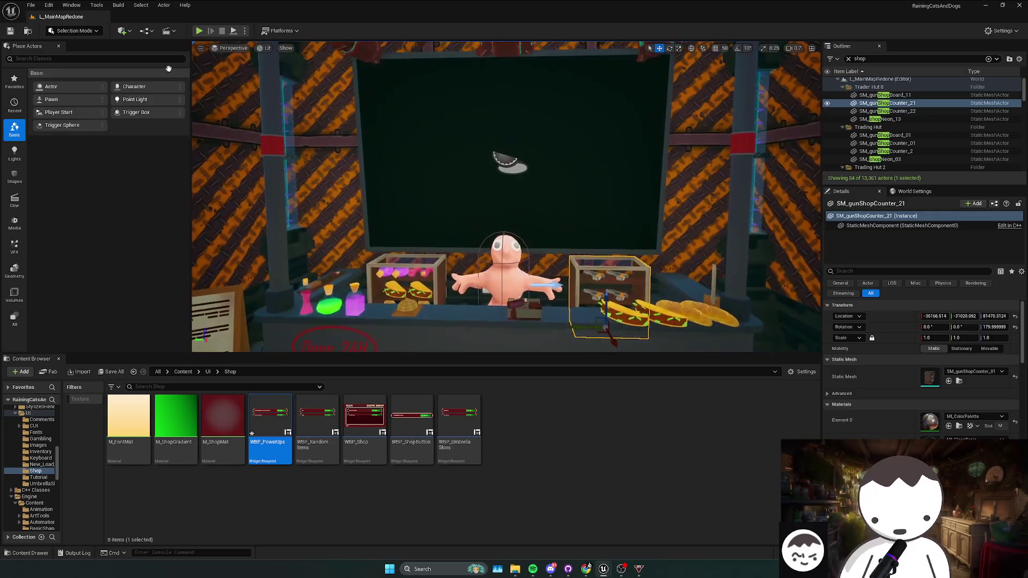
{"action": "key", "text": "alt+p"}
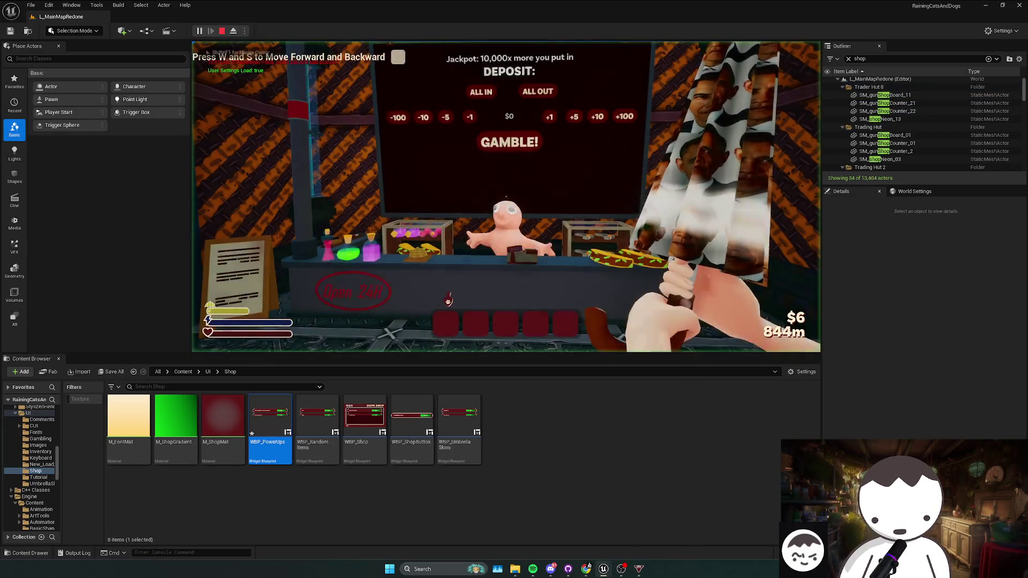
- Stop the playtest and close the session Message Log
{"action": "key", "text": "Escape"}
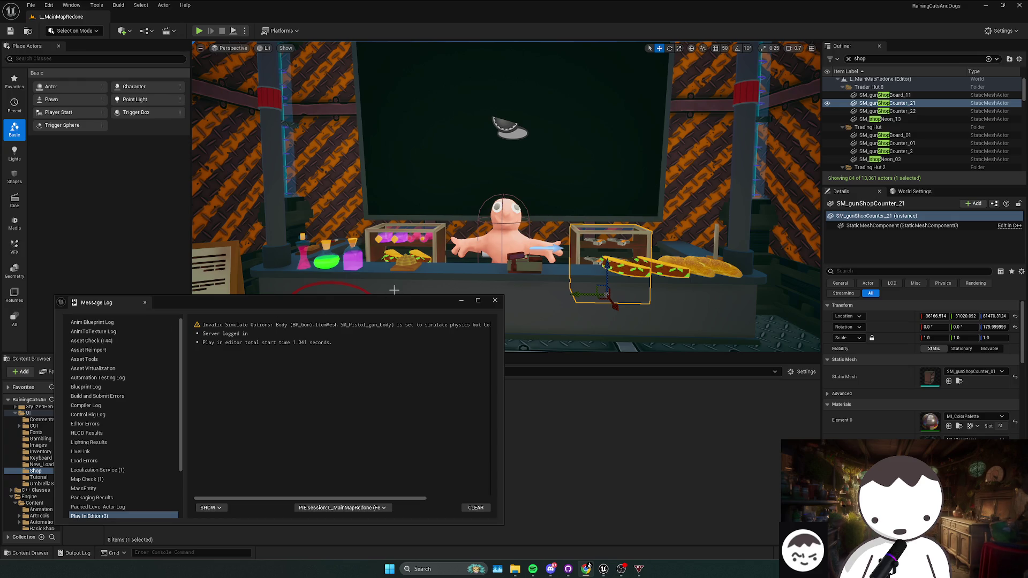
{"action": "left_click", "coordinate": [495, 300]}
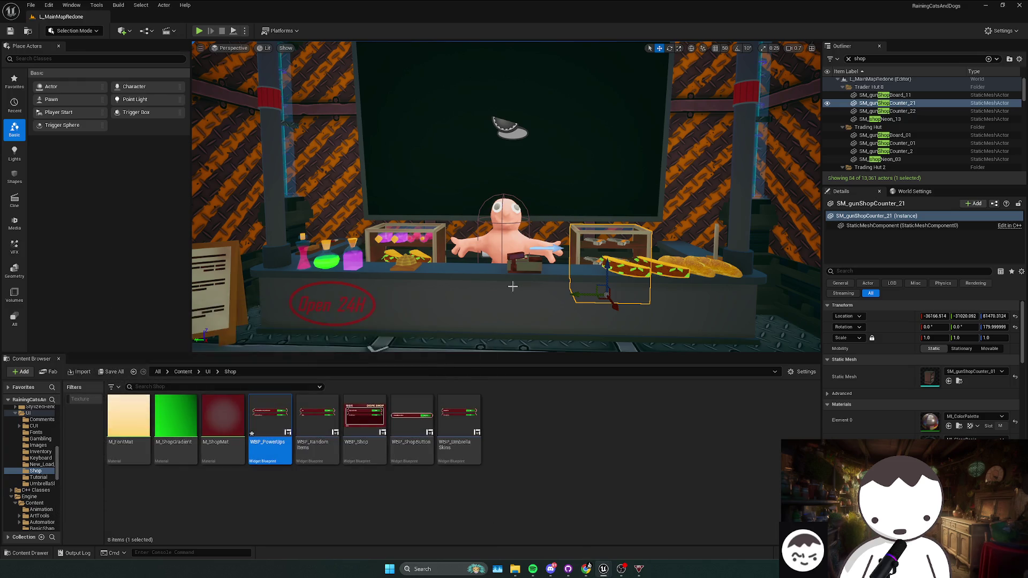
- Fly the viewport camera through the doorway into the shop toward the counter
{"action": "mouse_move", "coordinate": [493, 299]}
{"action": "left_mouse_down"}
{"action": "mouse_move", "coordinate": [514, 283]}
{"action": "mouse_move", "coordinate": [493, 273]}
{"action": "mouse_move", "coordinate": [511, 246]}
{"action": "mouse_move", "coordinate": [495, 249]}
{"action": "mouse_move", "coordinate": [512, 284]}
{"action": "left_mouse_up"}
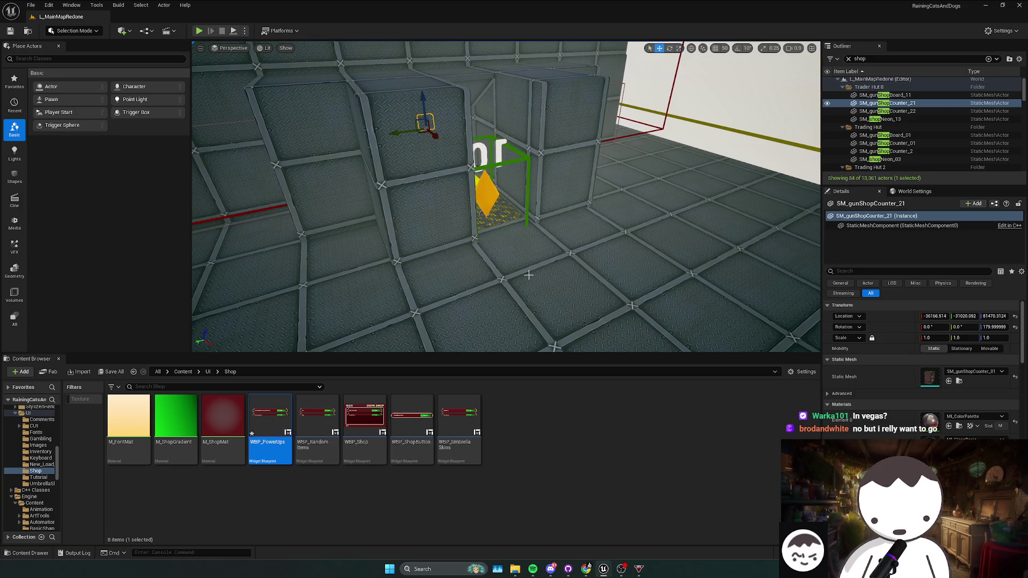
{"action": "left_click_drag", "start_coordinate": [566, 253], "coordinate": [574, 243]}
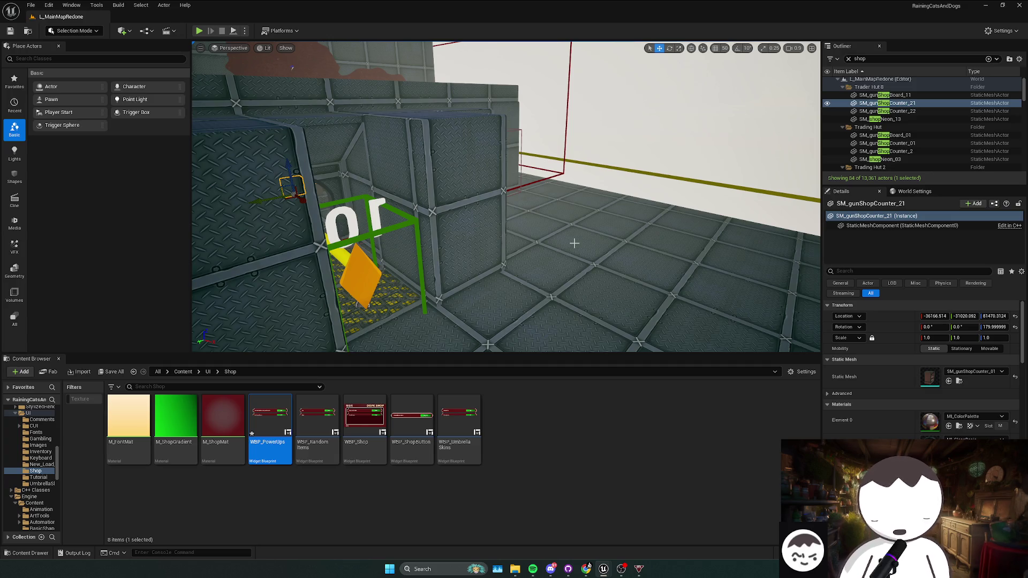
{"action": "scroll", "coordinate": [607, 233], "scroll_direction": "up", "scroll_amount": 1}
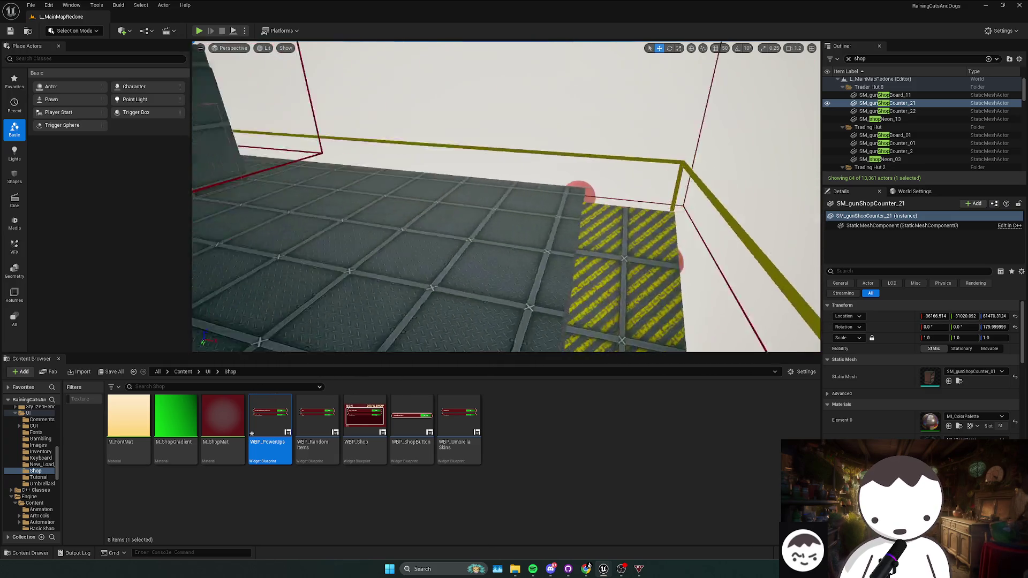
{"action": "scroll", "coordinate": [506, 197], "scroll_direction": "down", "scroll_amount": 2}
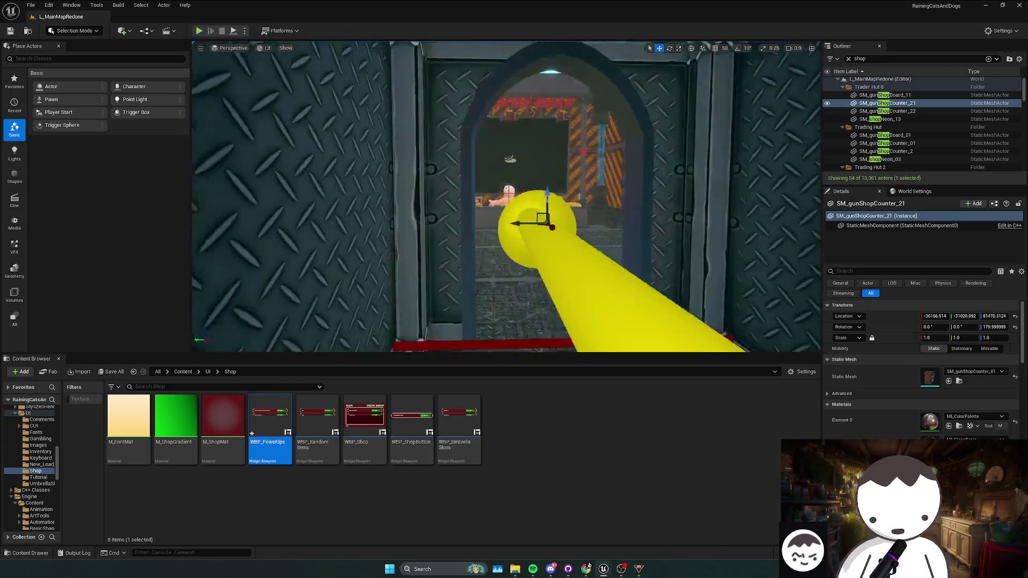
{"action": "scroll", "coordinate": [506, 197], "scroll_direction": "up", "scroll_amount": 2}
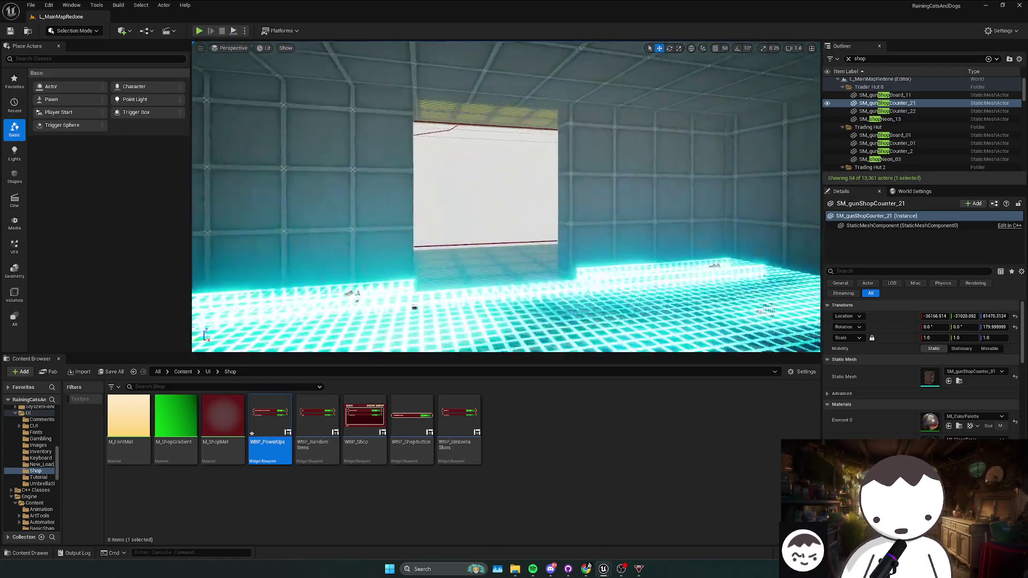
{"action": "scroll", "coordinate": [506, 197], "scroll_direction": "down", "scroll_amount": 2}
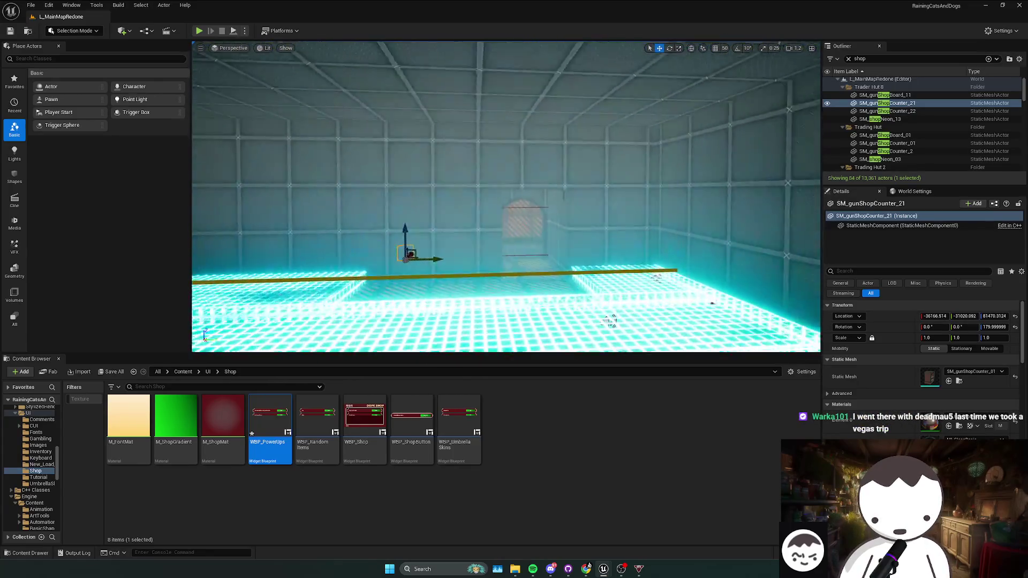
{"action": "key", "text": "w"}
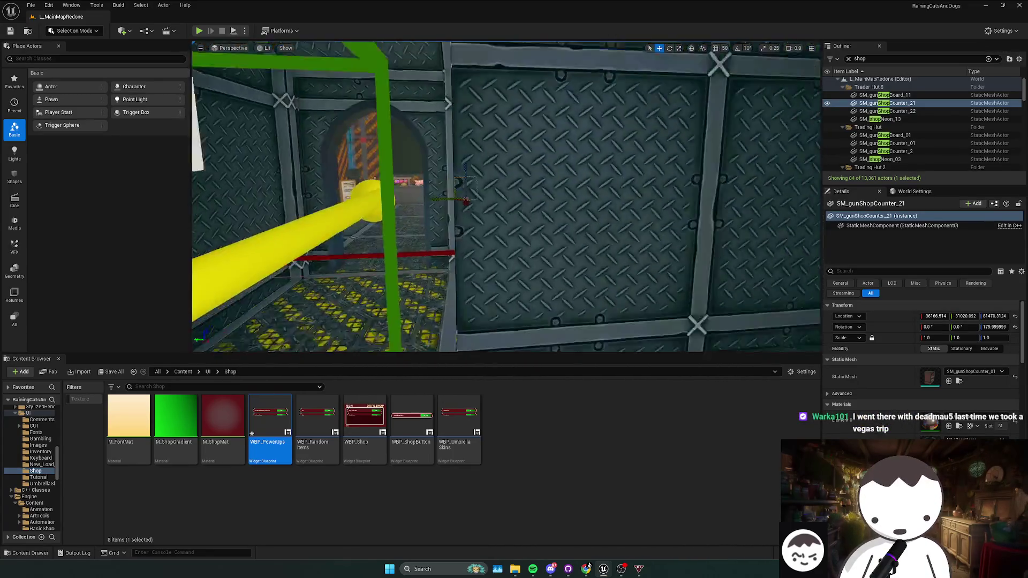
- Deselect the gun shop counter and save L_MainMapRedone
{"action": "key", "text": "ctrl+s"}
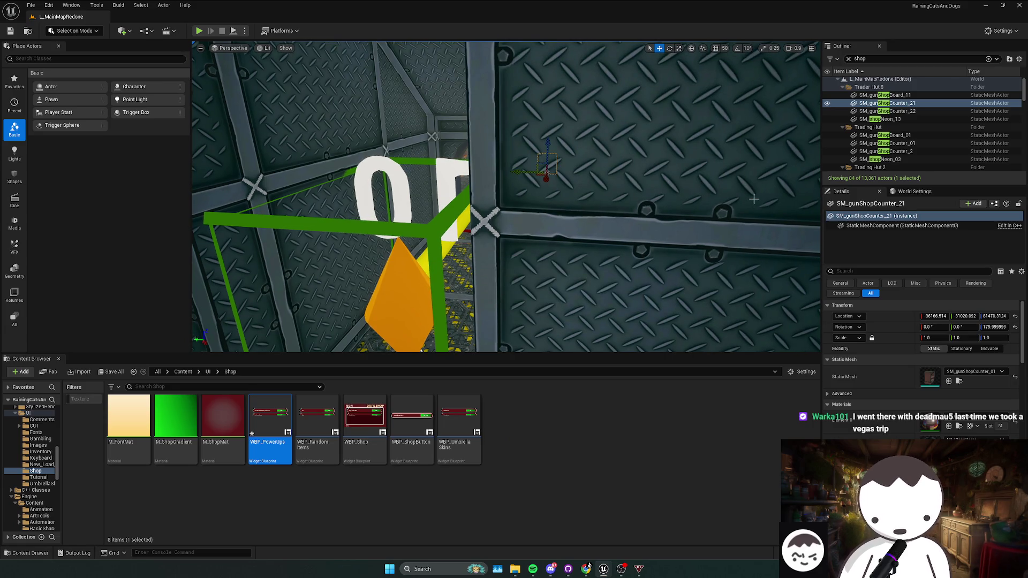
{"action": "key", "text": "Escape"}
{"action": "key", "text": "s"}
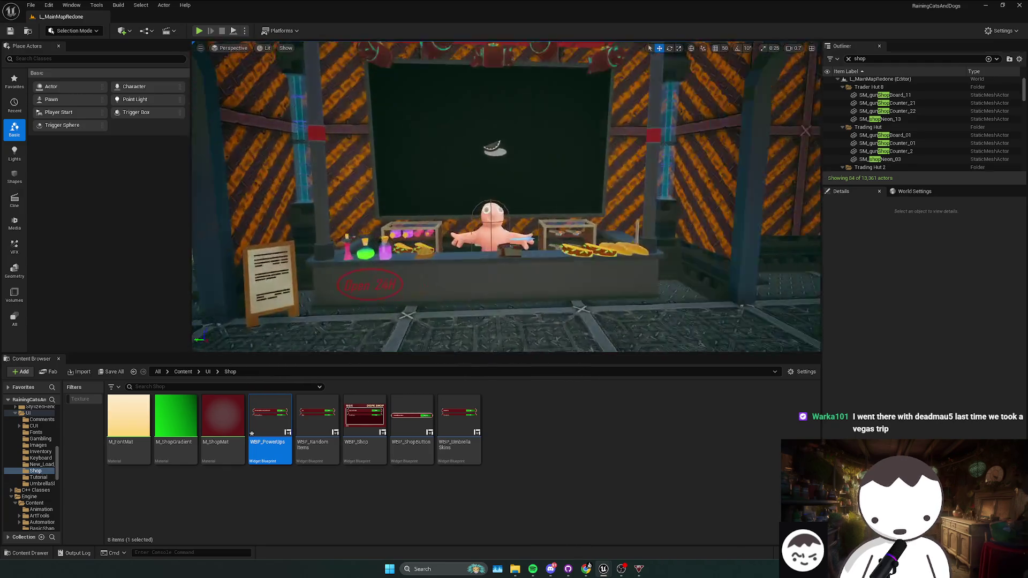
{"action": "key", "text": "ctrl+s"}
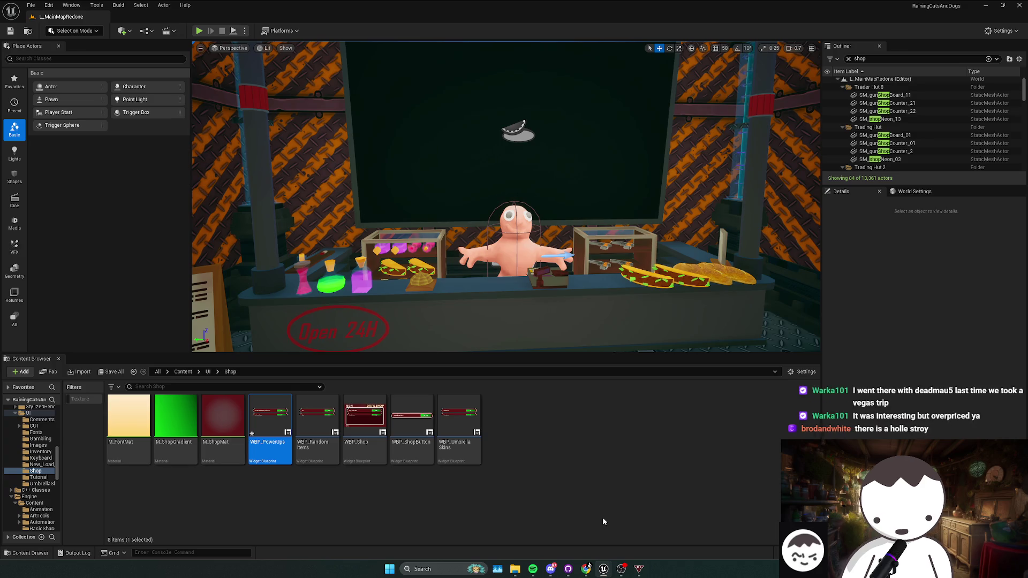
{"action": "key", "text": "ctrl+s"}
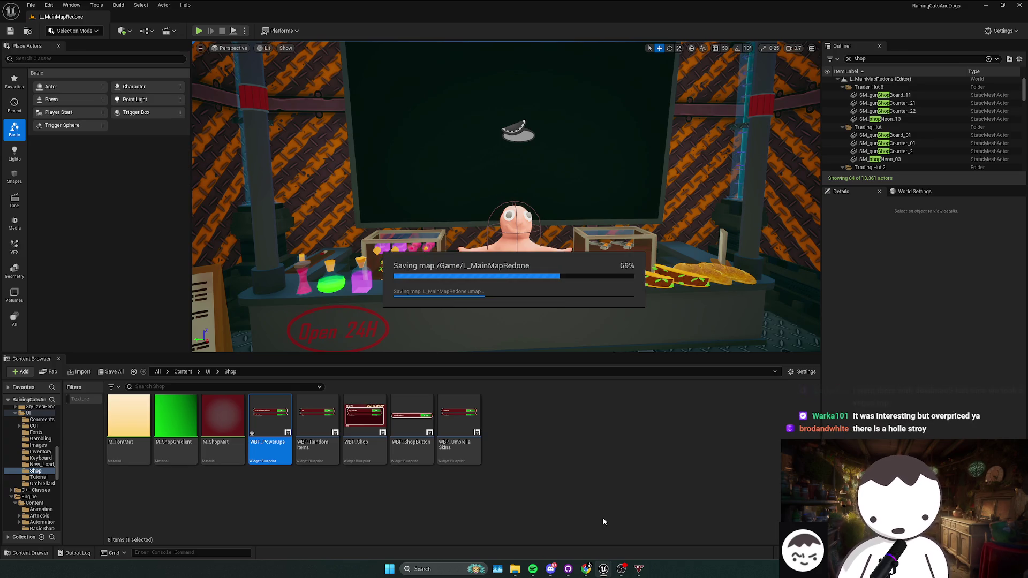
- Look around the shop area facing the counter and save the level
{"action": "scroll", "coordinate": [506, 197], "scroll_direction": "down", "scroll_amount": 5}
{"action": "scroll", "coordinate": [506, 149], "scroll_direction": "up", "scroll_amount": 5}
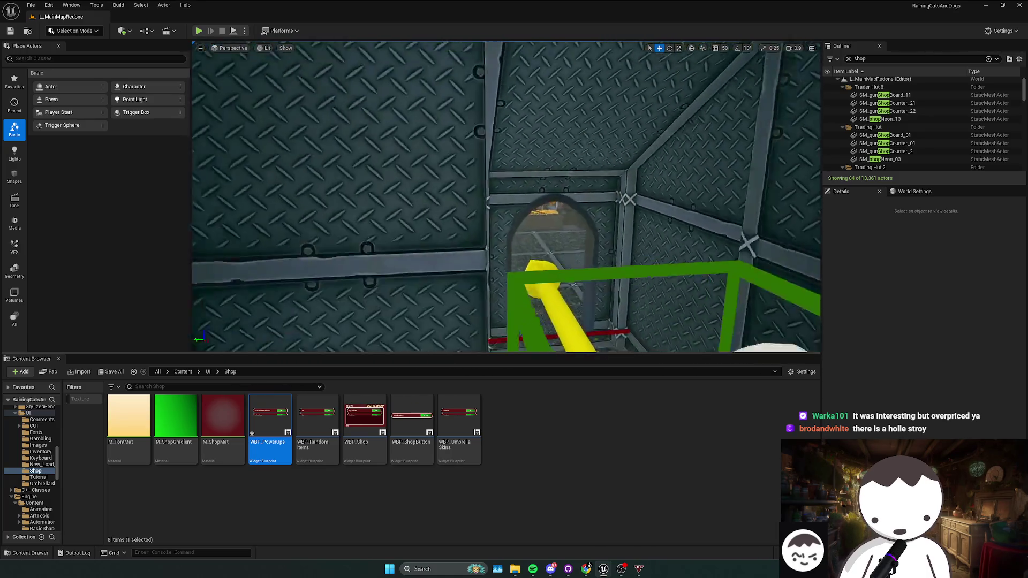
{"action": "scroll", "coordinate": [506, 196], "scroll_direction": "down", "scroll_amount": 5}
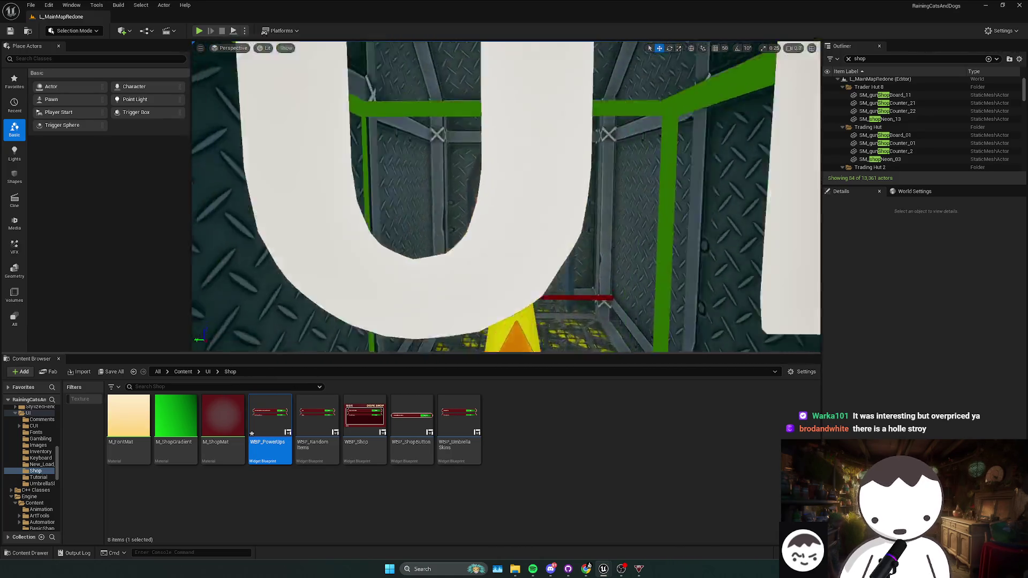
{"action": "scroll", "coordinate": [506, 197], "scroll_direction": "up", "scroll_amount": 2}
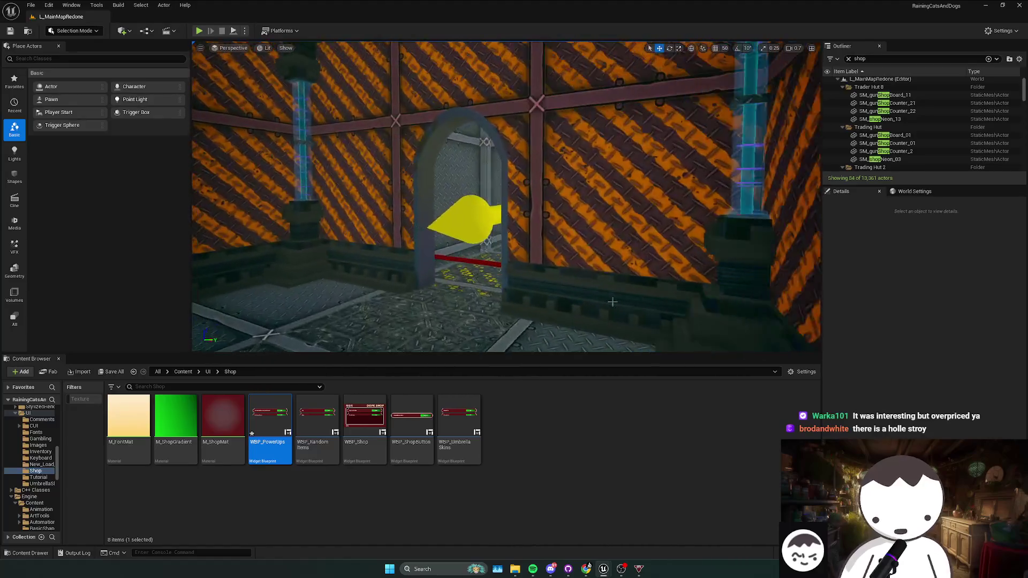
{"action": "scroll", "coordinate": [506, 196], "scroll_direction": "down", "scroll_amount": 5}
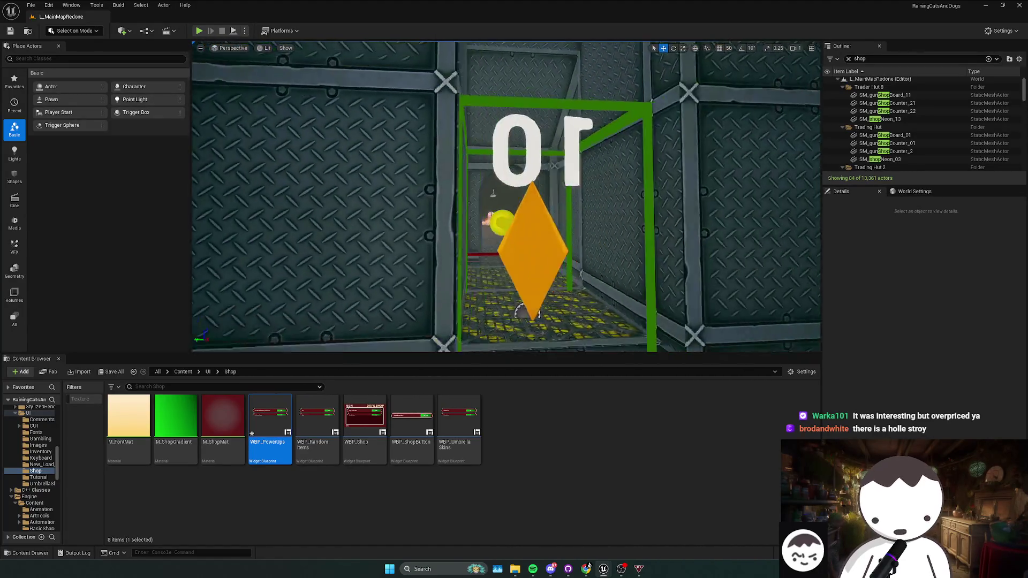
{"action": "key", "text": "ctrl+s"}
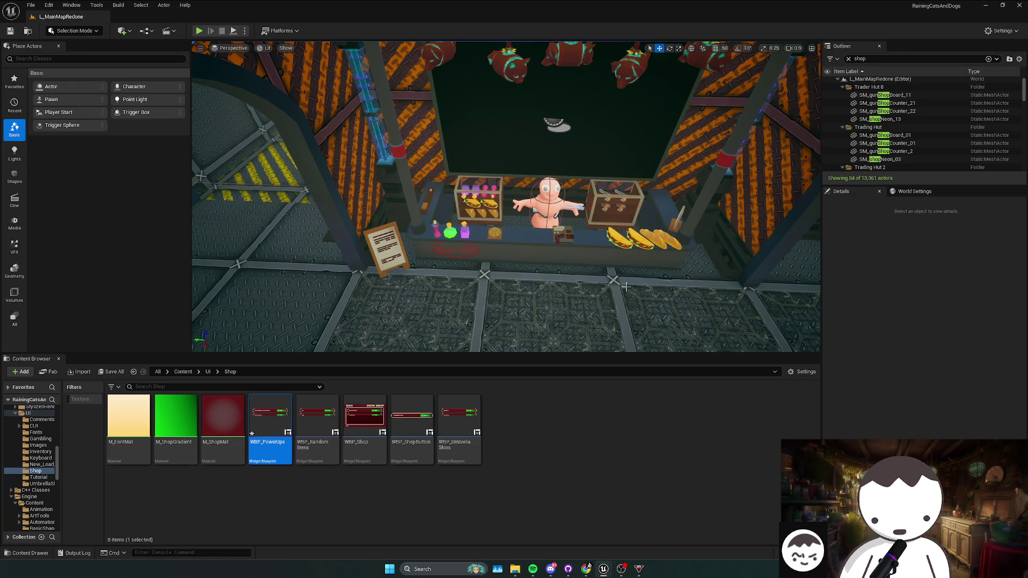
{"action": "key", "text": "ctrl+s"}
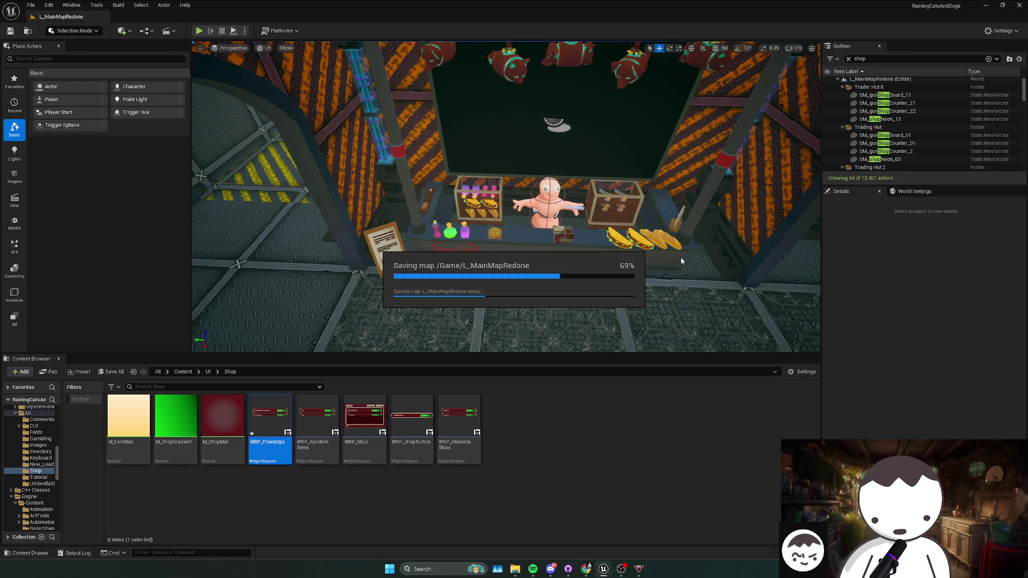
{"action": "left_click_drag", "start_coordinate": [681, 260], "coordinate": [653, 284]}
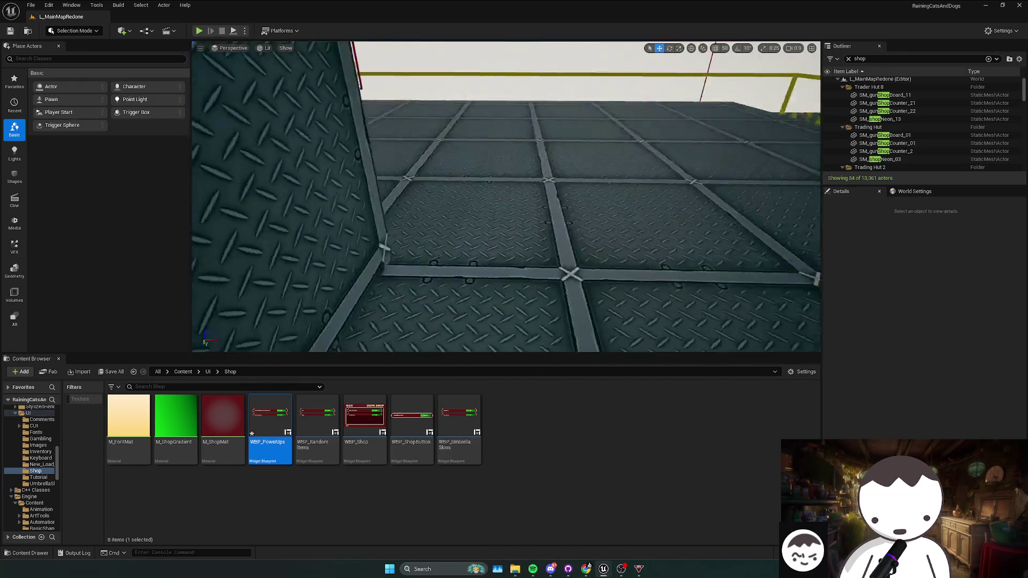
{"action": "mouse_move", "coordinate": [505, 198]}
{"action": "left_mouse_down"}
{"action": "mouse_move", "coordinate": [506, 150]}
{"action": "mouse_move", "coordinate": [709, 268]}
{"action": "left_mouse_up"}
{"action": "key", "text": "ctrl+s"}
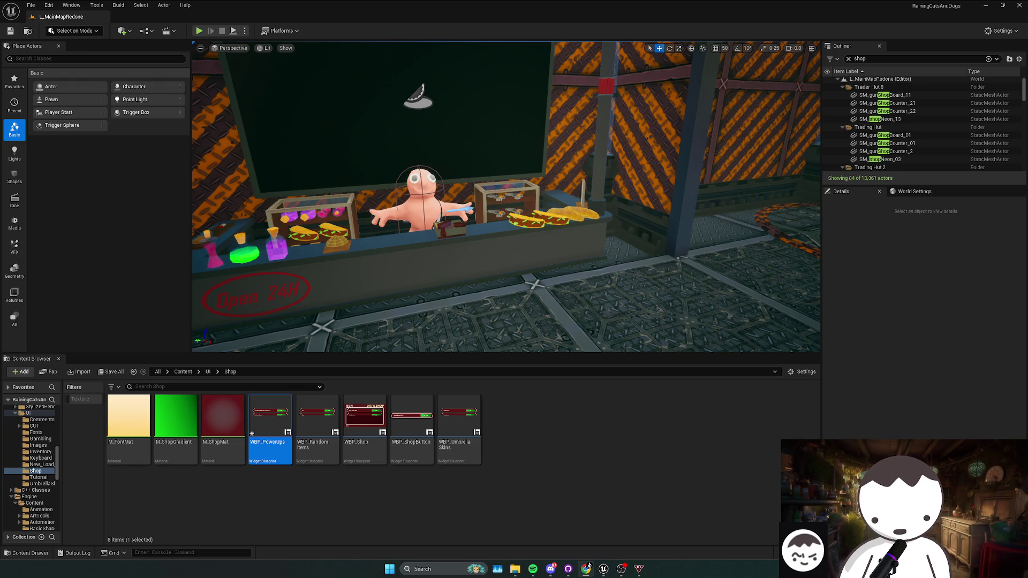
- Briefly show and hide the Chrome to-do document, then open Windows search
{"action": "left_click", "coordinate": [589, 566]}
{"action": "left_click", "coordinate": [588, 565]}
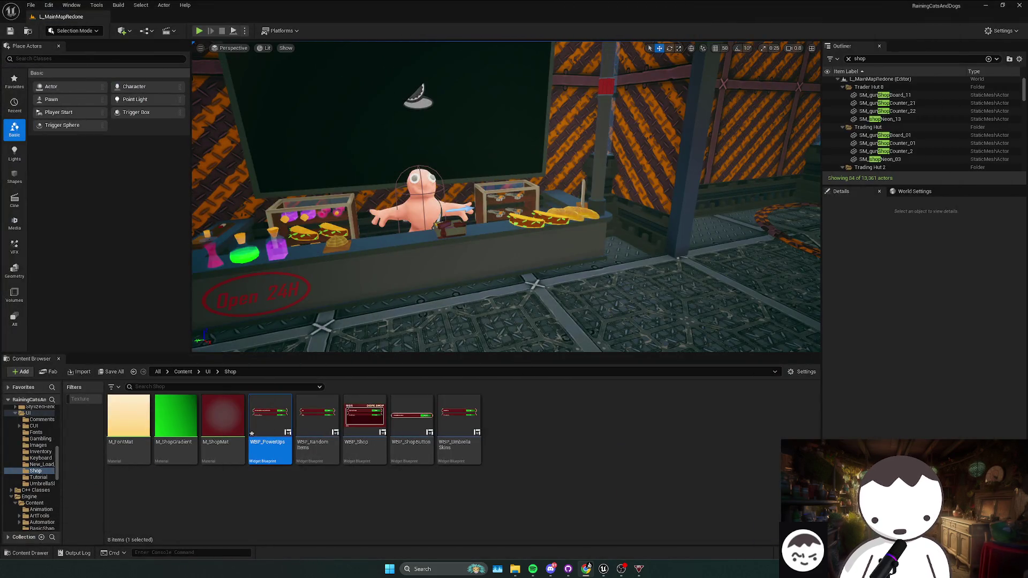
{"action": "left_click", "coordinate": [589, 566]}
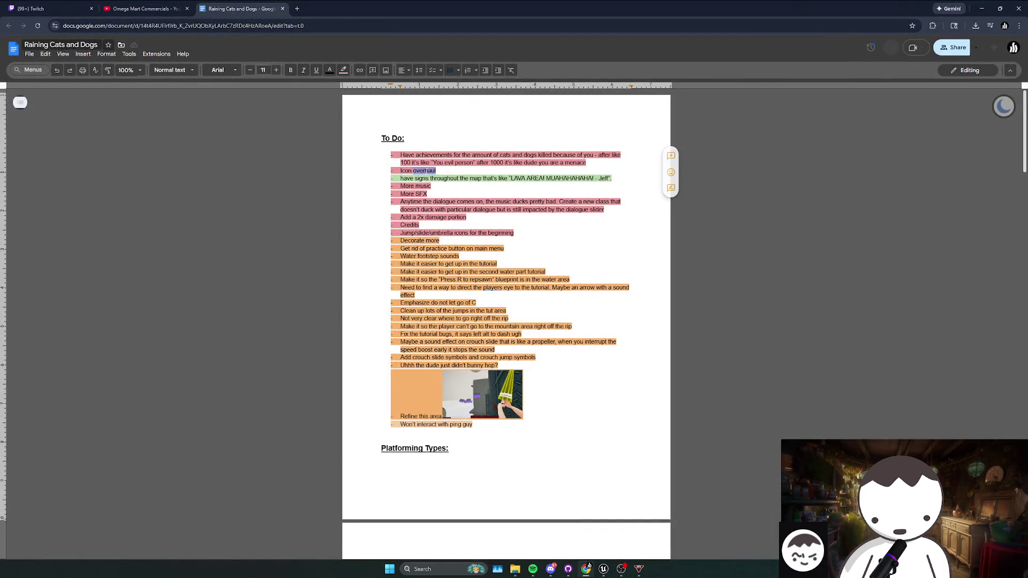
{"action": "left_click", "coordinate": [589, 566]}
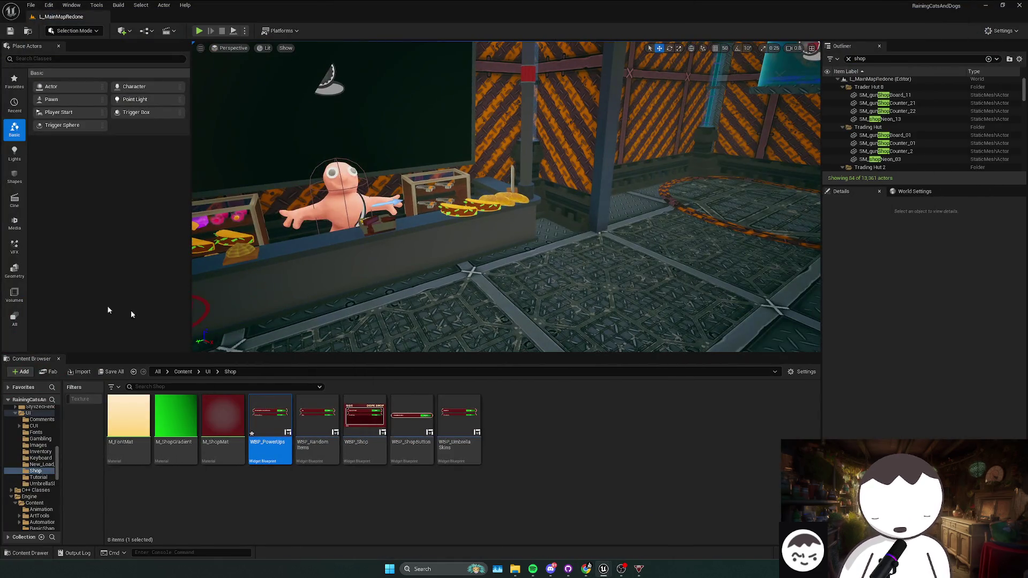
{"action": "left_click", "coordinate": [443, 566]}
- Search 'after' to launch After Effects 2025, then search 'photoshop' to launch Photoshop 2025
{"action": "type", "text": "after"}
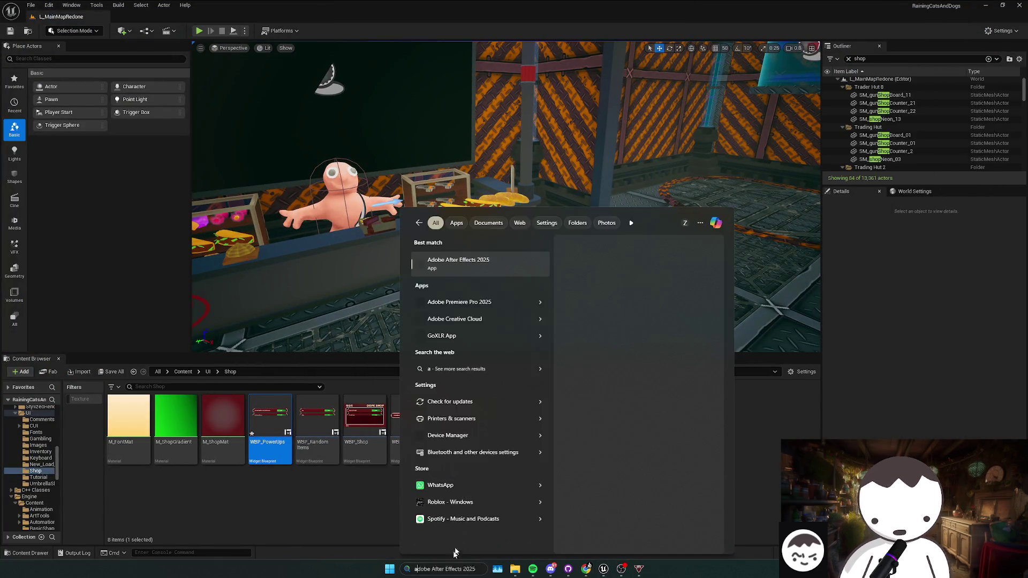
{"action": "left_click", "coordinate": [471, 270]}
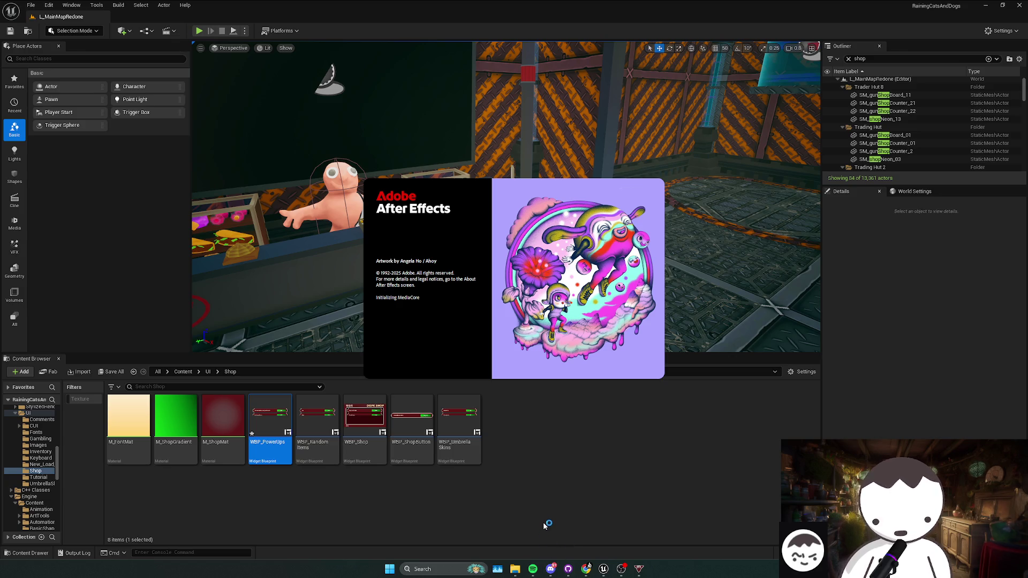
{"action": "left_click", "coordinate": [427, 569]}
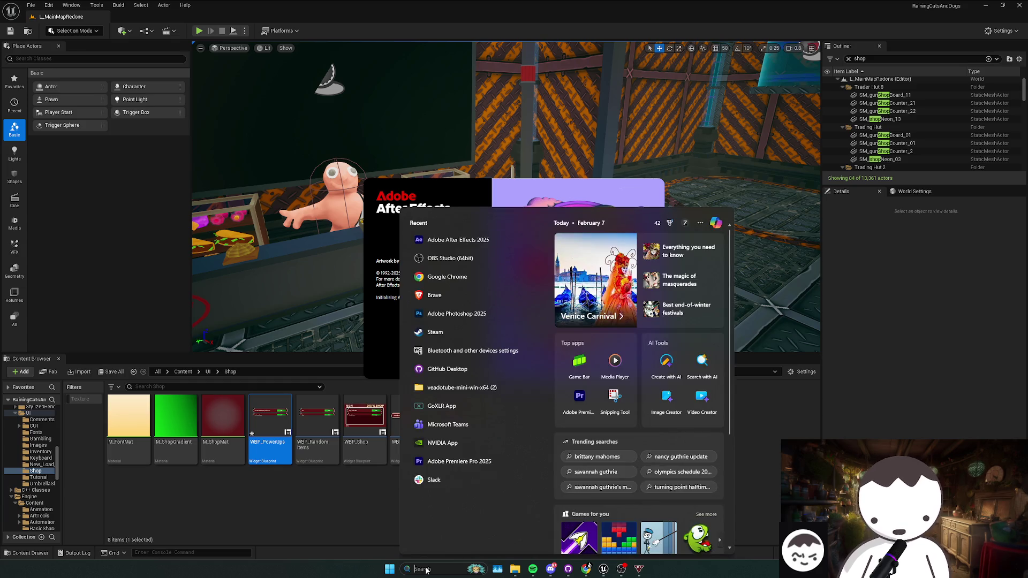
{"action": "type", "text": "photoshop"}
{"action": "key", "text": "Return"}
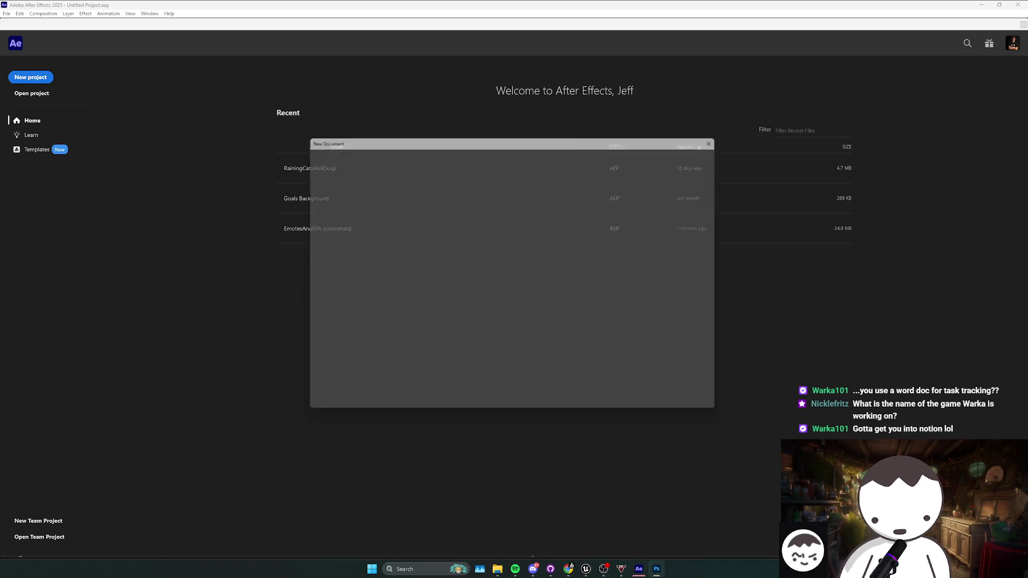
- Create the blank 1080 × 1080 Photoshop document and move its window over After Effects
{"action": "key", "text": "Escape"}
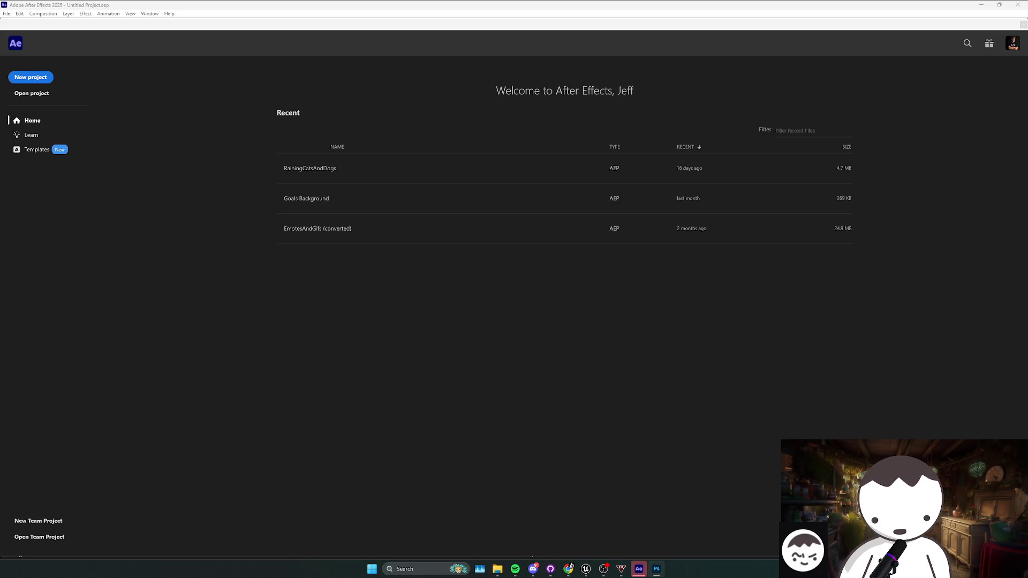
{"action": "left_click_drag", "start_coordinate": [0, 131], "coordinate": [629, 138]}
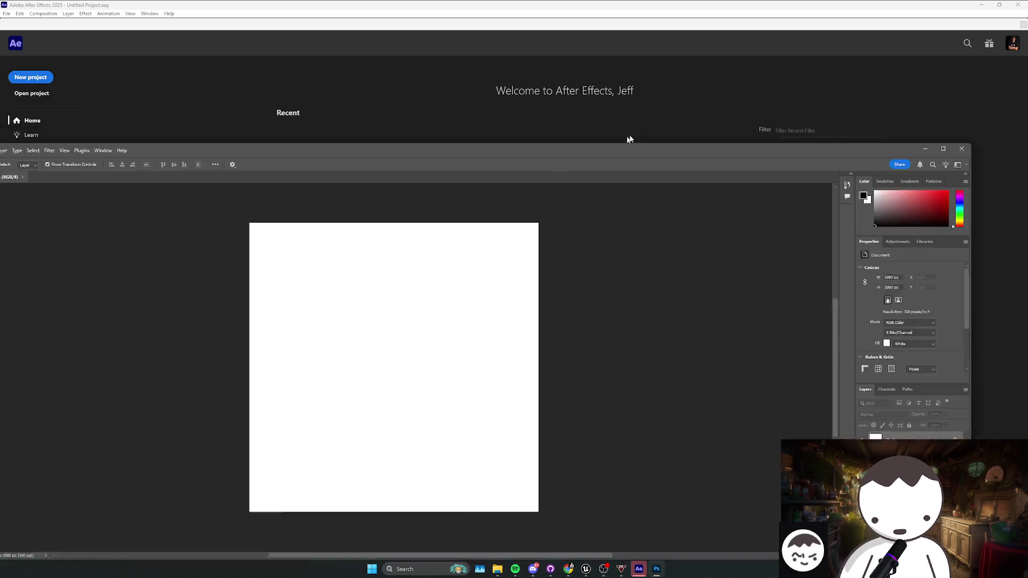
- Maximize the Photoshop window and close After Effects from its taskbar icon
{"action": "double_click", "coordinate": [629, 138]}
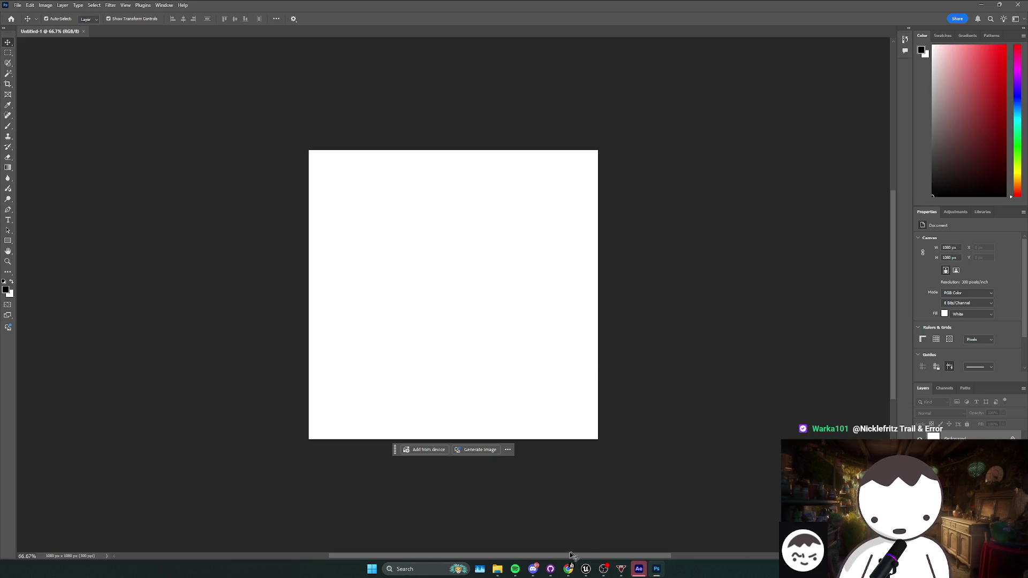
{"action": "mouse_move", "coordinate": [497, 569]}
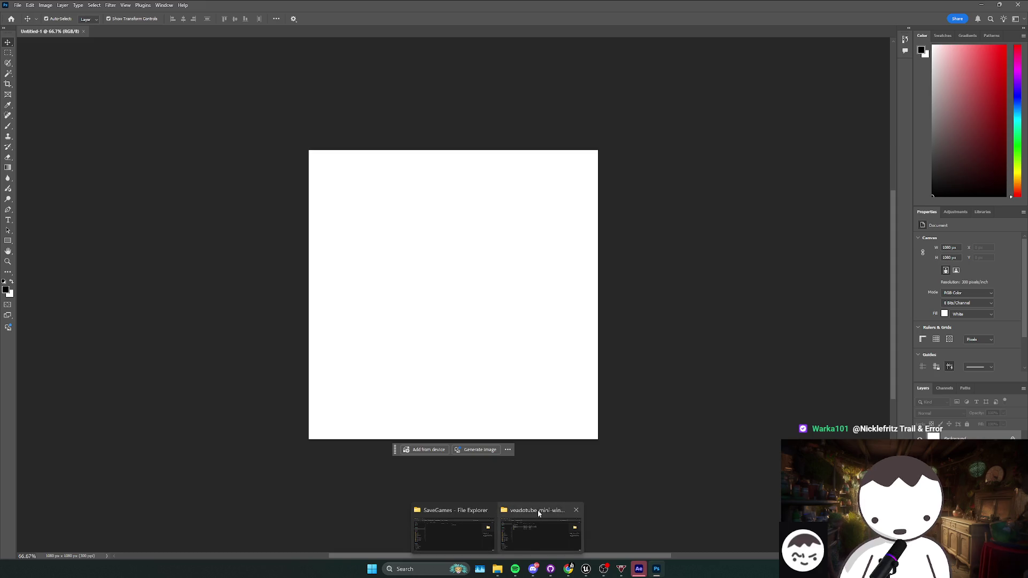
{"action": "left_click", "coordinate": [639, 569]}
{"action": "right_click", "coordinate": [639, 568]}
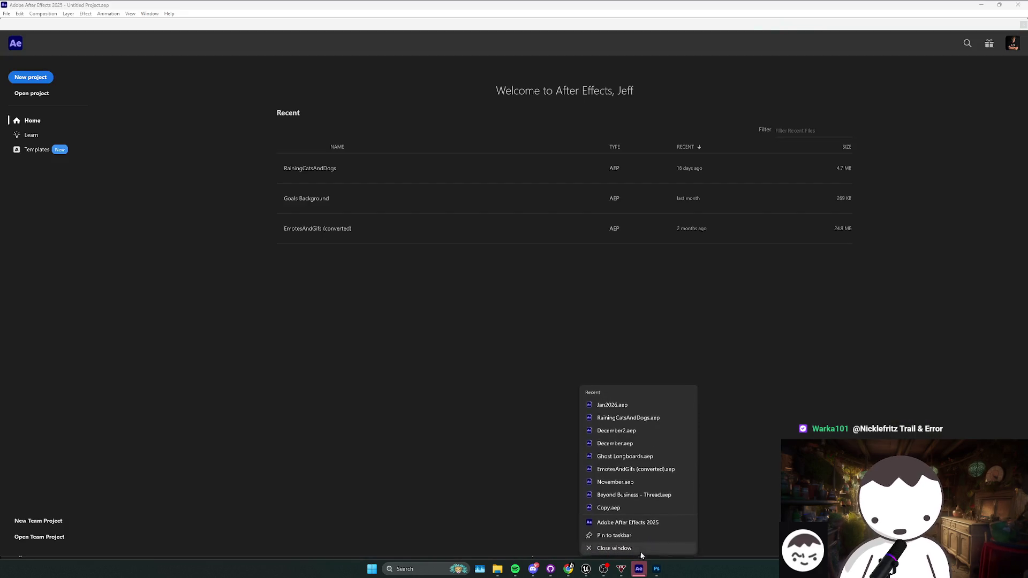
{"action": "left_click", "coordinate": [640, 550]}
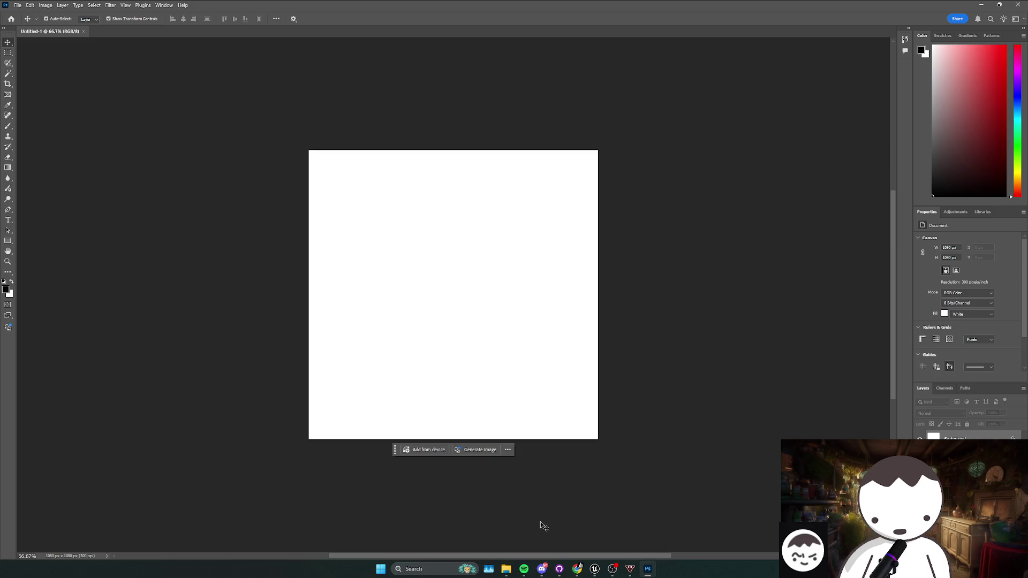
{"action": "left_click", "coordinate": [505, 568]}
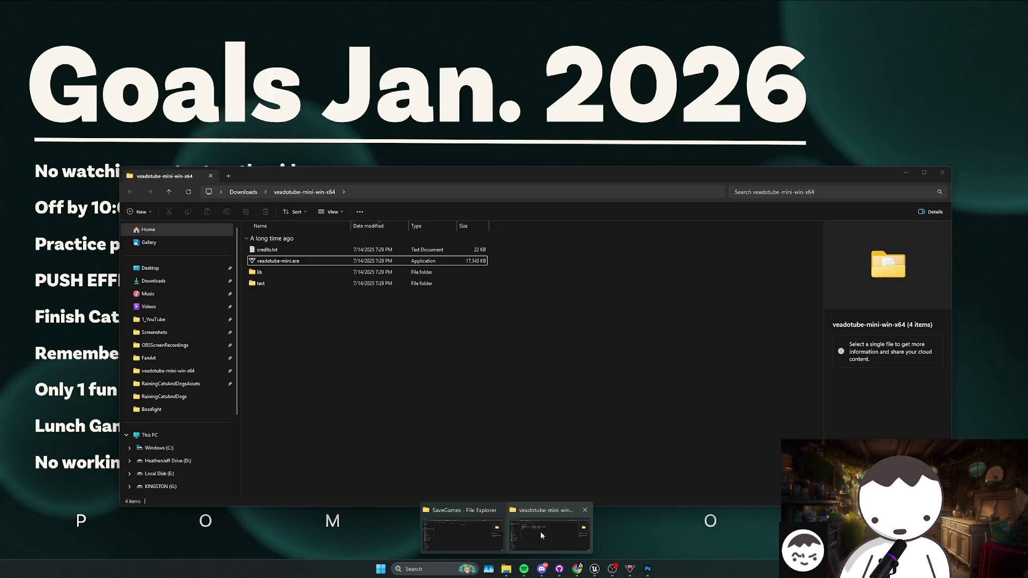
- Shrink the SaveGames window and select Settings.sav and Slot0.sav
{"action": "left_click", "coordinate": [467, 526]}
{"action": "mouse_move", "coordinate": [445, 120]}
{"action": "left_mouse_down"}
{"action": "mouse_move", "coordinate": [551, 133]}
{"action": "mouse_move", "coordinate": [485, 120]}
{"action": "left_mouse_up"}
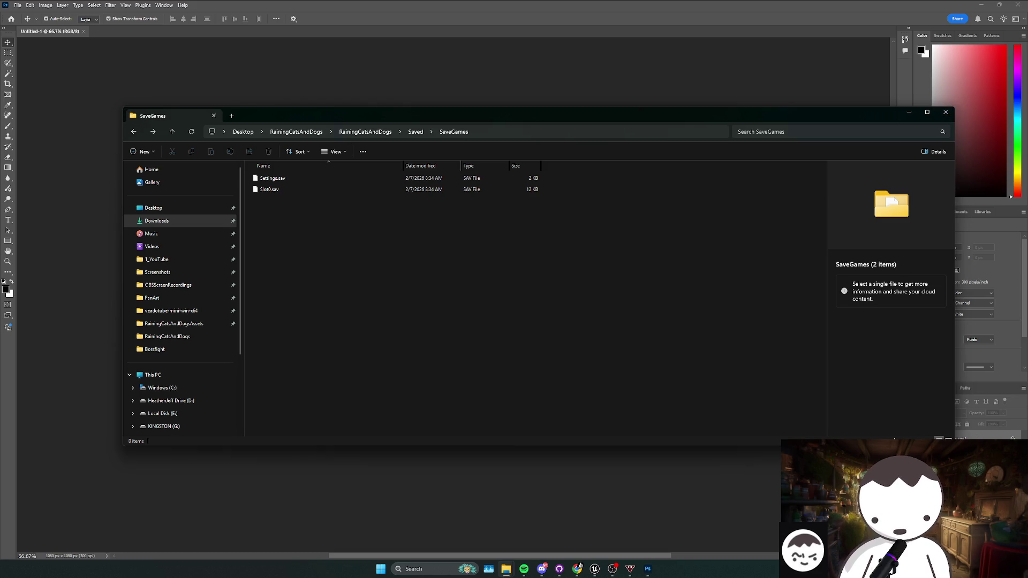
{"action": "left_click_drag", "start_coordinate": [954, 445], "coordinate": [825, 456]}
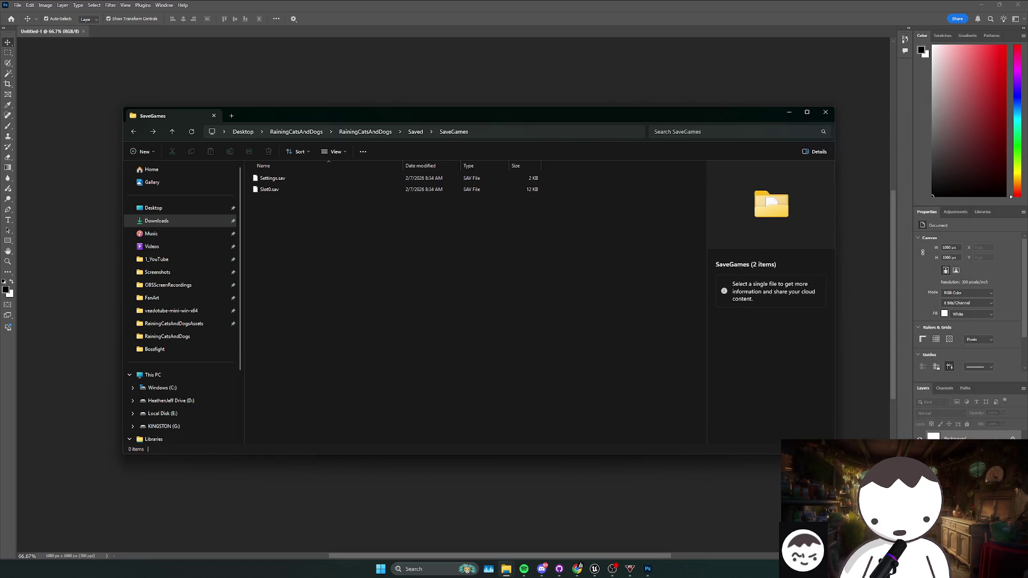
{"action": "mouse_move", "coordinate": [403, 314]}
{"action": "left_mouse_down"}
{"action": "mouse_move", "coordinate": [338, 245]}
{"action": "mouse_move", "coordinate": [322, 184]}
{"action": "left_mouse_up"}
{"action": "left_click", "coordinate": [332, 225]}
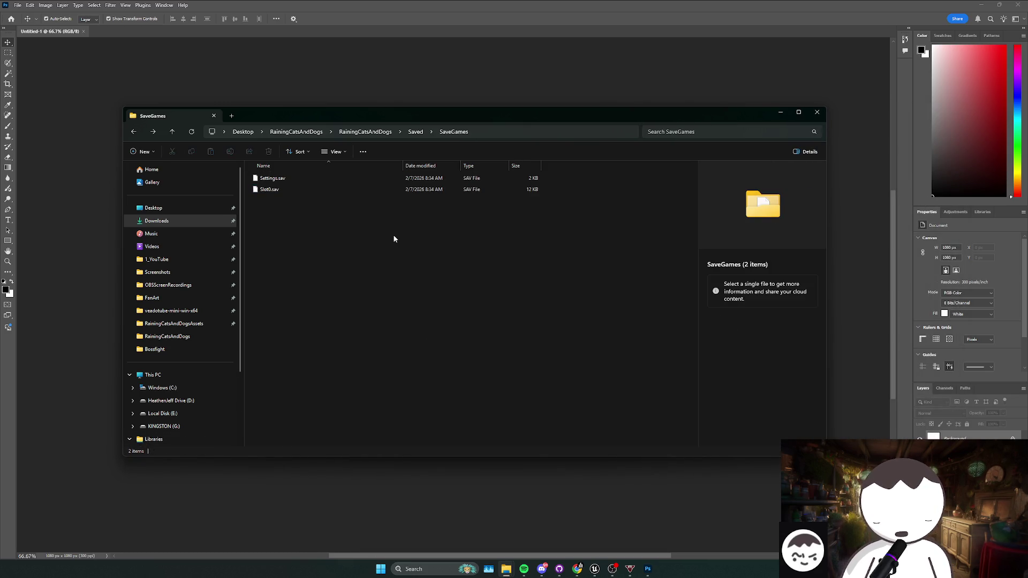
{"action": "left_click_drag", "start_coordinate": [393, 234], "coordinate": [353, 182]}
{"action": "left_click", "coordinate": [464, 229]}
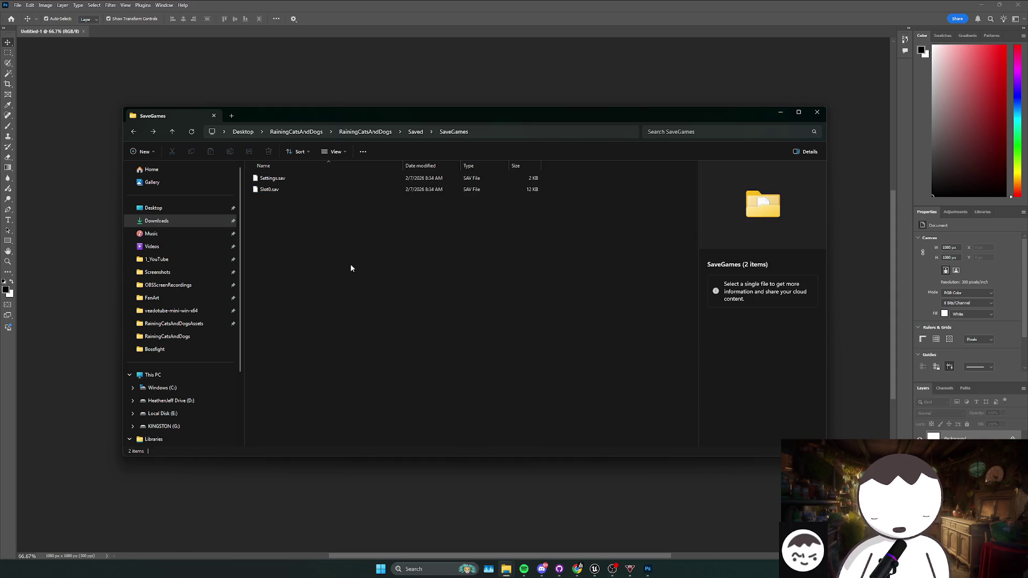
{"action": "left_click_drag", "start_coordinate": [652, 234], "coordinate": [508, 211]}
{"action": "left_click", "coordinate": [508, 211]}
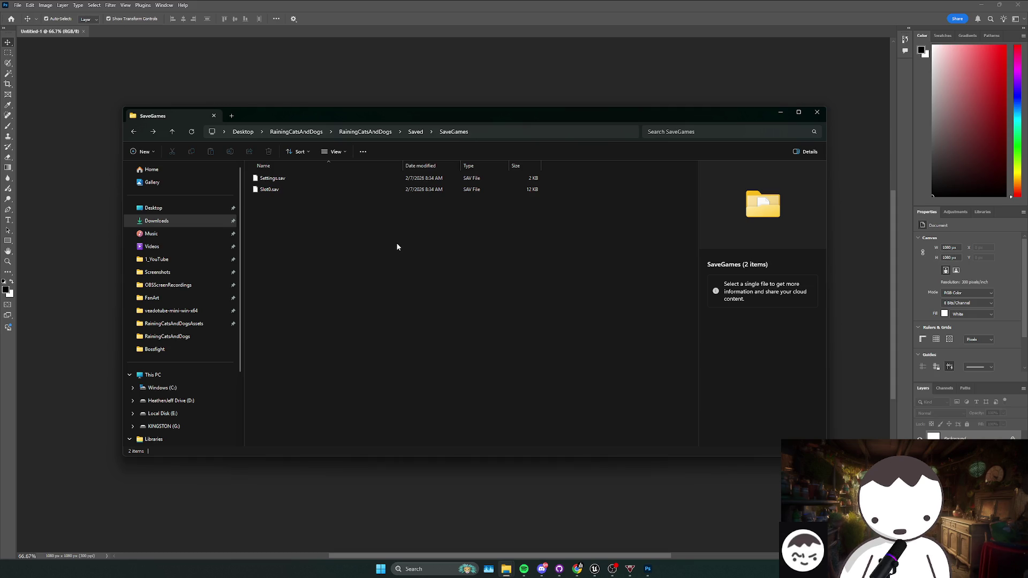
- Reposition the Explorer window higher up, then return to the Unreal Engine editor
{"action": "mouse_move", "coordinate": [454, 118]}
{"action": "left_mouse_down"}
{"action": "mouse_move", "coordinate": [474, 94]}
{"action": "mouse_move", "coordinate": [519, 77]}
{"action": "left_mouse_up"}
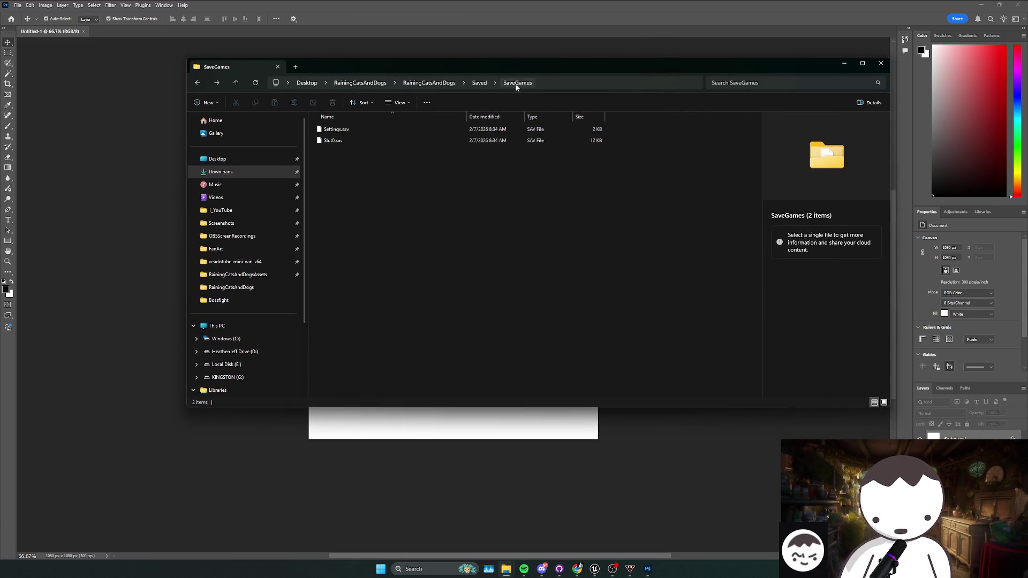
{"action": "left_click_drag", "start_coordinate": [617, 66], "coordinate": [672, 30]}
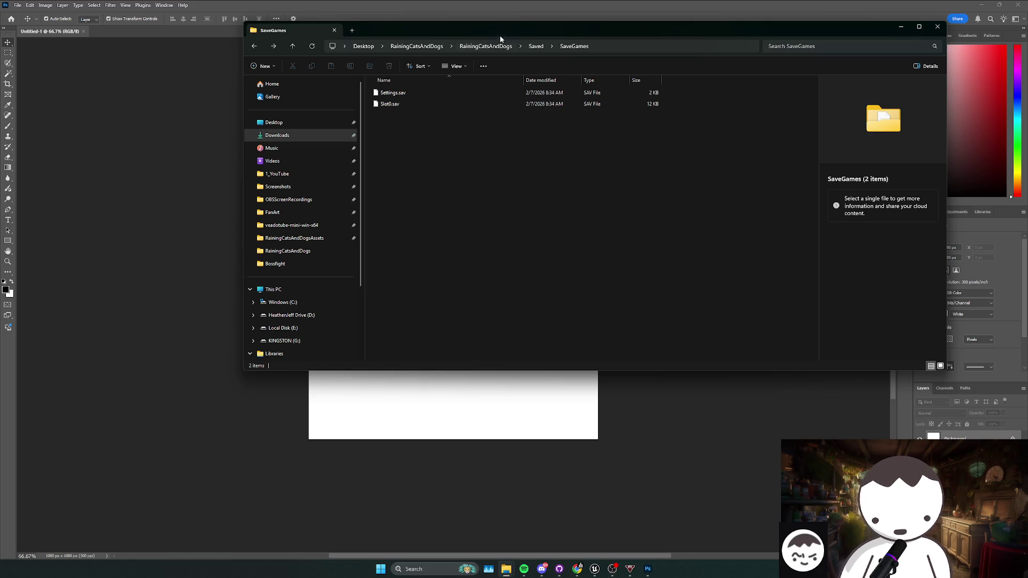
{"action": "left_click_drag", "start_coordinate": [499, 34], "coordinate": [486, 29]}
{"action": "left_click", "coordinate": [595, 568]}
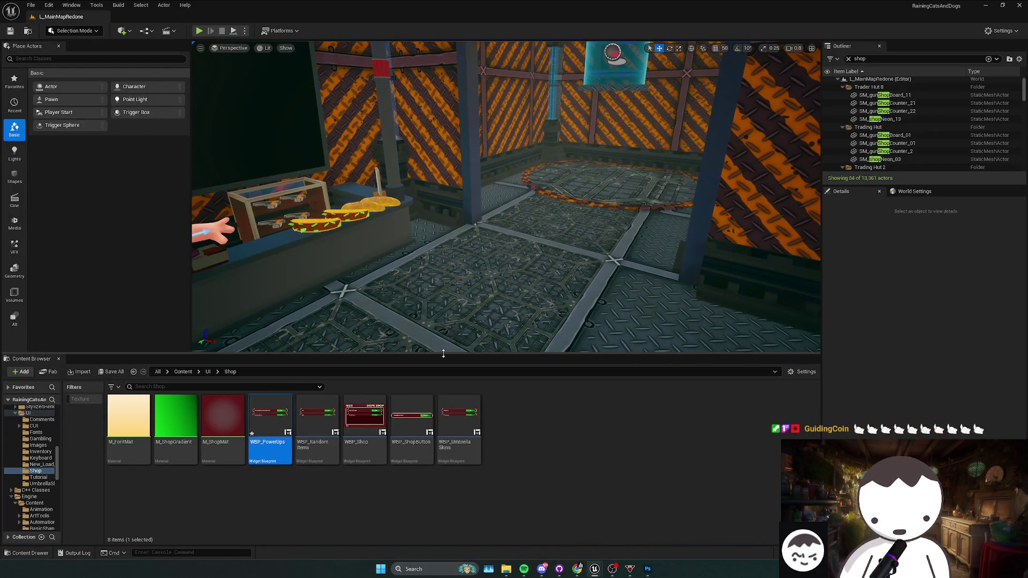
- Save WBP_UmbrellaSkins, align its Umbrellabrella and wtfisthis Clicked event nodes, then minimize it
{"action": "double_click", "coordinate": [459, 415]}
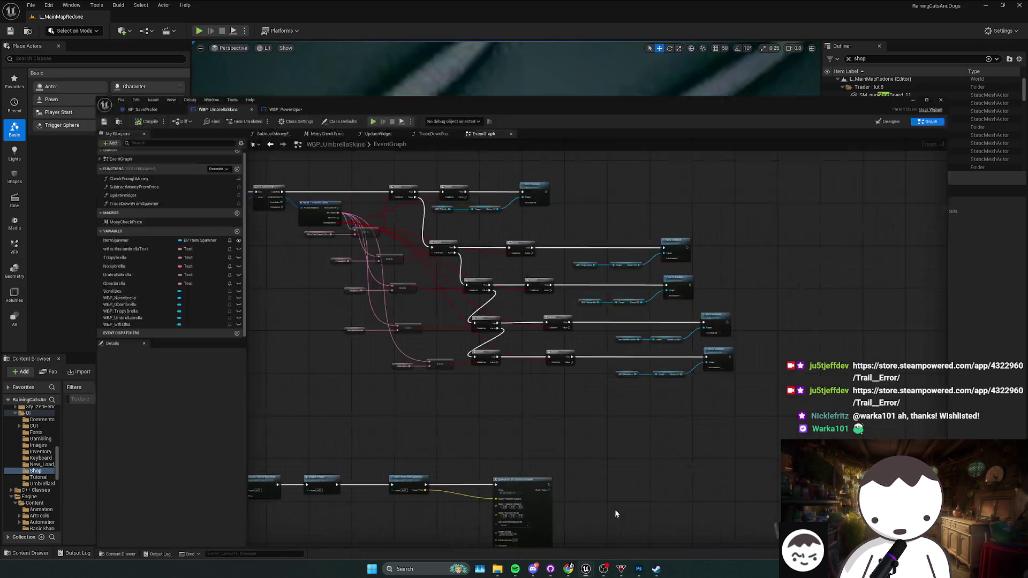
{"action": "key", "text": "ctrl+s"}
{"action": "scroll", "coordinate": [496, 273], "scroll_direction": "down", "scroll_amount": 2}
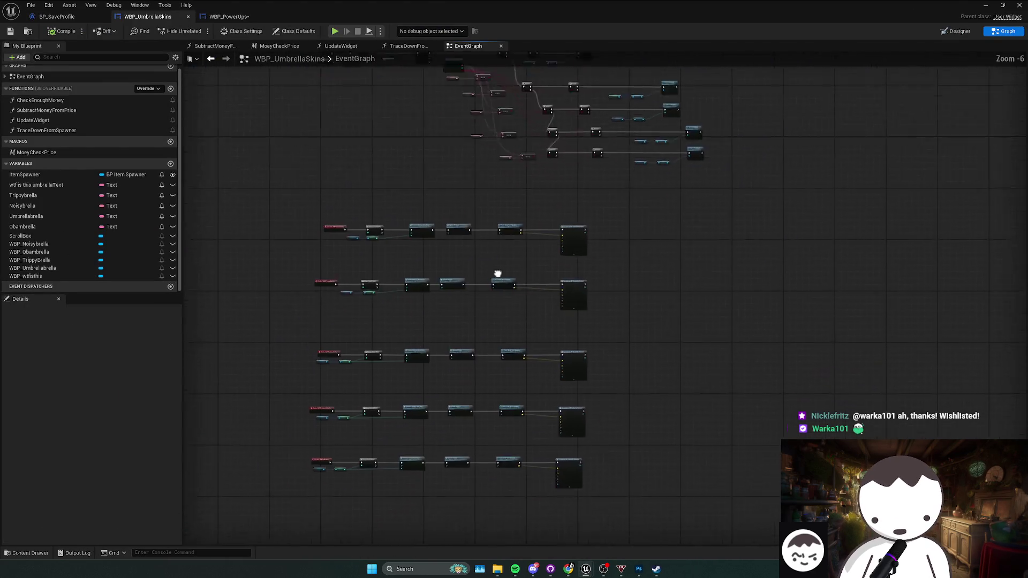
{"action": "left_click", "coordinate": [381, 311]}
{"action": "scroll", "coordinate": [381, 311], "scroll_direction": "up", "scroll_amount": 3}
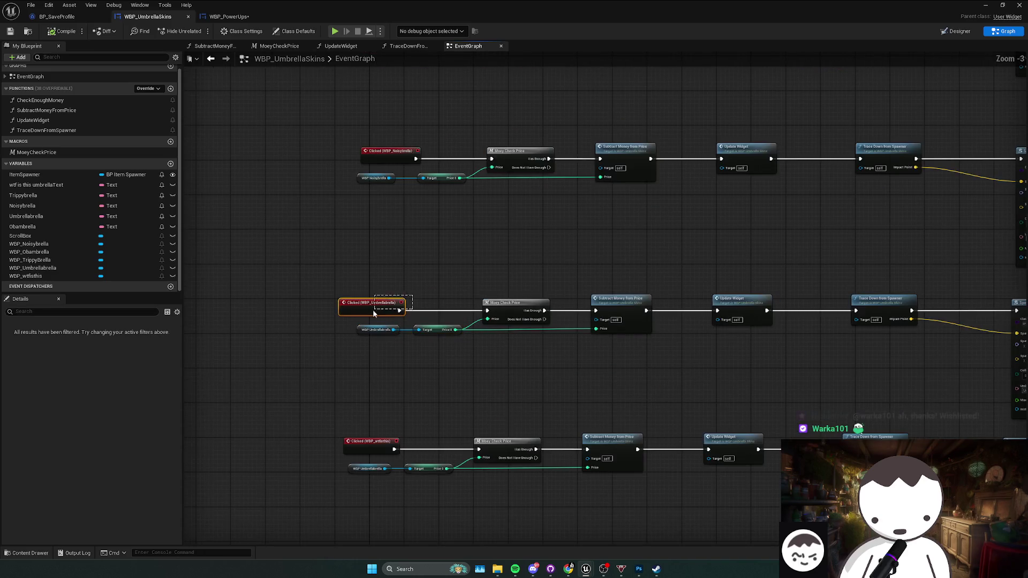
{"action": "left_click_drag", "start_coordinate": [373, 312], "coordinate": [394, 312]}
{"action": "scroll", "coordinate": [394, 312], "scroll_direction": "down", "scroll_amount": 1}
{"action": "left_click_drag", "start_coordinate": [389, 415], "coordinate": [410, 415]}
{"action": "scroll", "coordinate": [328, 312], "scroll_direction": "down", "scroll_amount": 2}
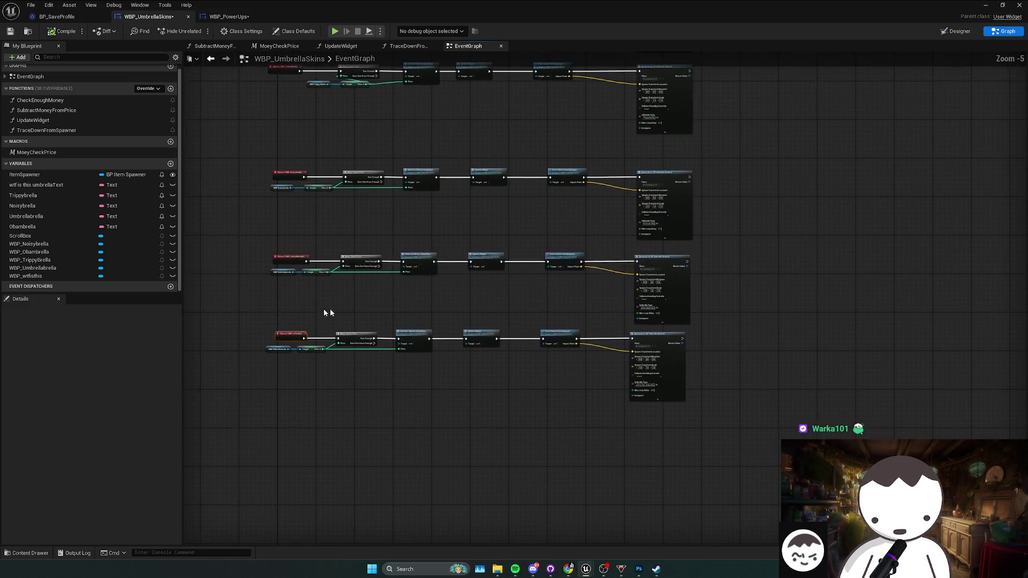
{"action": "scroll", "coordinate": [556, 399], "scroll_direction": "up", "scroll_amount": 6}
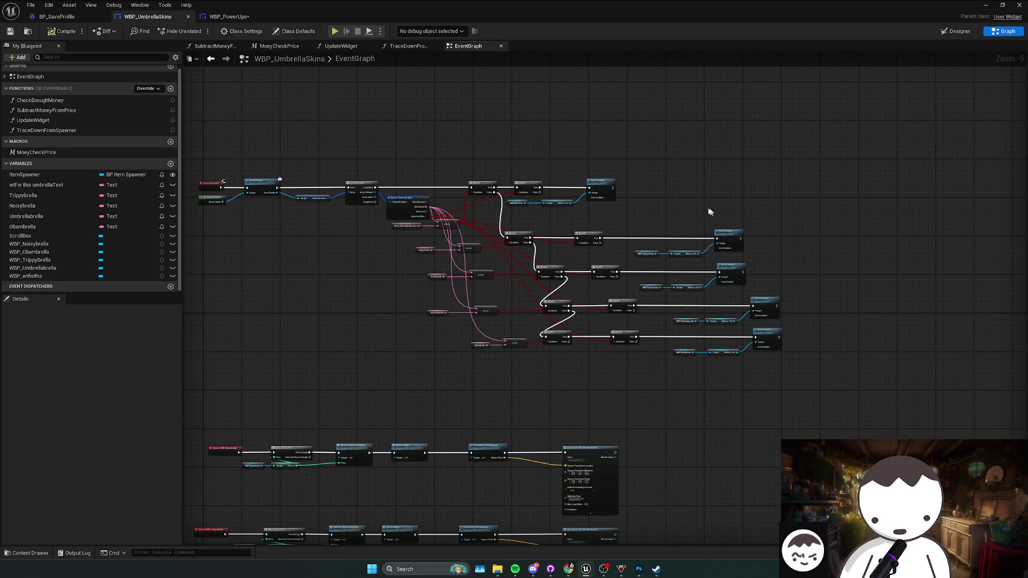
{"action": "left_click", "coordinate": [982, 5]}
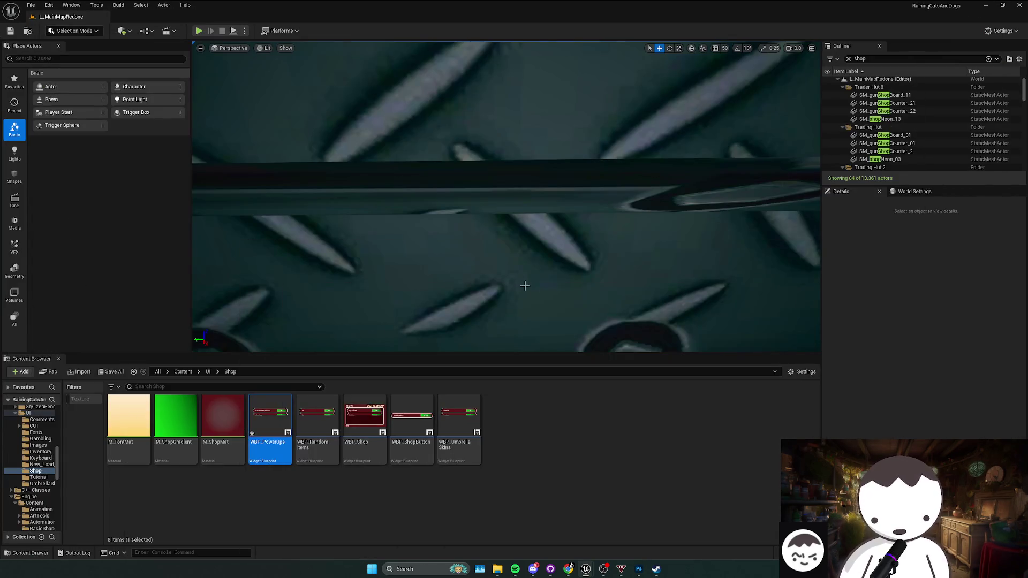
- Go up to the Content folder and look into the Blueprints, Audio and Assets folders
{"action": "left_click_drag", "start_coordinate": [524, 286], "coordinate": [466, 284]}
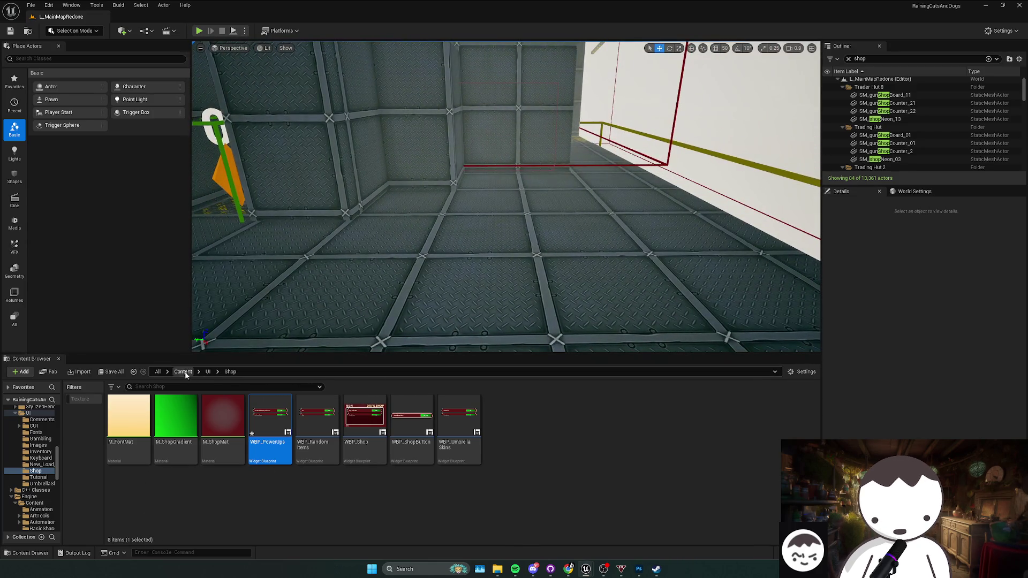
{"action": "left_click", "coordinate": [184, 373]}
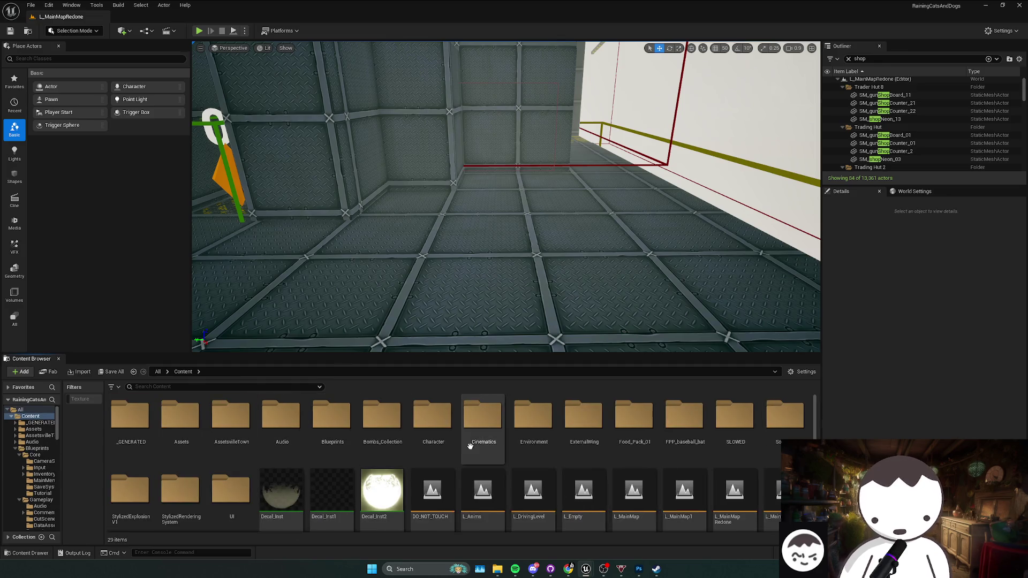
{"action": "double_click", "coordinate": [315, 447]}
{"action": "key", "text": "alt+Left"}
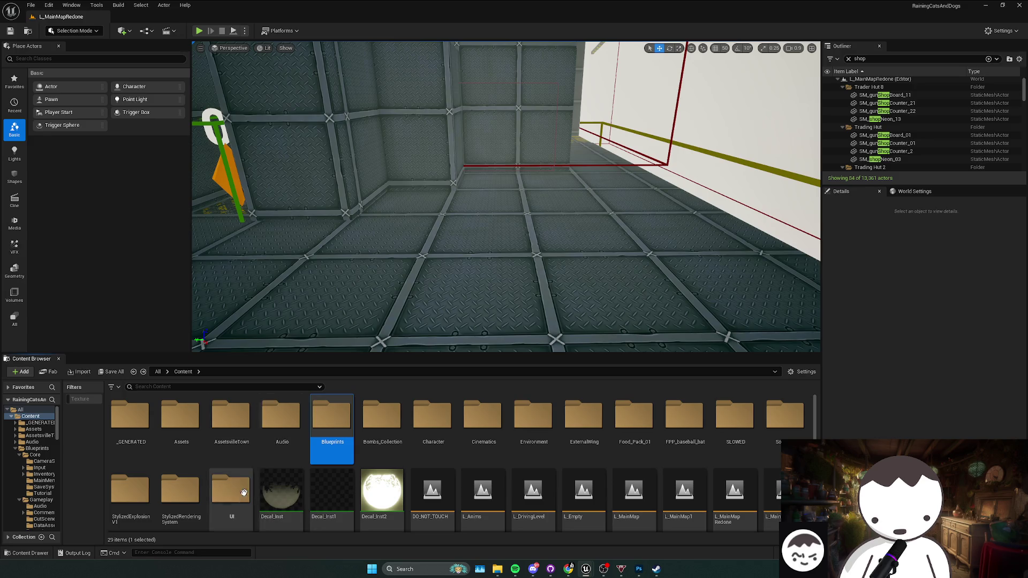
{"action": "double_click", "coordinate": [278, 442]}
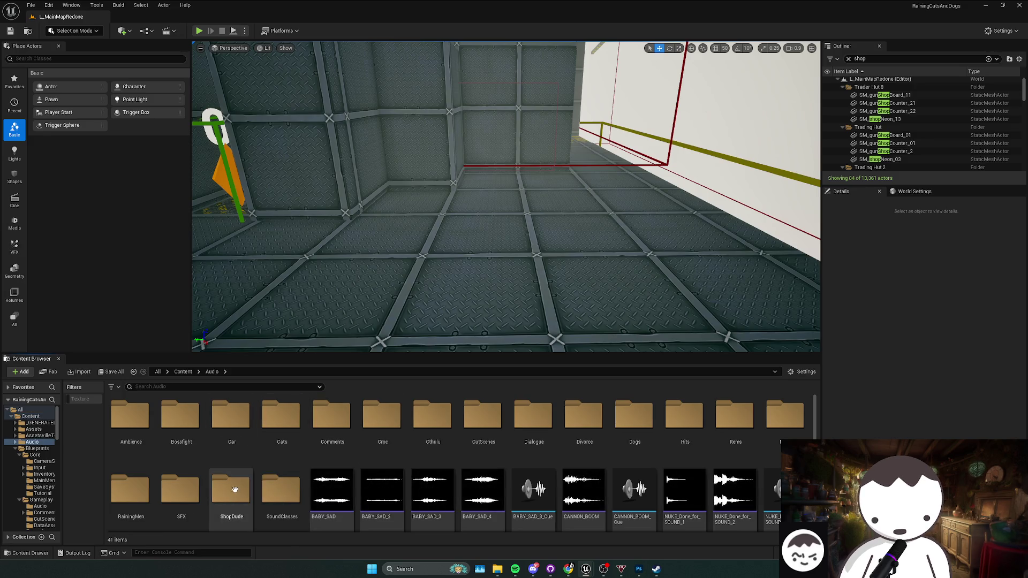
{"action": "key", "text": "alt+Left"}
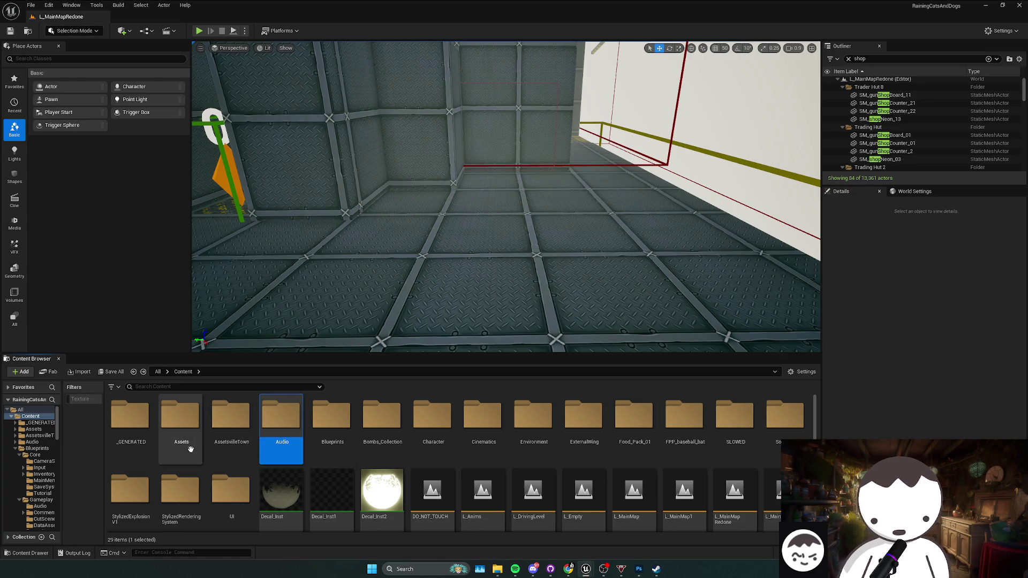
{"action": "double_click", "coordinate": [191, 449]}
{"action": "key", "text": "alt+Left"}
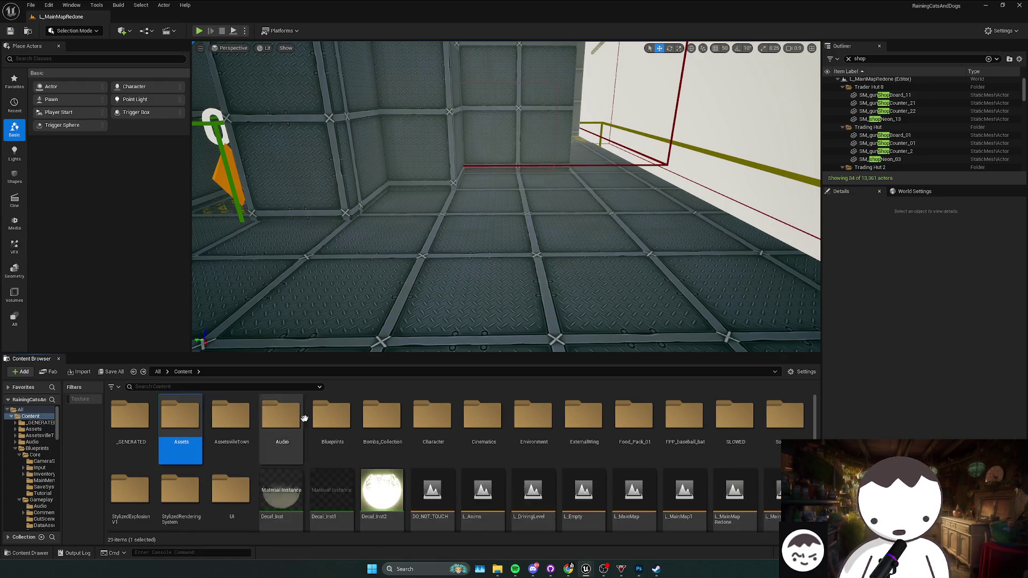
- Navigate into Blueprints > Gameplay > Items after a brief look at Core
{"action": "double_click", "coordinate": [316, 436]}
{"action": "double_click", "coordinate": [131, 447]}
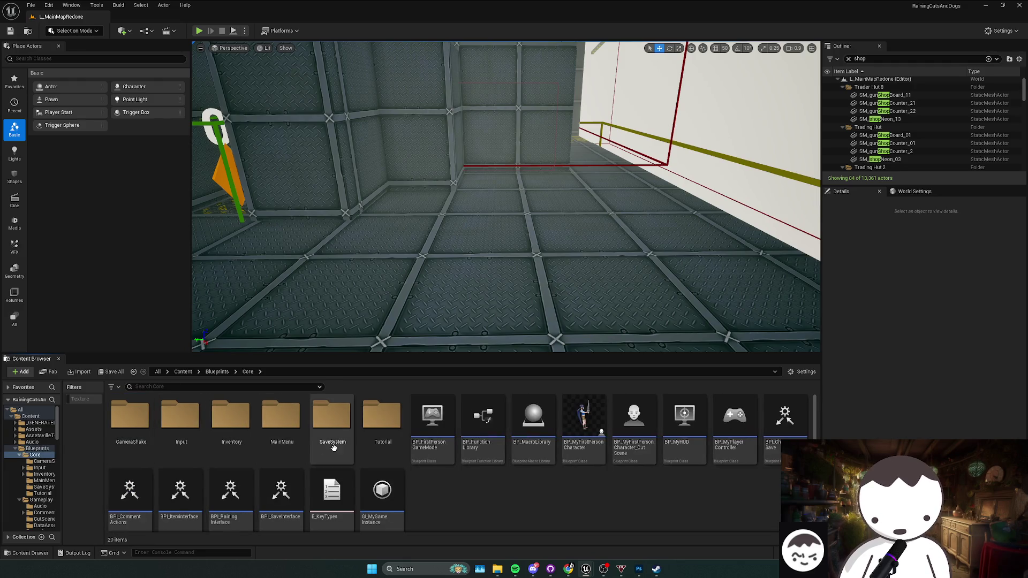
{"action": "key", "text": "alt+Left"}
{"action": "key", "text": "alt+Right"}
{"action": "key", "text": "alt+Left"}
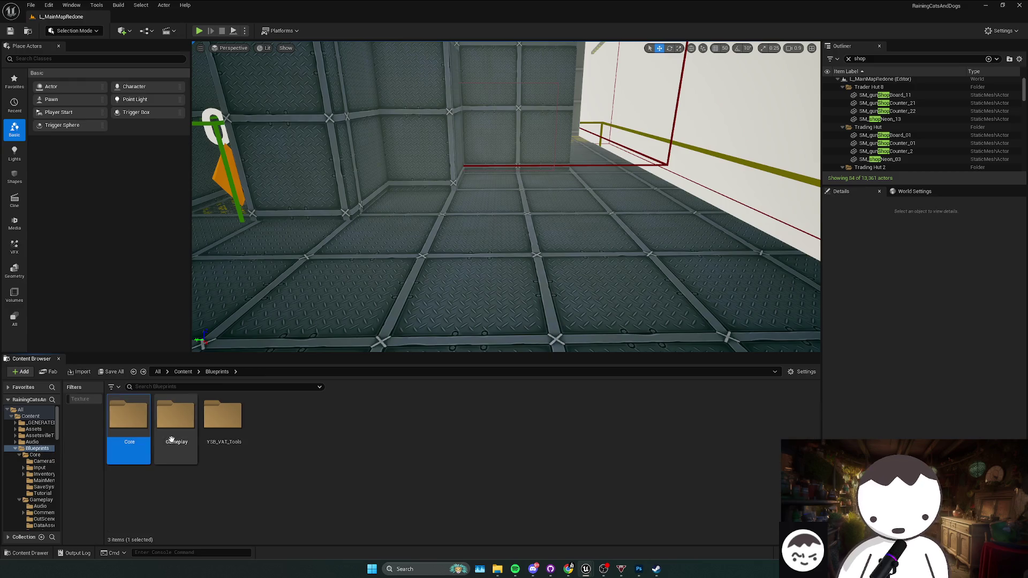
{"action": "double_click", "coordinate": [161, 454]}
{"action": "double_click", "coordinate": [365, 420]}
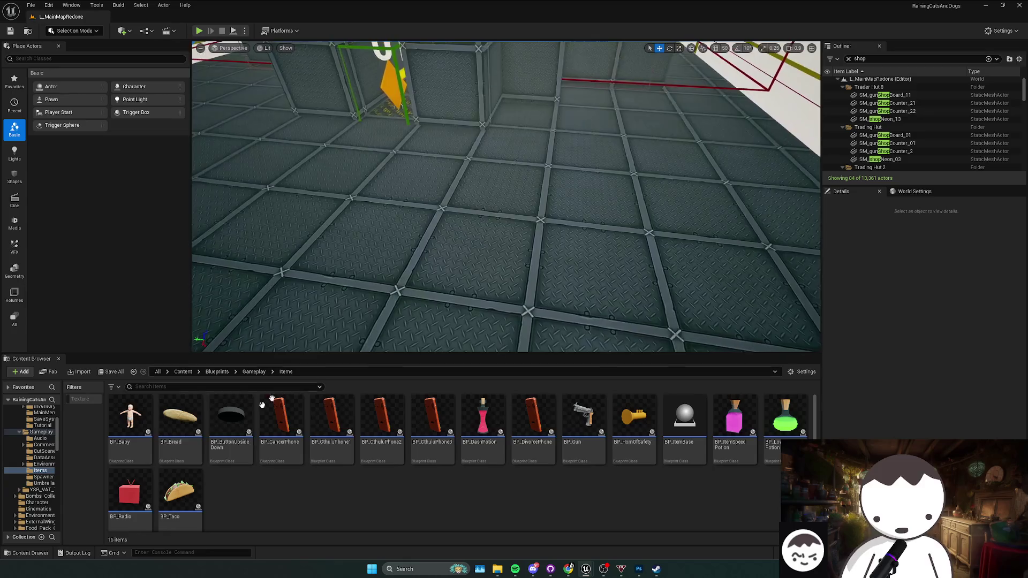
- Place BP_Baby, BP_Bread, BP_Gun and BP_HornOfSafety on the level floor
{"action": "mouse_move", "coordinate": [130, 417]}
{"action": "left_mouse_down"}
{"action": "mouse_move", "coordinate": [225, 321]}
{"action": "mouse_move", "coordinate": [332, 241]}
{"action": "left_mouse_up"}
{"action": "left_click_drag", "start_coordinate": [385, 305], "coordinate": [449, 228]}
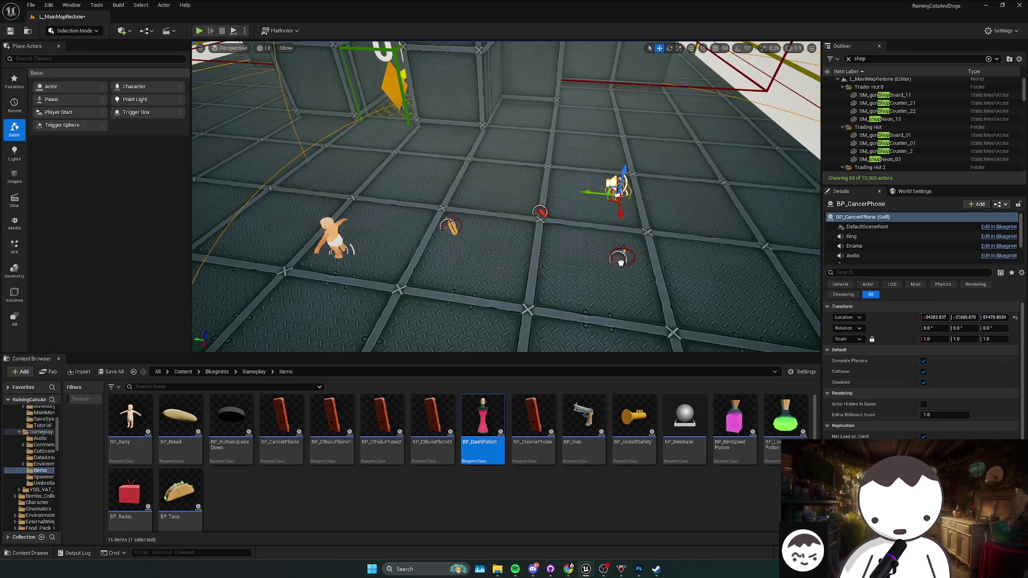
{"action": "left_click", "coordinate": [516, 393]}
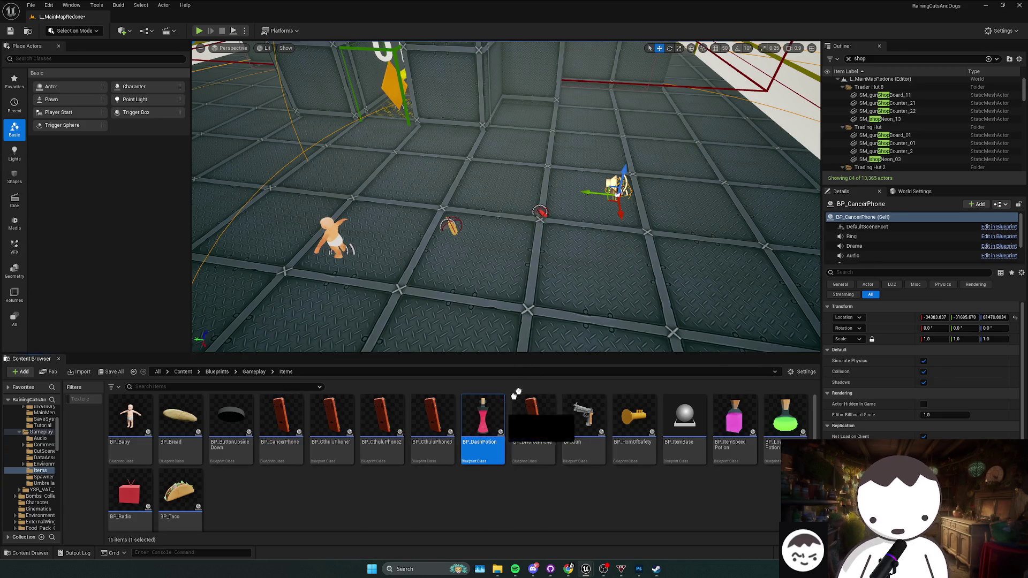
{"action": "left_click_drag", "start_coordinate": [595, 275], "coordinate": [585, 272]}
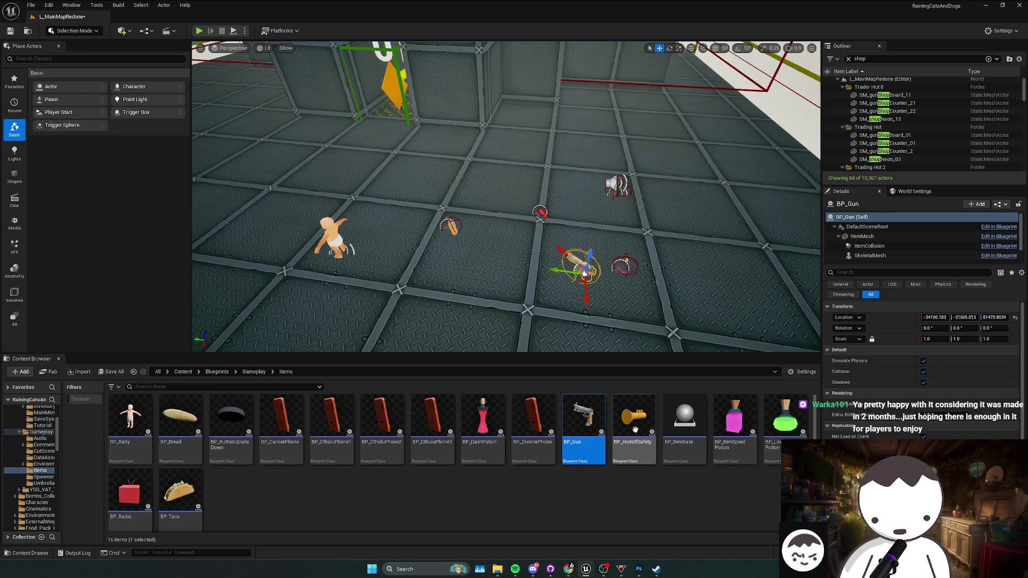
{"action": "left_click_drag", "start_coordinate": [729, 278], "coordinate": [729, 278]}
- Place the speed potion, BP_Radio and BP_Taco, undo the baby, and start a play session
{"action": "left_click_drag", "start_coordinate": [685, 417], "coordinate": [696, 372]}
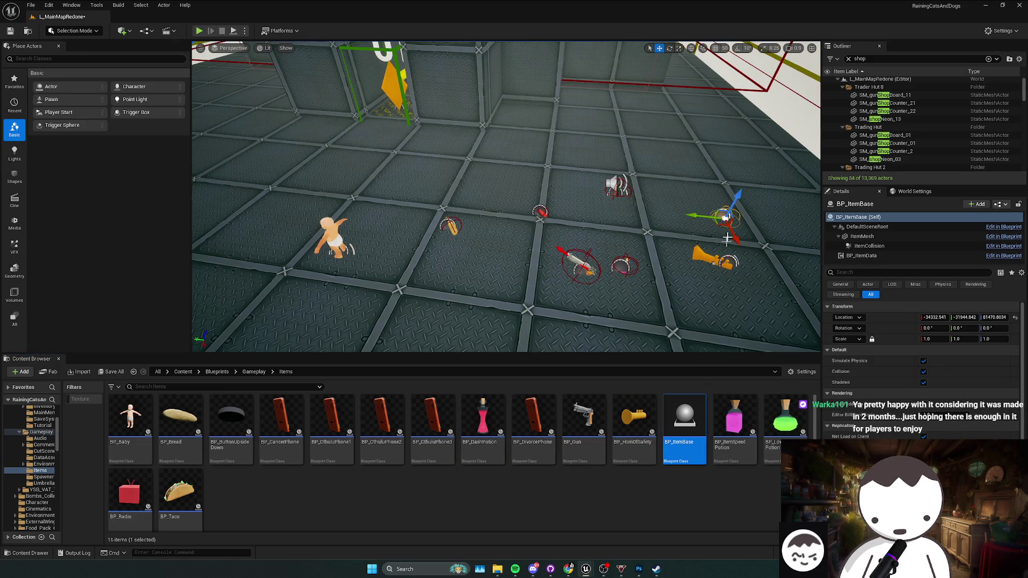
{"action": "left_click_drag", "start_coordinate": [727, 237], "coordinate": [690, 422]}
{"action": "left_click", "coordinate": [732, 424]}
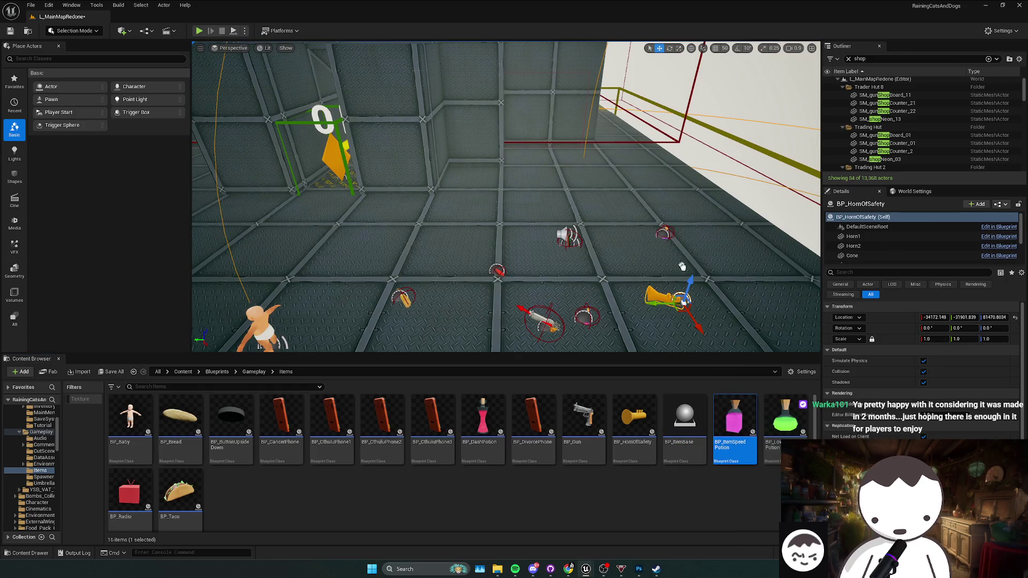
{"action": "left_click_drag", "start_coordinate": [128, 493], "coordinate": [325, 238]}
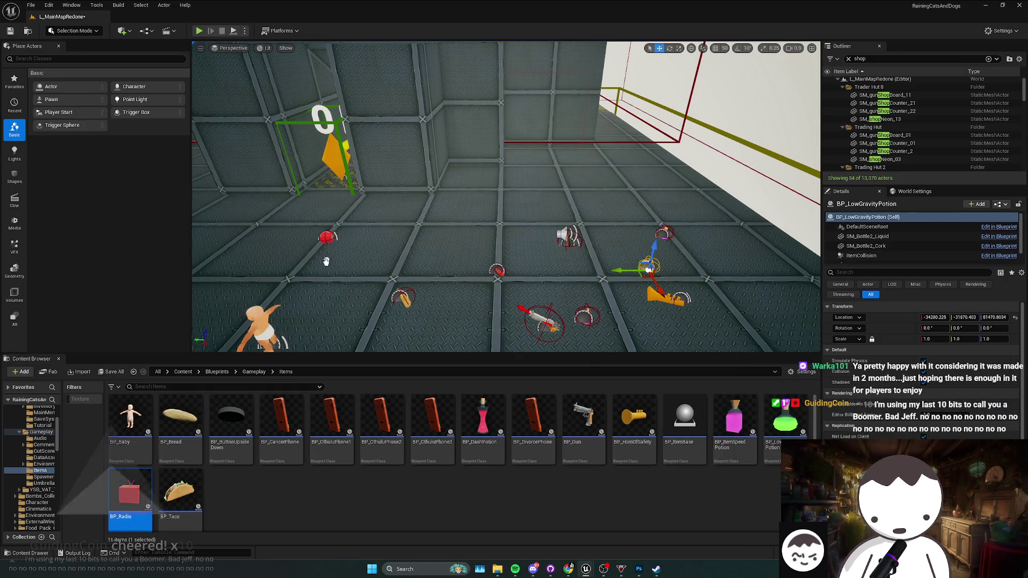
{"action": "left_click_drag", "start_coordinate": [180, 492], "coordinate": [383, 259]}
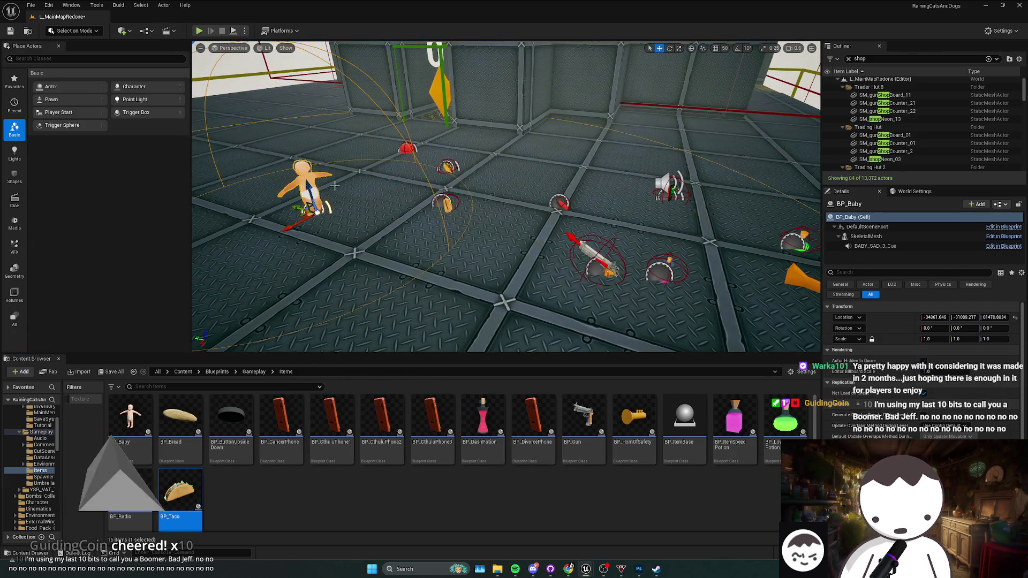
{"action": "key", "text": "ctrl+z"}
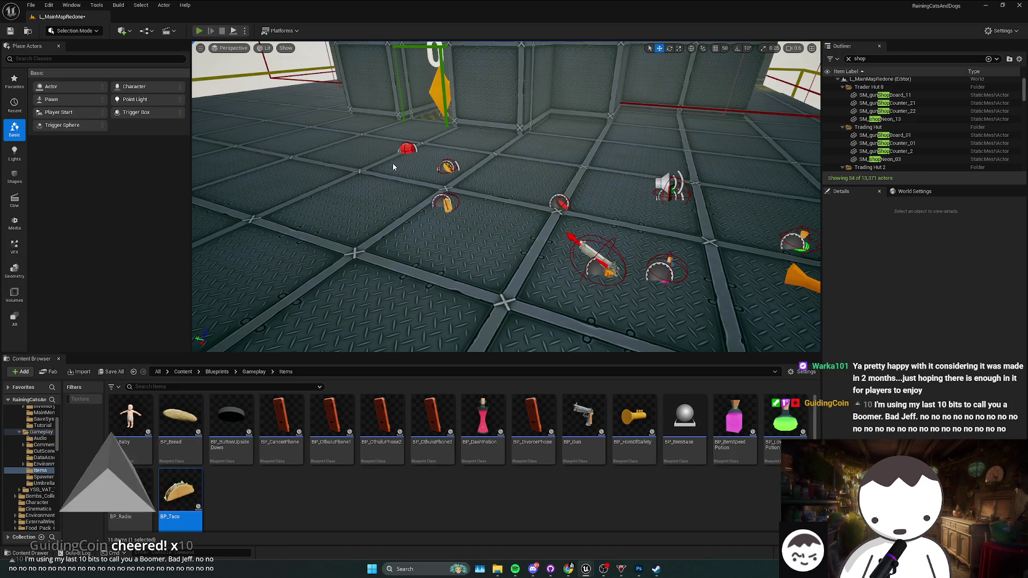
{"action": "key", "text": "alt+p"}
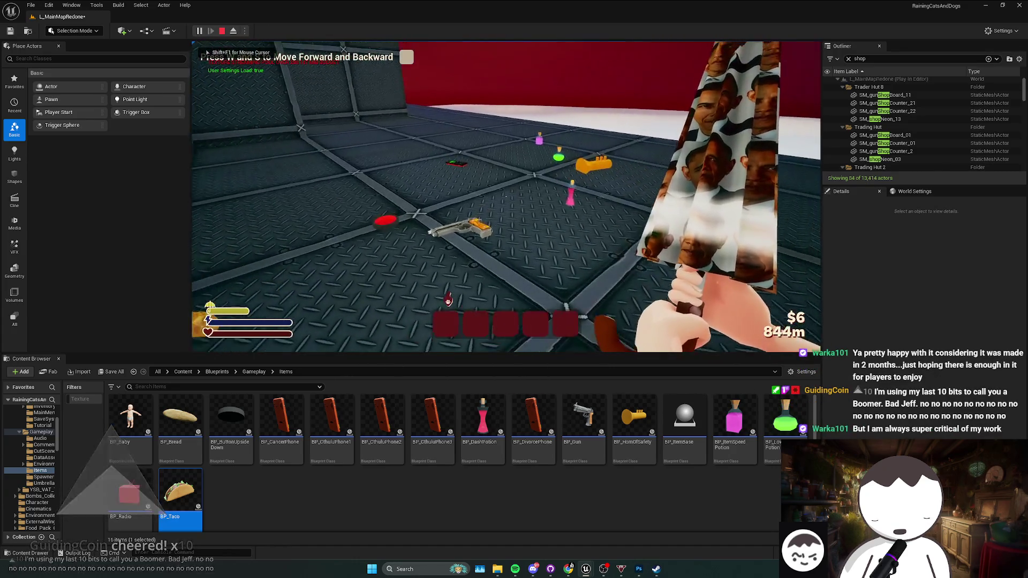
- Walk over and pick up the radio, bread, taco and eye items, cycle the hotbar, then stop playing
{"action": "key", "text": "w"}
{"action": "key", "text": "f"}
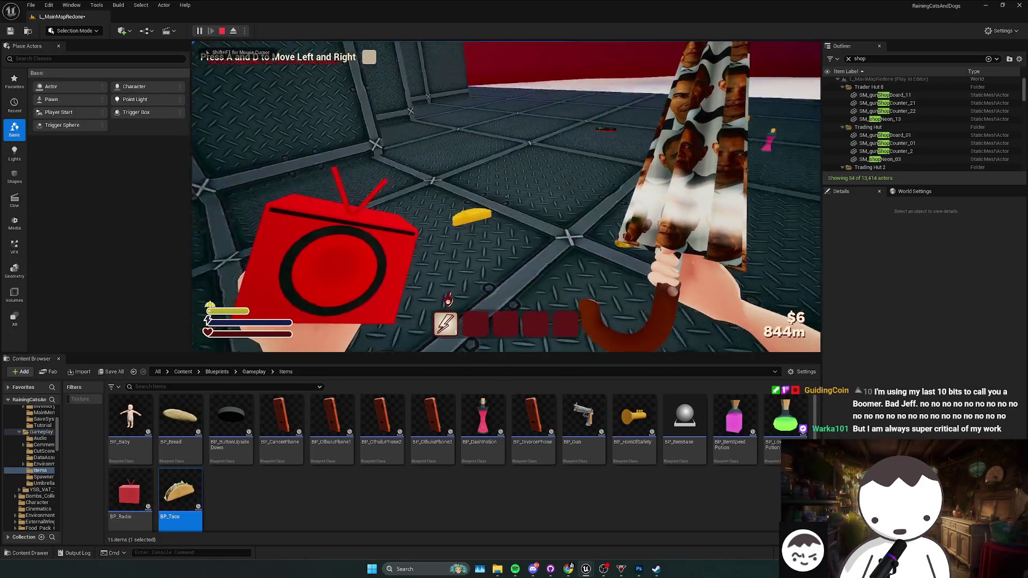
{"action": "key", "text": "f"}
{"action": "key", "text": "f"}
{"action": "key", "text": "f"}
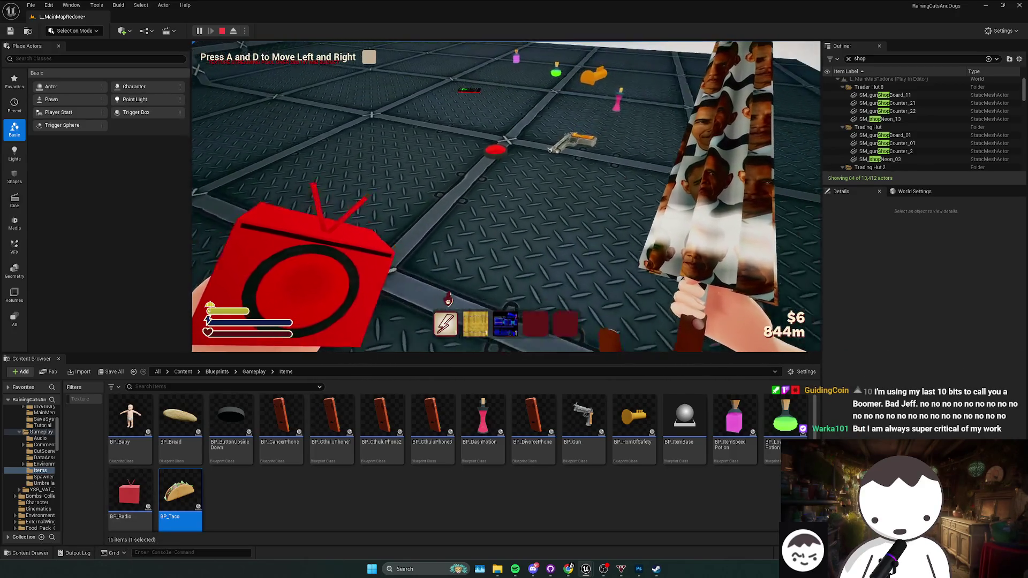
{"action": "key", "text": "f"}
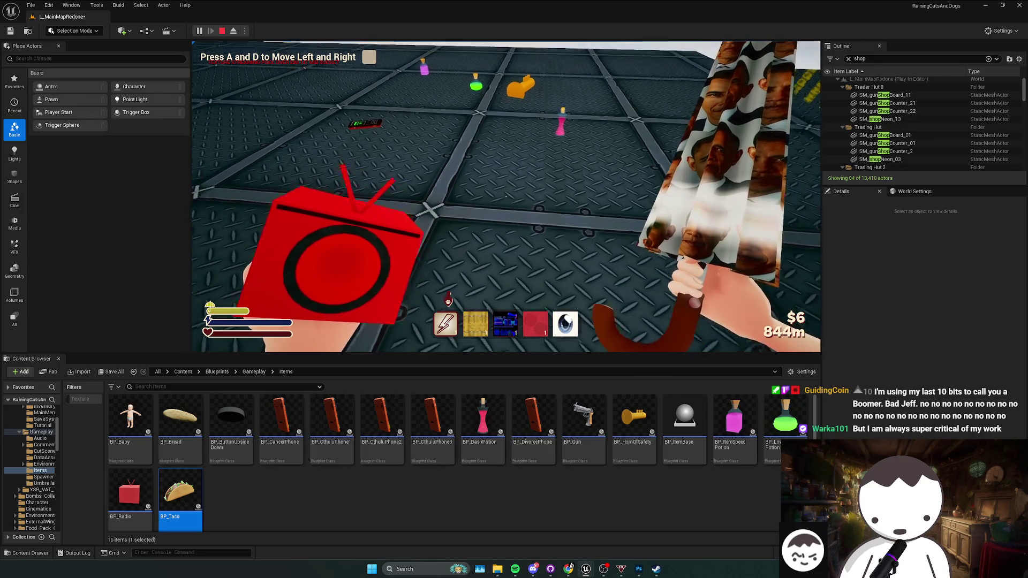
{"action": "scroll", "coordinate": [506, 196], "scroll_direction": "down", "scroll_amount": 1}
{"action": "scroll", "coordinate": [506, 196], "scroll_direction": "up", "scroll_amount": 1}
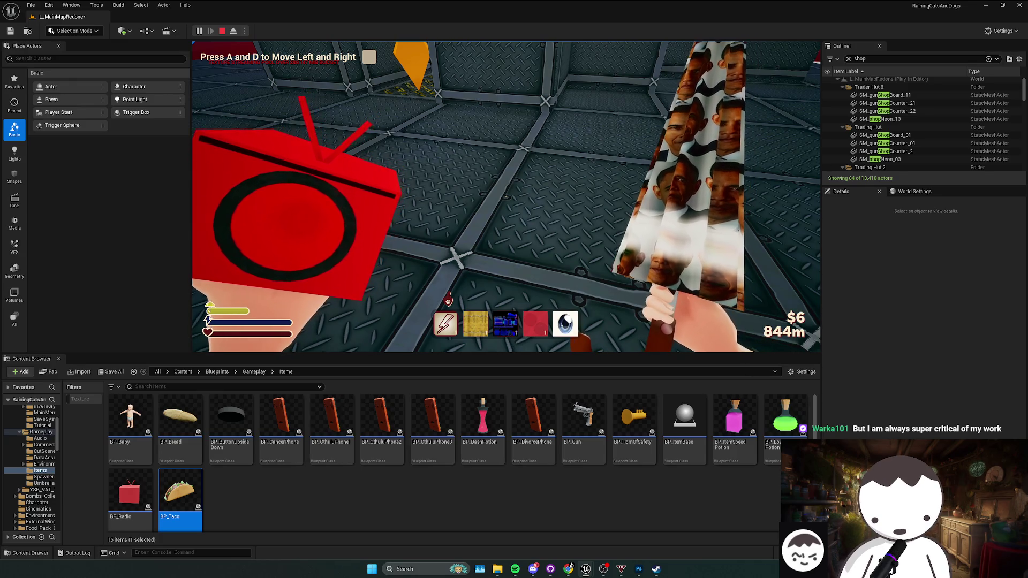
{"action": "key", "text": "Escape"}
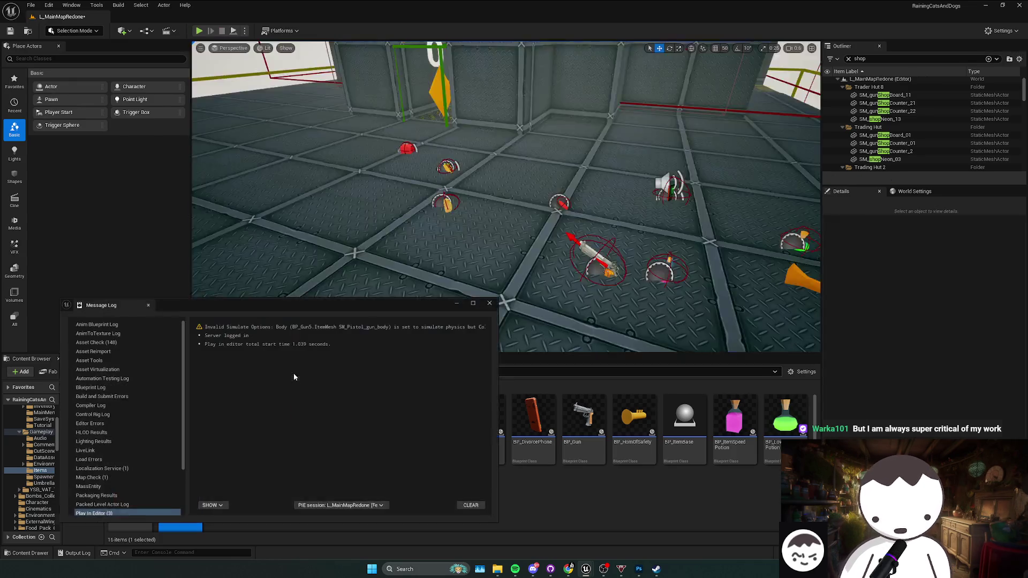
- Close the Message Log, preview BP_Radio's mesh, then go back and select the placed red radio
{"action": "left_click", "coordinate": [493, 301]}
{"action": "double_click", "coordinate": [182, 508]}
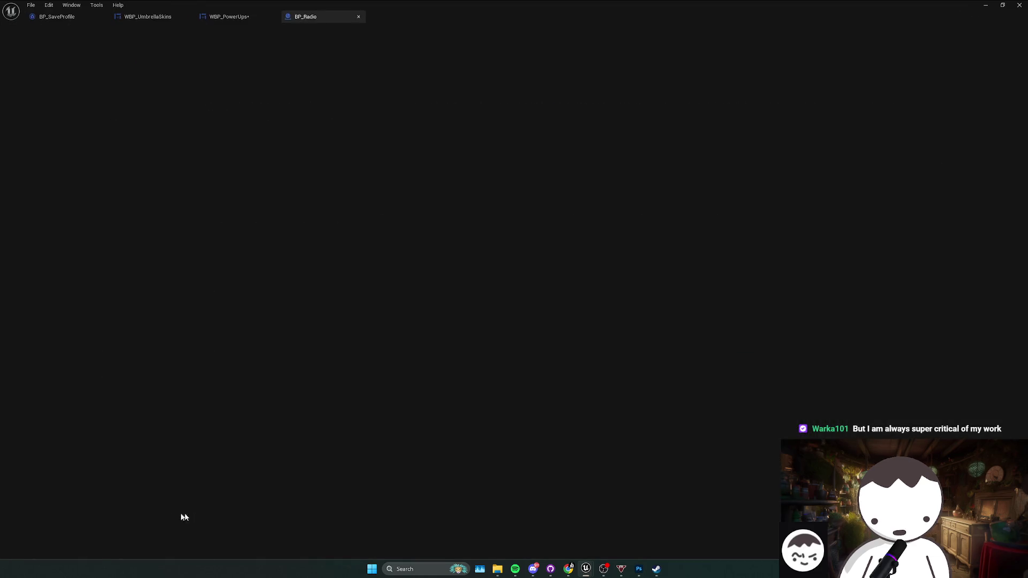
{"action": "left_click", "coordinate": [177, 46]}
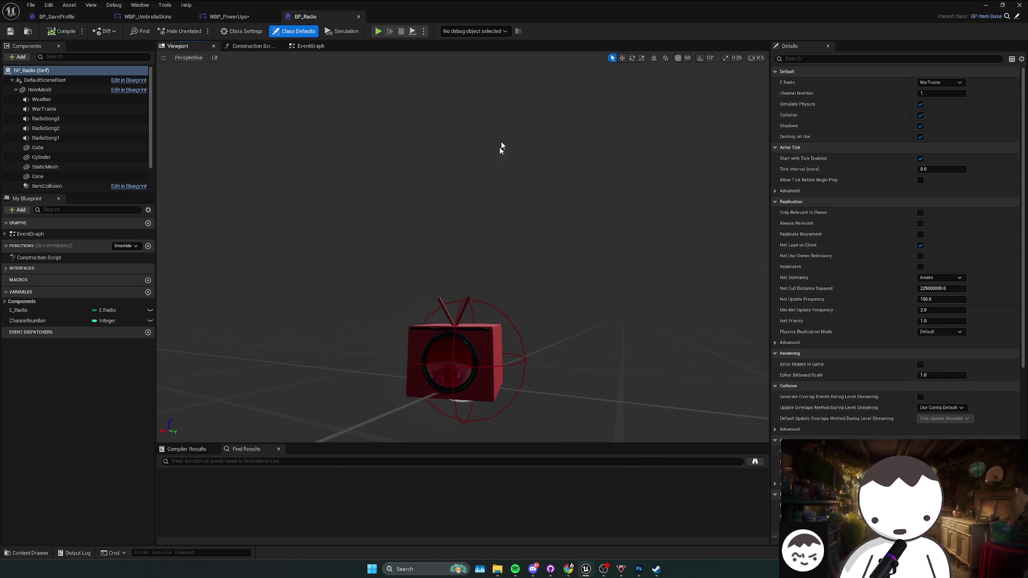
{"action": "key", "text": "alt+Tab"}
{"action": "left_click_drag", "start_coordinate": [209, 172], "coordinate": [216, 236]}
{"action": "left_click_drag", "start_coordinate": [380, 173], "coordinate": [380, 173]}
{"action": "left_click", "coordinate": [315, 161]}
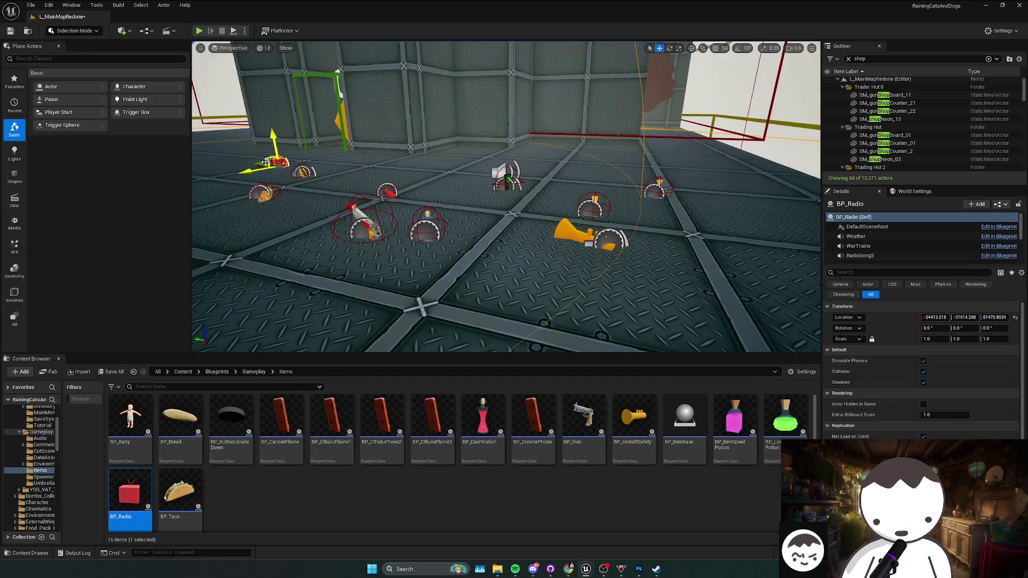
- Turn toward the wall and move the taco out beside the red radio
{"action": "left_click_drag", "start_coordinate": [764, 188], "coordinate": [423, 198]}
{"action": "key", "text": "e"}
{"action": "key", "text": "Escape"}
{"action": "left_click", "coordinate": [322, 164]}
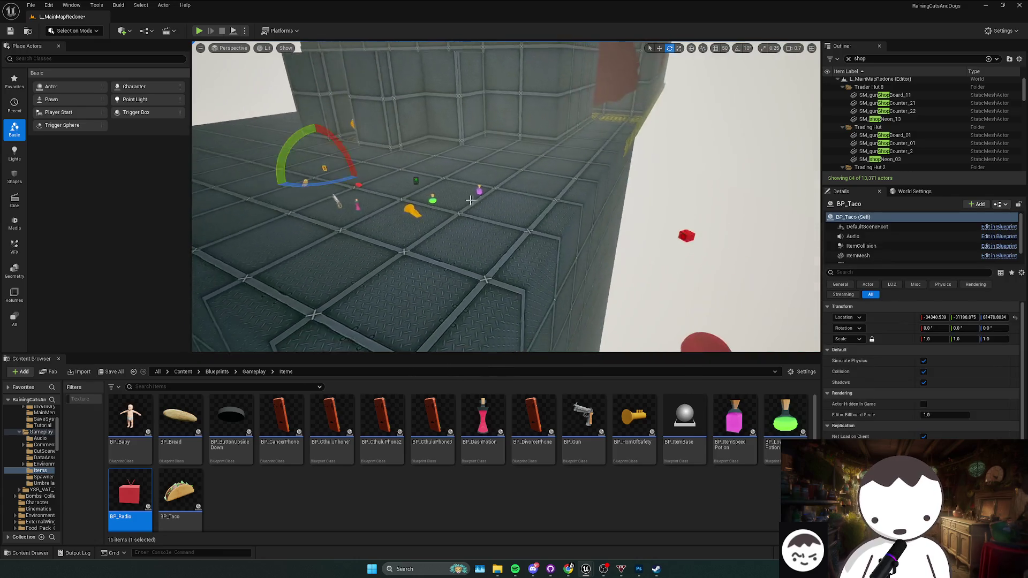
{"action": "key", "text": "w"}
{"action": "left_click_drag", "start_coordinate": [322, 165], "coordinate": [674, 237]}
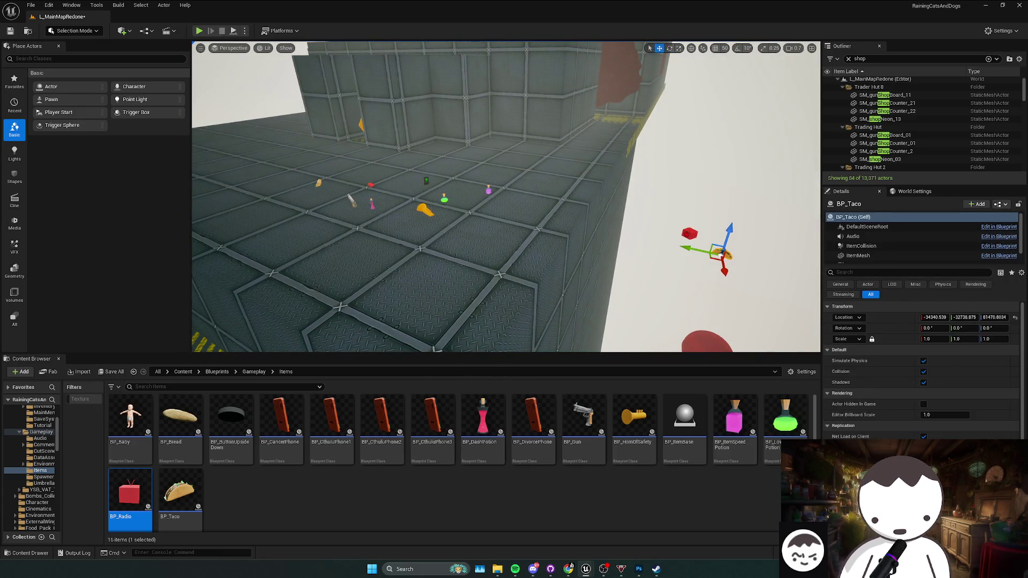
- Move the bread and gun beside the radio, then select the dash potion
{"action": "left_click", "coordinate": [319, 183]}
{"action": "left_click_drag", "start_coordinate": [318, 183], "coordinate": [406, 206]}
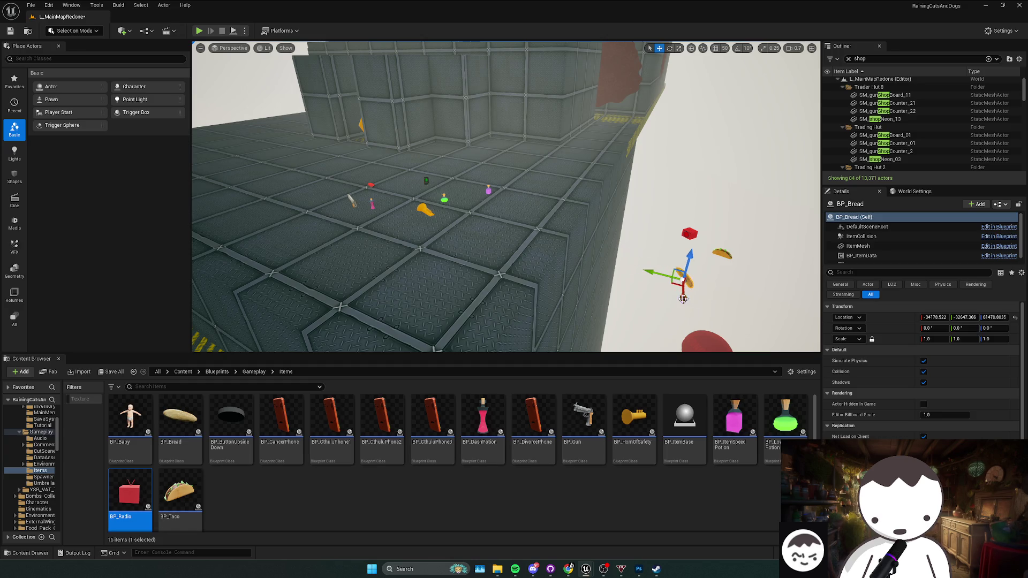
{"action": "left_click_drag", "start_coordinate": [683, 225], "coordinate": [713, 226]}
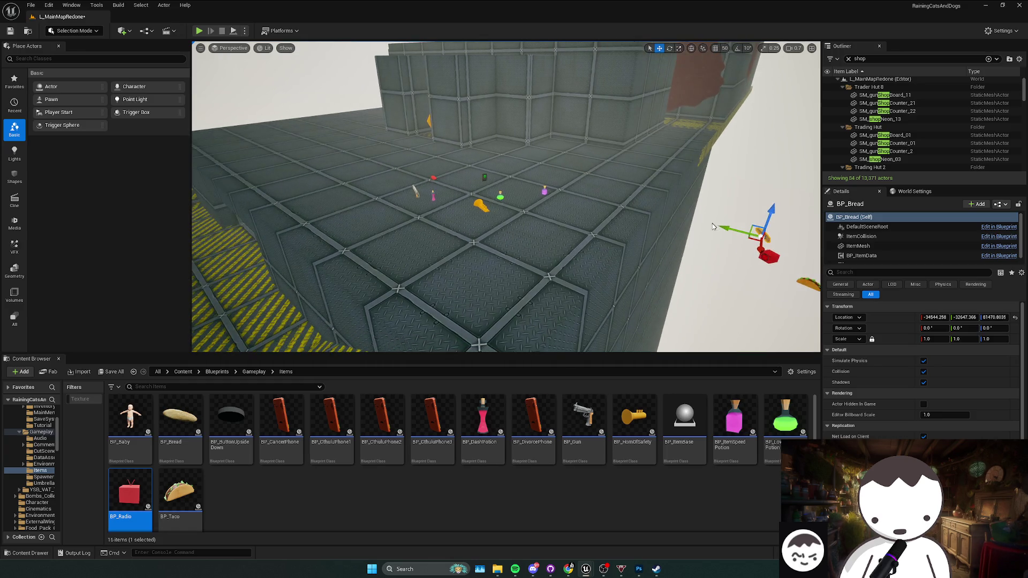
{"action": "left_click", "coordinate": [416, 190]}
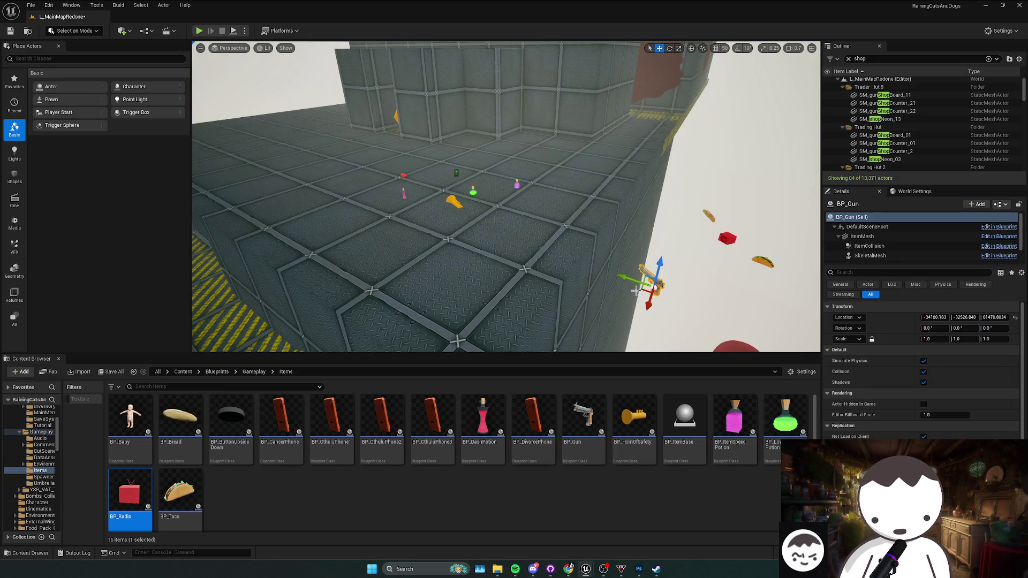
{"action": "mouse_move", "coordinate": [654, 301]}
{"action": "left_mouse_down"}
{"action": "mouse_move", "coordinate": [608, 260]}
{"action": "mouse_move", "coordinate": [728, 167]}
{"action": "mouse_move", "coordinate": [643, 190]}
{"action": "mouse_move", "coordinate": [646, 198]}
{"action": "left_mouse_up"}
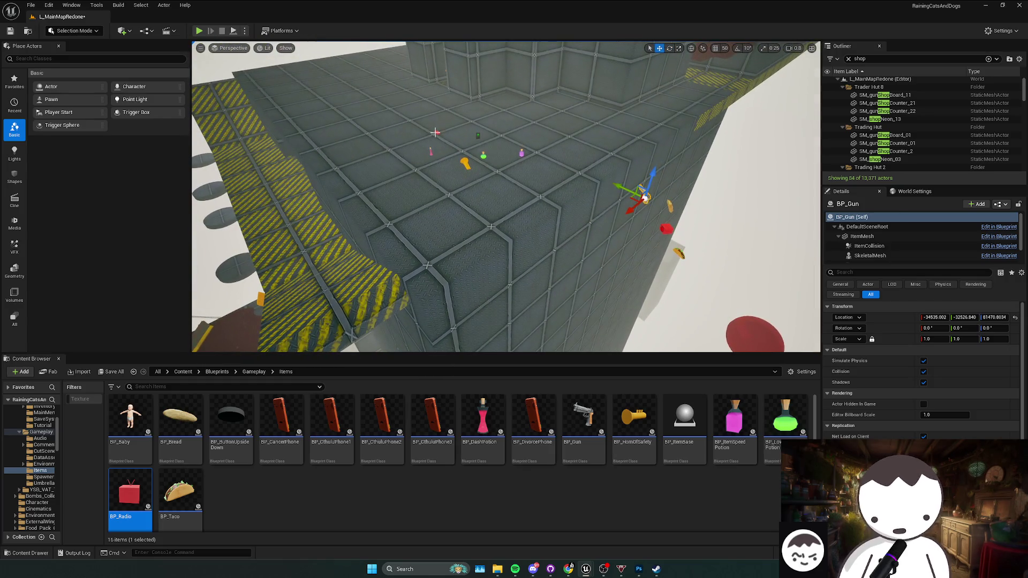
{"action": "left_click", "coordinate": [428, 153]}
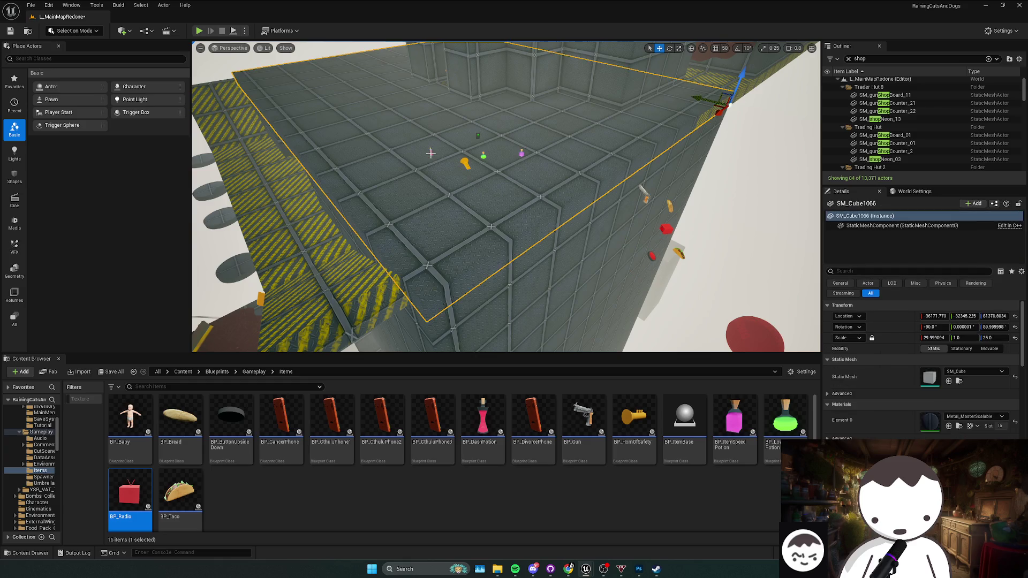
{"action": "left_click", "coordinate": [430, 153]}
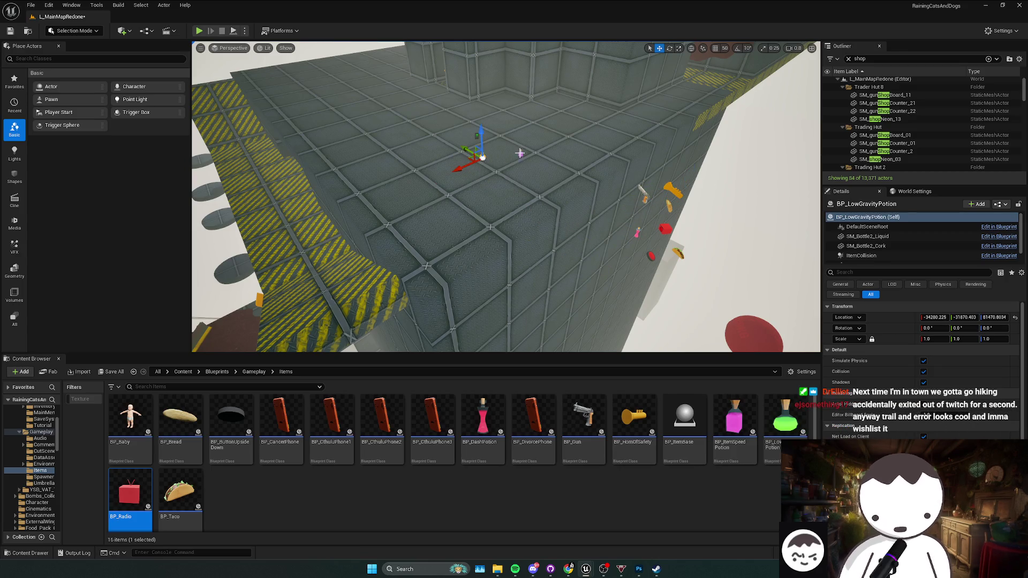
- Frame the red radio front-on and make the level viewport fill the screen
{"action": "left_click", "coordinate": [665, 229]}
{"action": "key", "text": "f"}
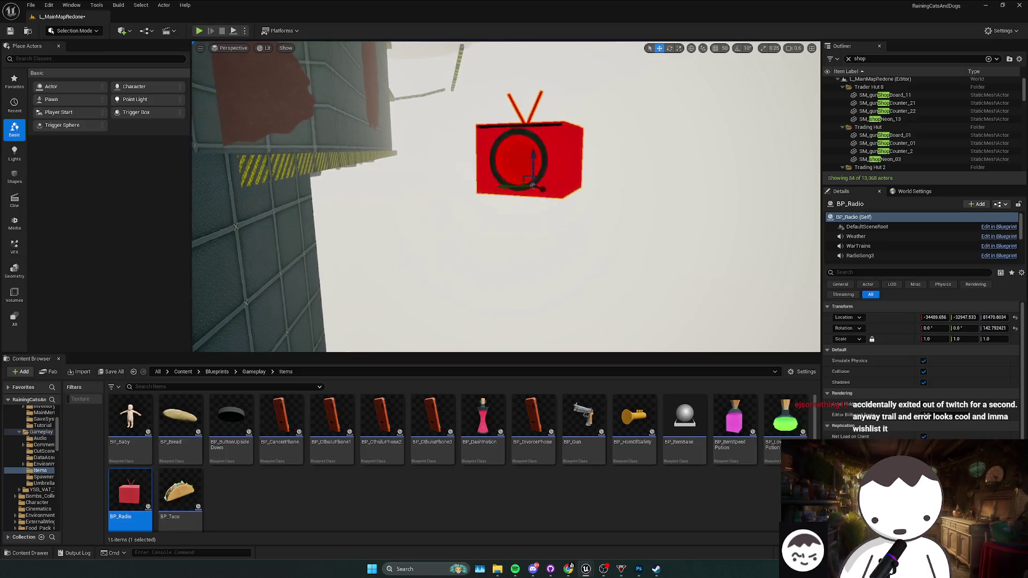
{"action": "left_click", "coordinate": [596, 195]}
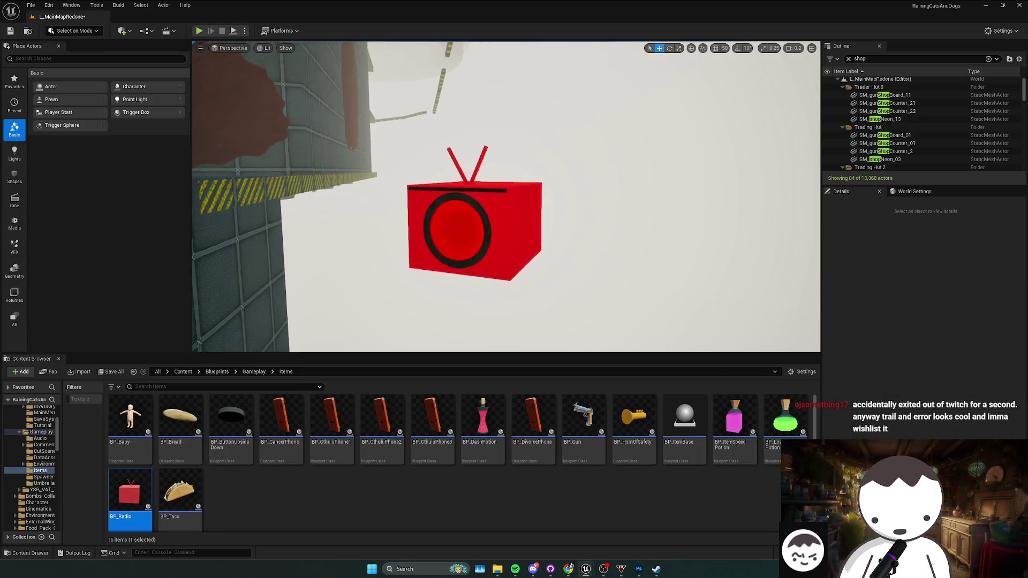
{"action": "left_click_drag", "start_coordinate": [506, 214], "coordinate": [583, 208]}
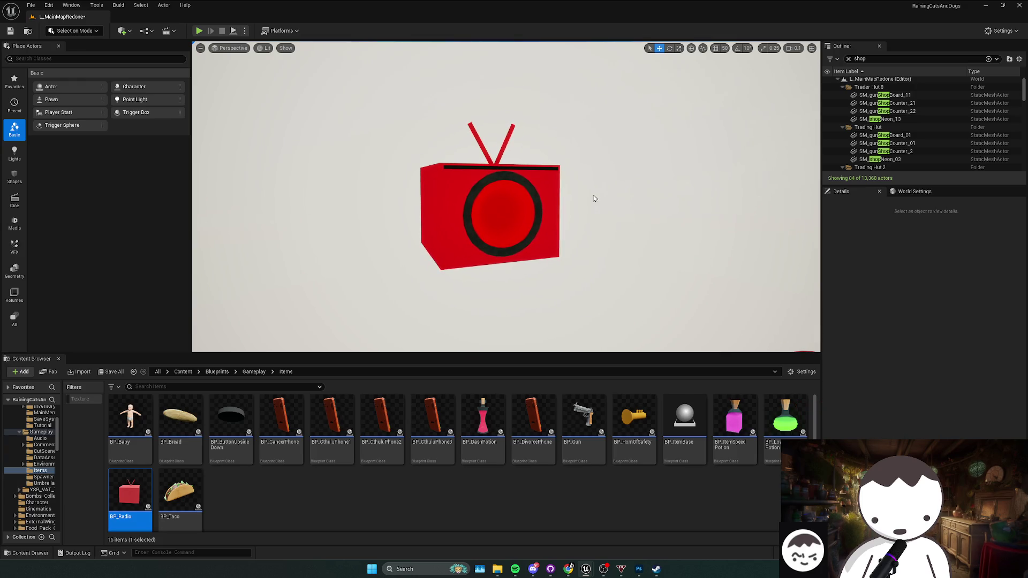
{"action": "key", "text": "F11"}
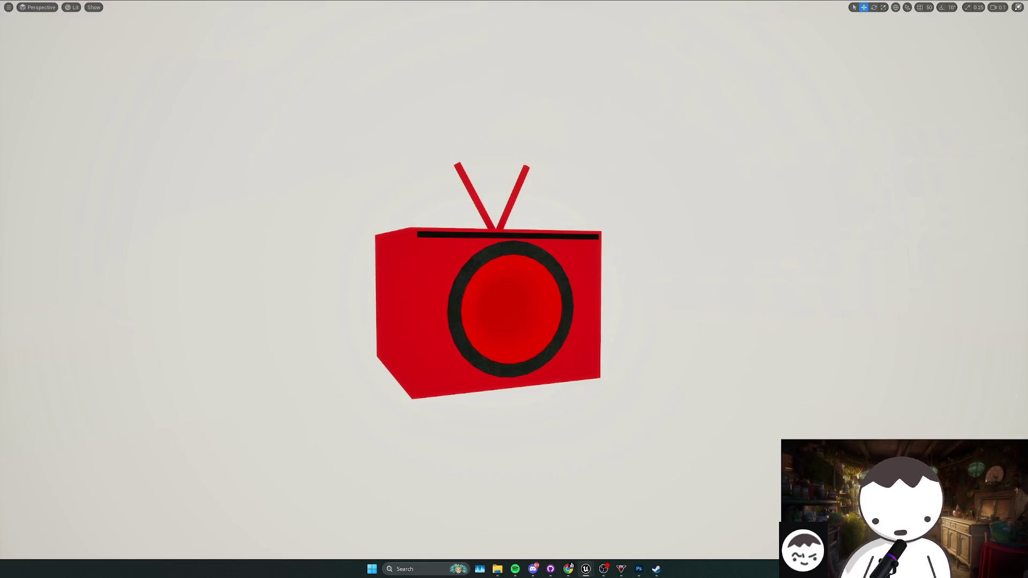
- Snip a screenshot of the red radio to use as its icon
{"action": "mouse_move", "coordinate": [583, 209]}
{"action": "left_mouse_down"}
{"action": "mouse_move", "coordinate": [582, 228]}
{"action": "mouse_move", "coordinate": [582, 215]}
{"action": "left_mouse_up"}
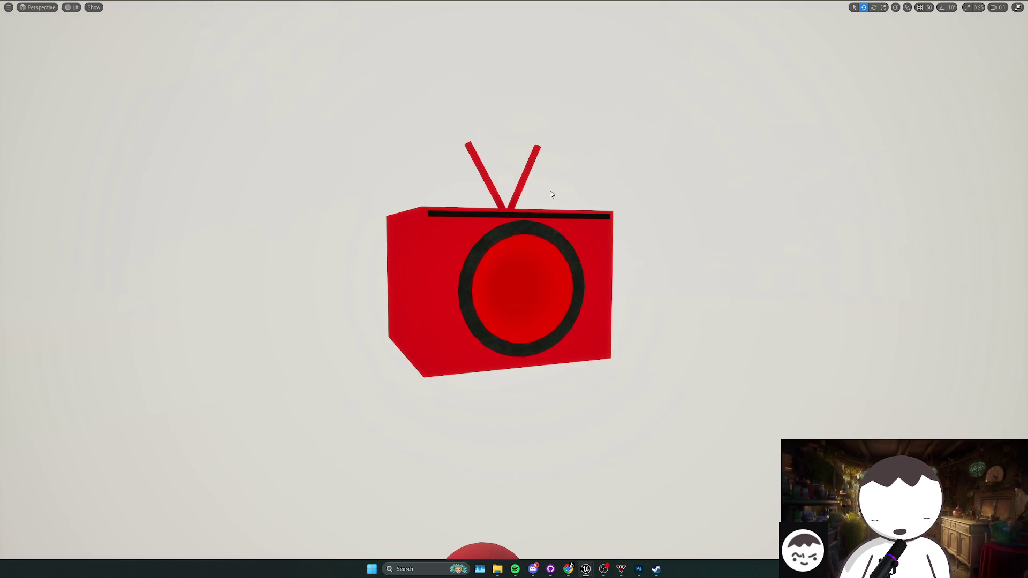
{"action": "key", "text": "super+shift+s"}
{"action": "mouse_move", "coordinate": [264, 84]}
{"action": "left_mouse_down"}
{"action": "mouse_move", "coordinate": [693, 420]}
{"action": "mouse_move", "coordinate": [763, 440]}
{"action": "left_mouse_up"}
- Move the taco out into open sky, frame it, and snip its icon screenshot
{"action": "scroll", "coordinate": [605, 317], "scroll_direction": "down", "scroll_amount": 5}
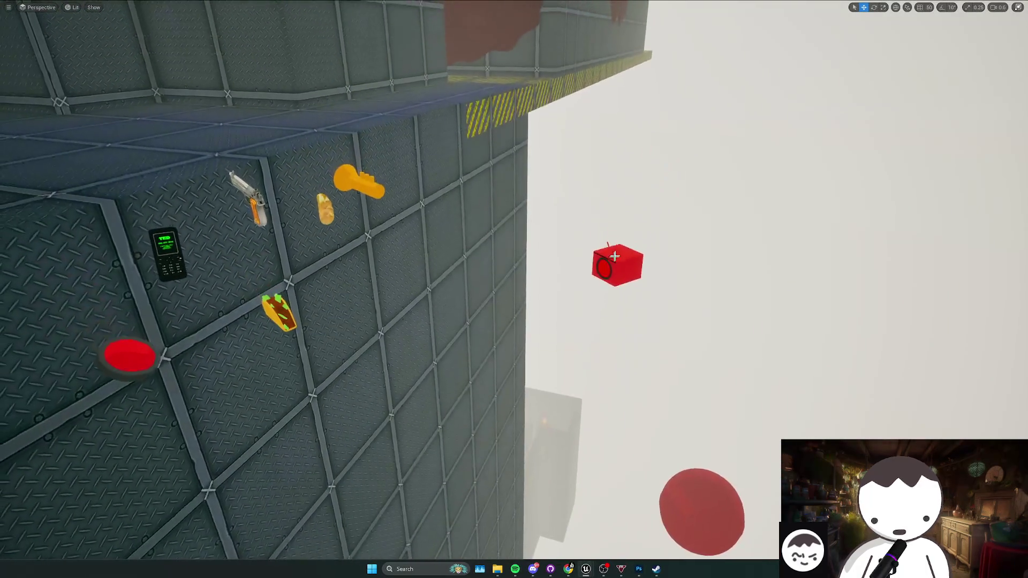
{"action": "left_click", "coordinate": [602, 270]}
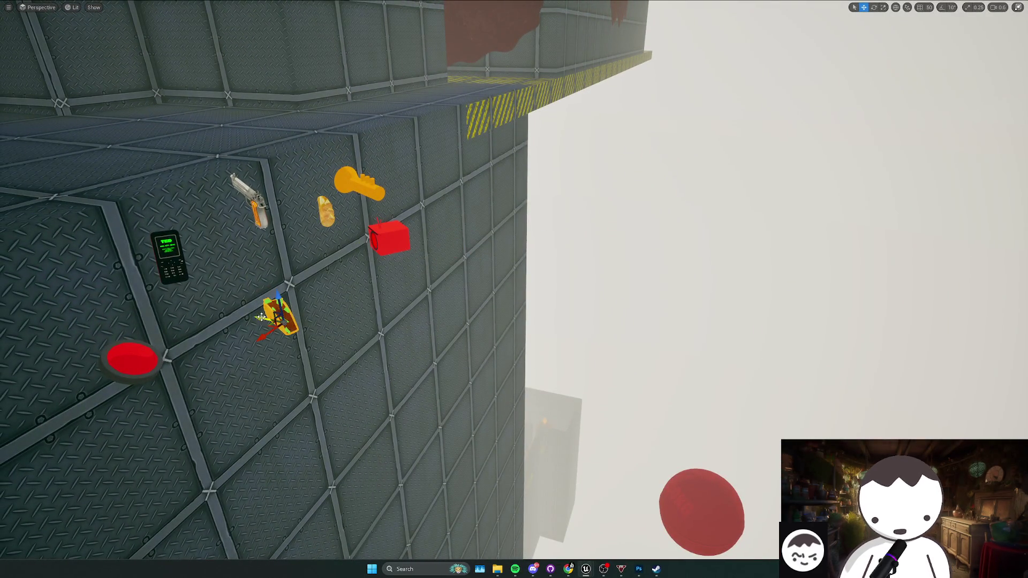
{"action": "mouse_move", "coordinate": [261, 317]}
{"action": "left_mouse_down"}
{"action": "mouse_move", "coordinate": [591, 388]}
{"action": "mouse_move", "coordinate": [600, 315]}
{"action": "left_mouse_up"}
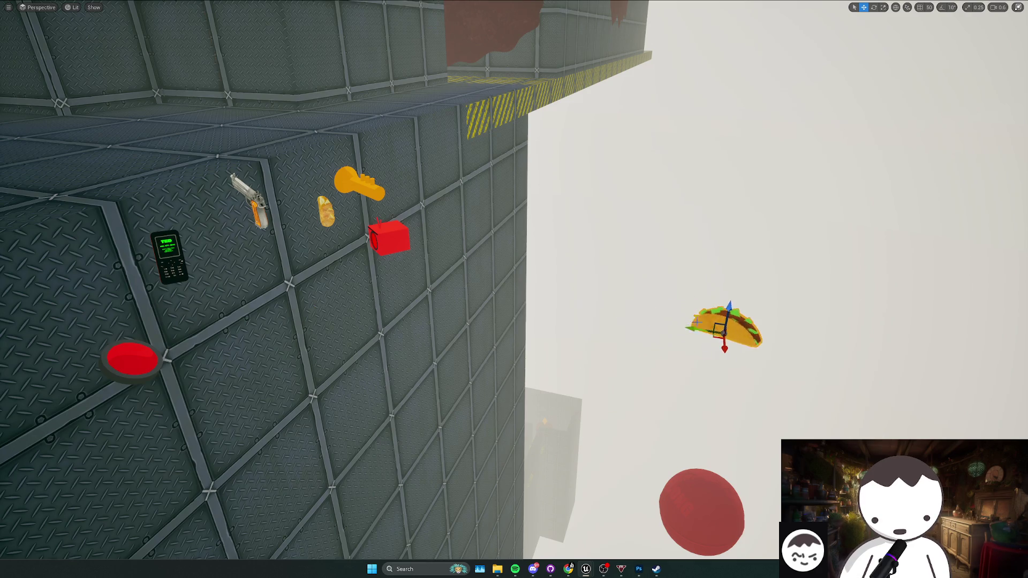
{"action": "key", "text": "f"}
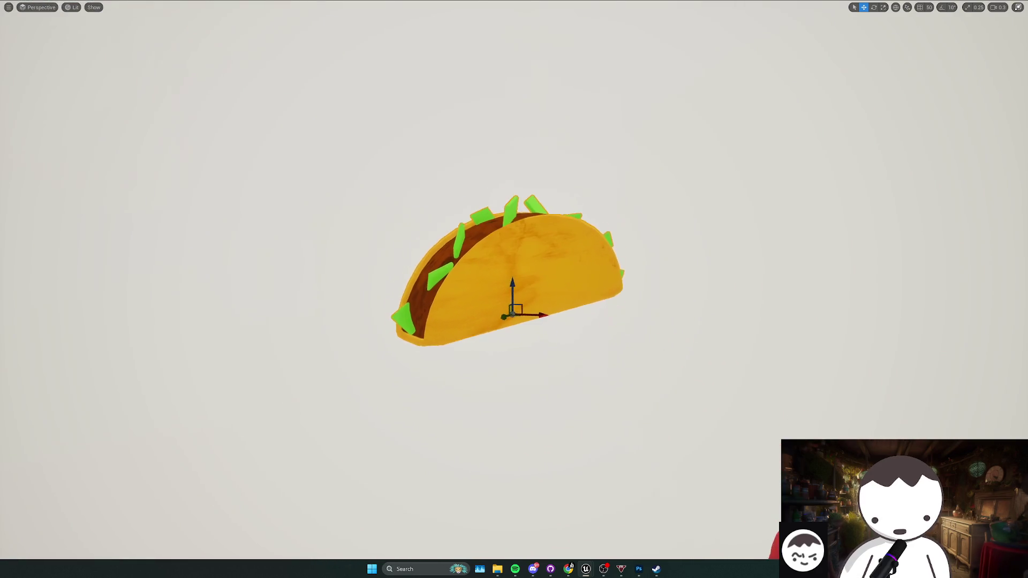
{"action": "left_click", "coordinate": [697, 323]}
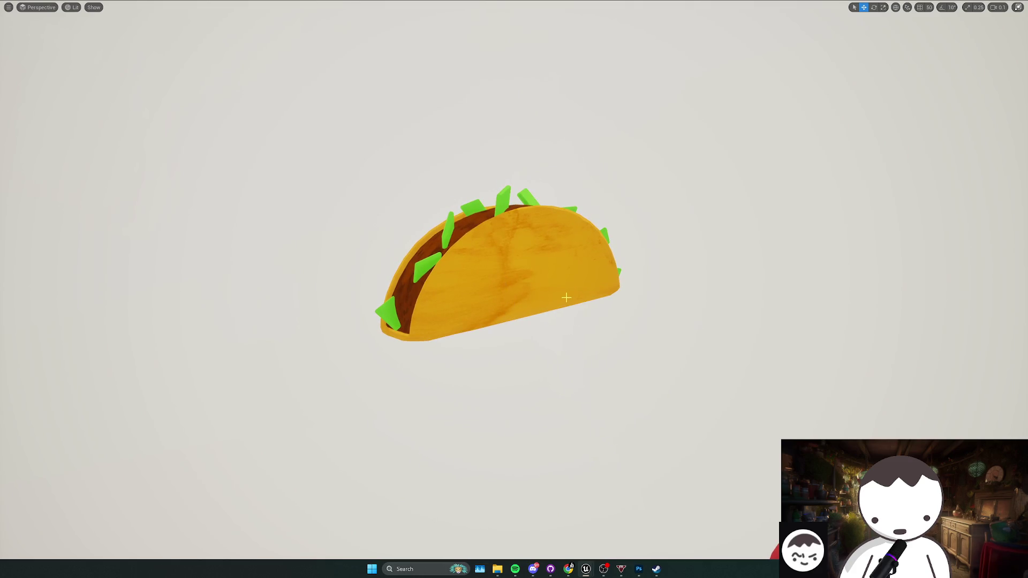
{"action": "key", "text": "super+shift+s"}
{"action": "mouse_move", "coordinate": [305, 127]}
{"action": "left_mouse_down"}
{"action": "mouse_move", "coordinate": [358, 181]}
{"action": "mouse_move", "coordinate": [741, 413]}
{"action": "mouse_move", "coordinate": [723, 414]}
{"action": "left_mouse_up"}
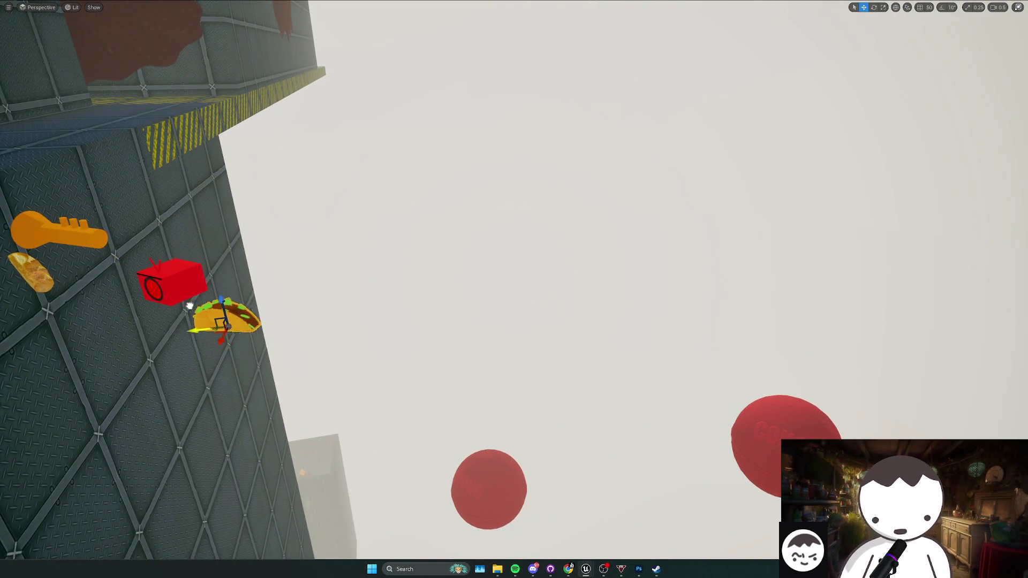
- Turn the phone front-on, frame it, and snip its icon screenshot
{"action": "left_click_drag", "start_coordinate": [190, 306], "coordinate": [179, 307]}
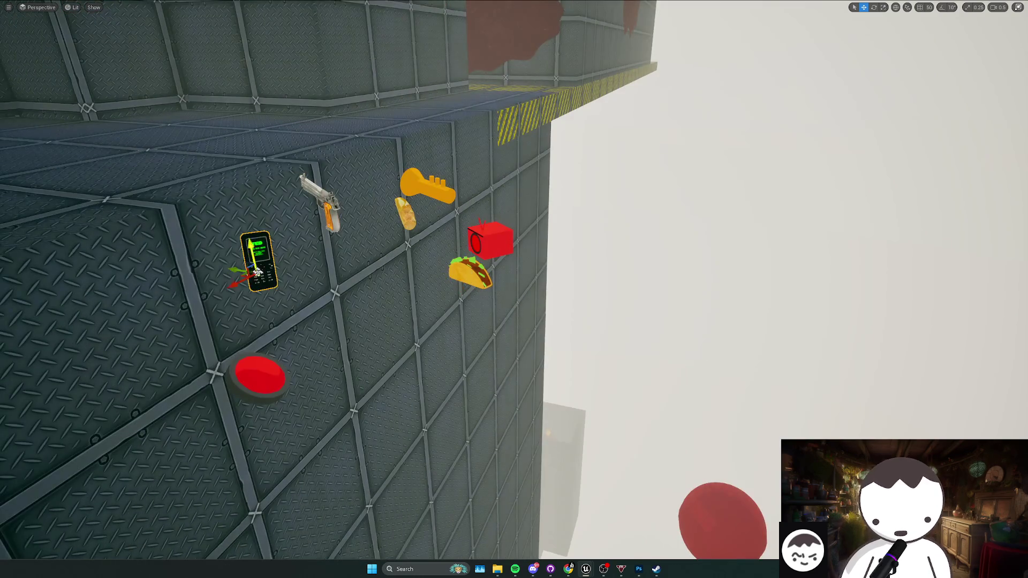
{"action": "mouse_move", "coordinate": [750, 371]}
{"action": "left_mouse_down"}
{"action": "mouse_move", "coordinate": [733, 350]}
{"action": "mouse_move", "coordinate": [831, 378]}
{"action": "left_mouse_up"}
{"action": "key", "text": "w"}
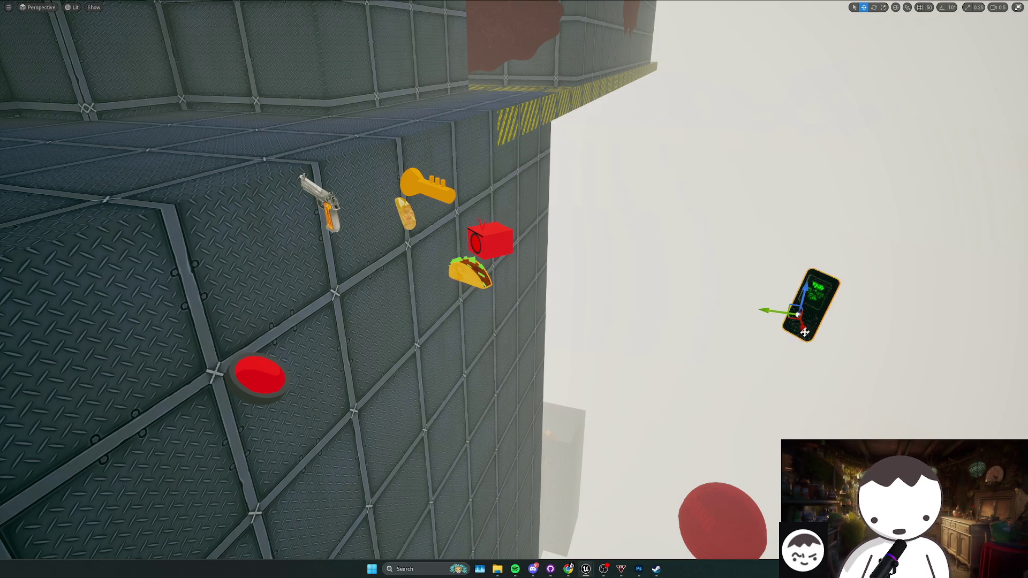
{"action": "key", "text": "f"}
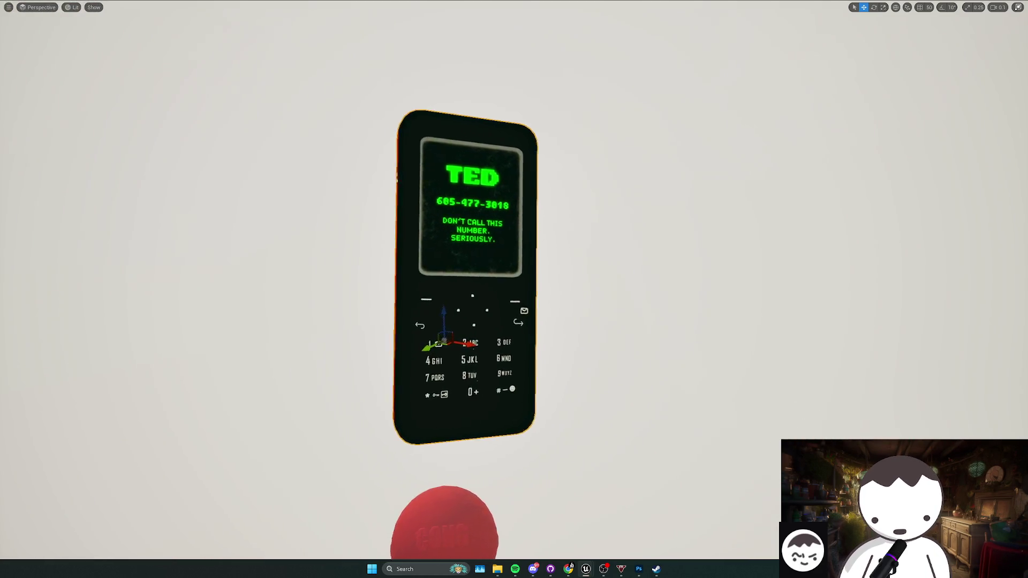
{"action": "left_click", "coordinate": [782, 339]}
{"action": "key", "text": "super+shift+s"}
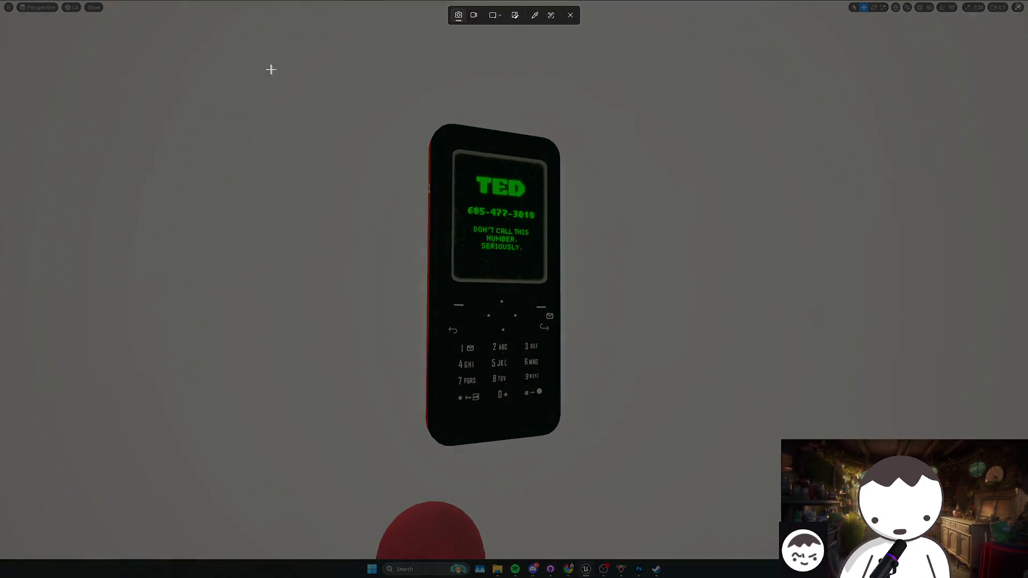
{"action": "left_click_drag", "start_coordinate": [256, 66], "coordinate": [754, 498]}
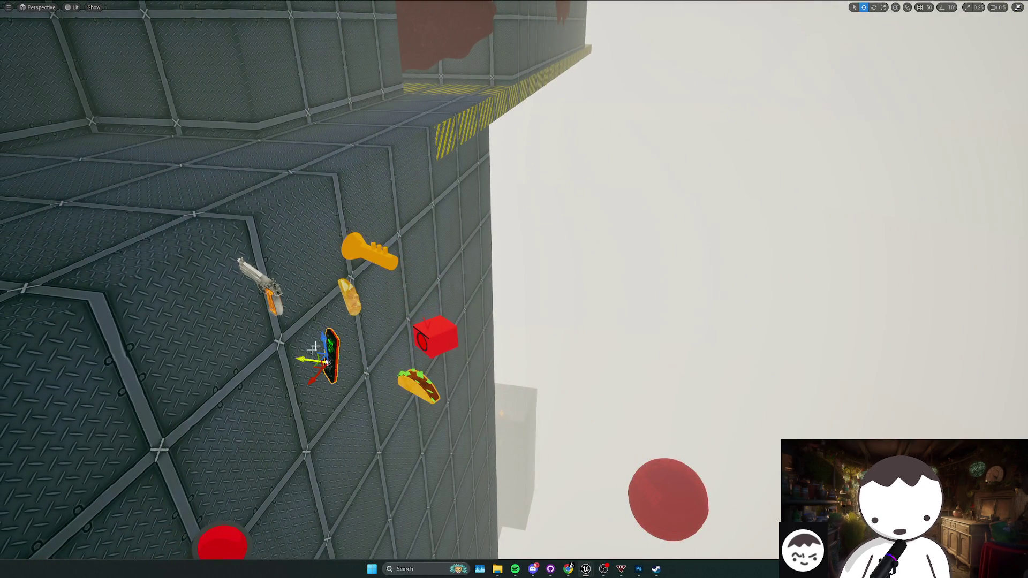
- Rotate the bread into a diagonal pose, frame it, and snip it as an icon image
{"action": "left_click", "coordinate": [352, 303]}
{"action": "key", "text": "f"}
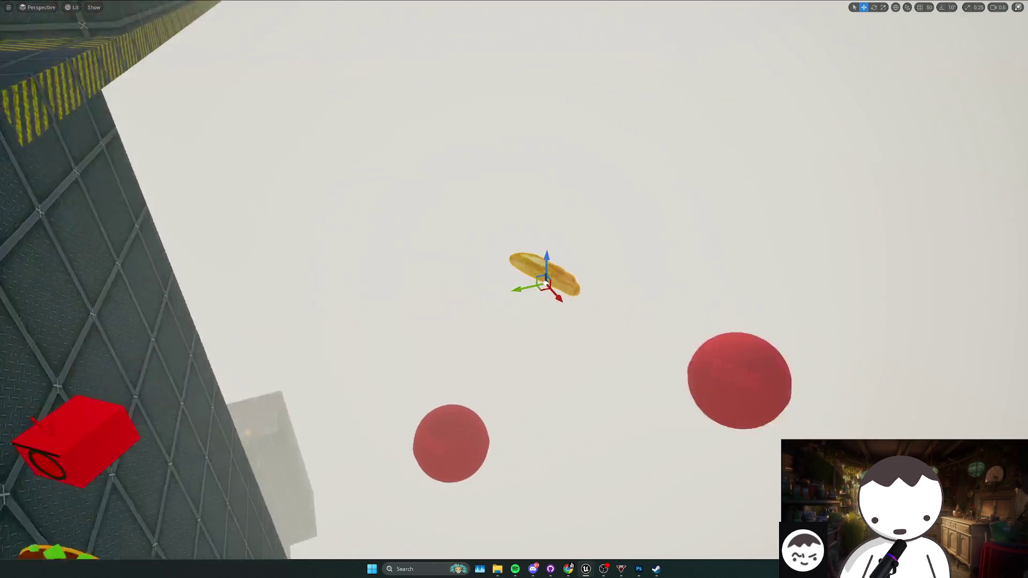
{"action": "key", "text": "e"}
{"action": "mouse_move", "coordinate": [457, 332]}
{"action": "left_mouse_down"}
{"action": "mouse_move", "coordinate": [379, 326]}
{"action": "mouse_move", "coordinate": [407, 343]}
{"action": "mouse_move", "coordinate": [509, 321]}
{"action": "mouse_move", "coordinate": [554, 337]}
{"action": "mouse_move", "coordinate": [546, 293]}
{"action": "mouse_move", "coordinate": [549, 342]}
{"action": "mouse_move", "coordinate": [557, 314]}
{"action": "left_mouse_up"}
{"action": "scroll", "coordinate": [513, 289], "scroll_direction": "down", "scroll_amount": 3}
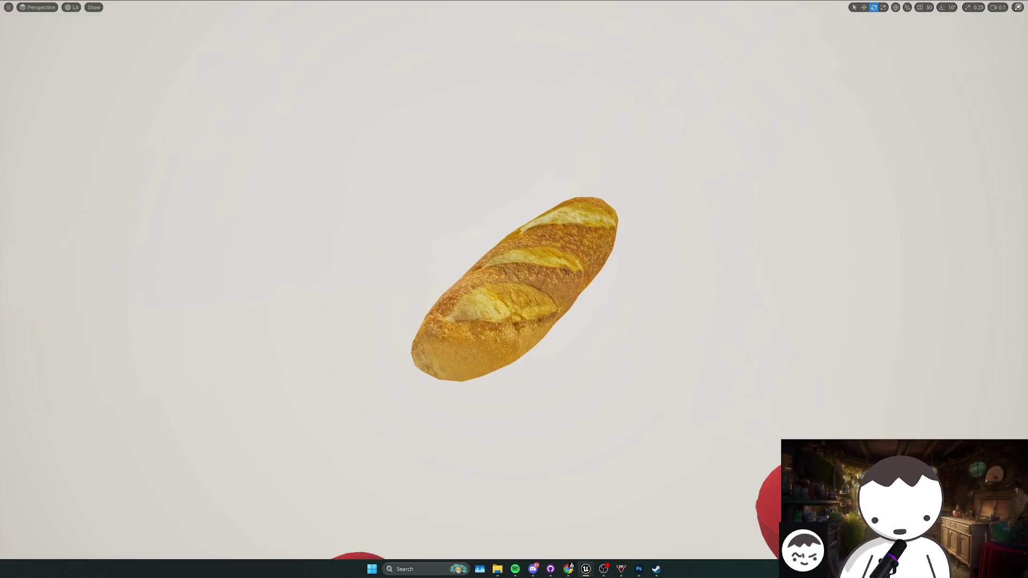
{"action": "key", "text": "super+shift+s"}
{"action": "mouse_move", "coordinate": [302, 115]}
{"action": "left_mouse_down"}
{"action": "mouse_move", "coordinate": [665, 398]}
{"action": "mouse_move", "coordinate": [766, 462]}
{"action": "left_mouse_up"}
{"action": "scroll", "coordinate": [694, 396], "scroll_direction": "down", "scroll_amount": 10}
{"action": "key", "text": "w"}
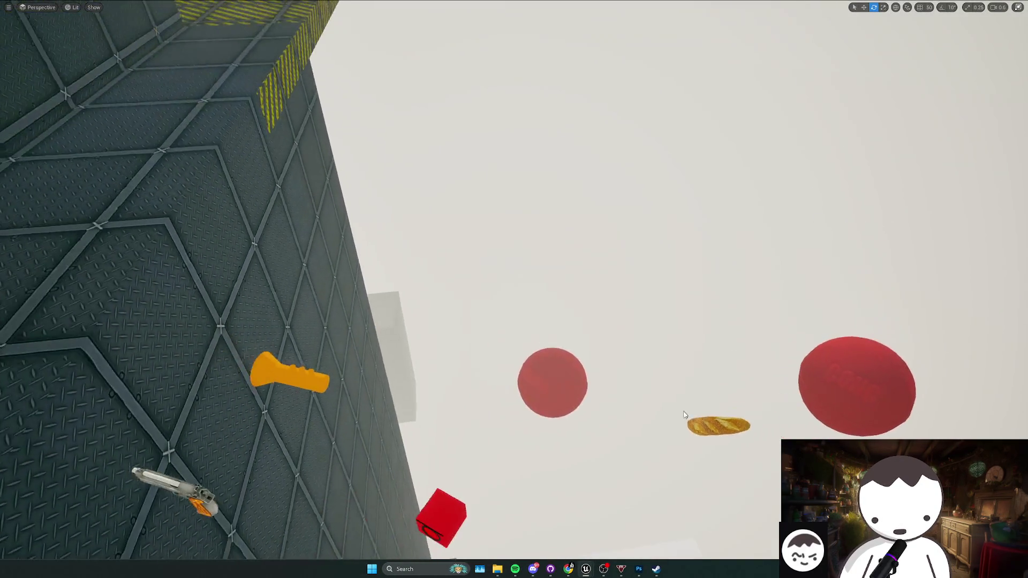
{"action": "left_click", "coordinate": [705, 428]}
- Move the orange trumpet into open sky, snip its icon, and return it to the wall
{"action": "left_click", "coordinate": [323, 391]}
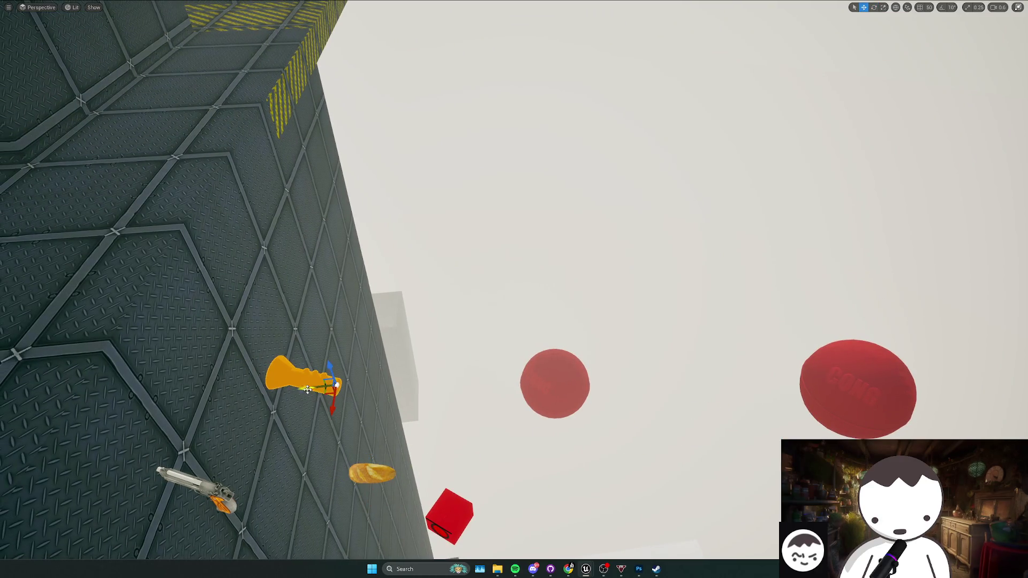
{"action": "left_click_drag", "start_coordinate": [750, 366], "coordinate": [789, 434]}
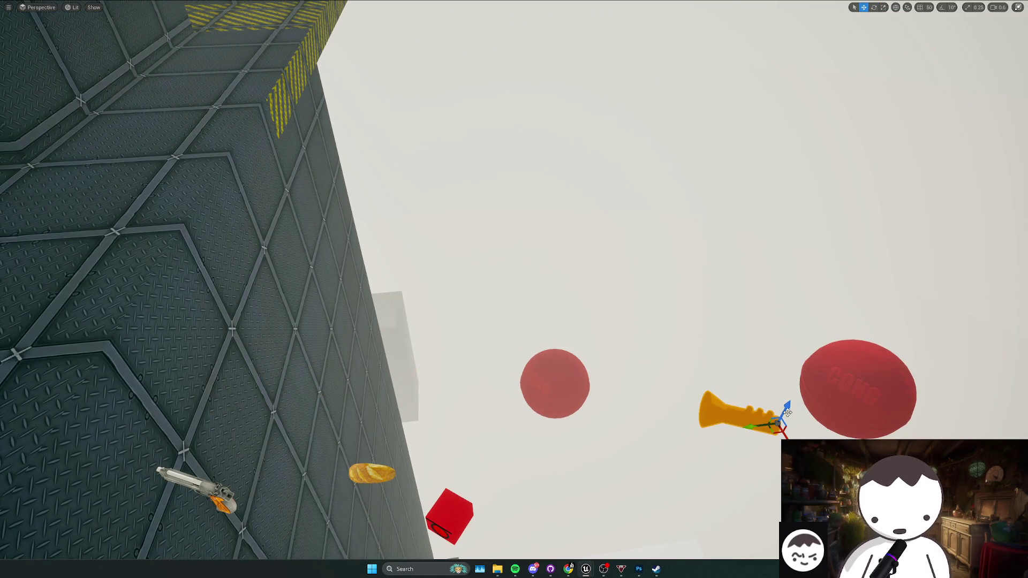
{"action": "key", "text": "f"}
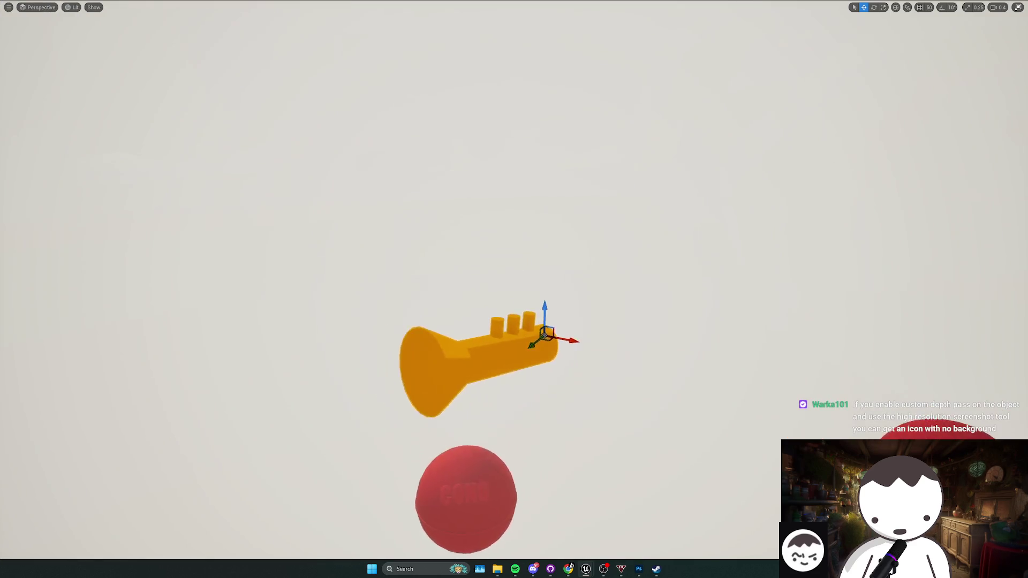
{"action": "scroll", "coordinate": [796, 426], "scroll_direction": "down", "scroll_amount": 2}
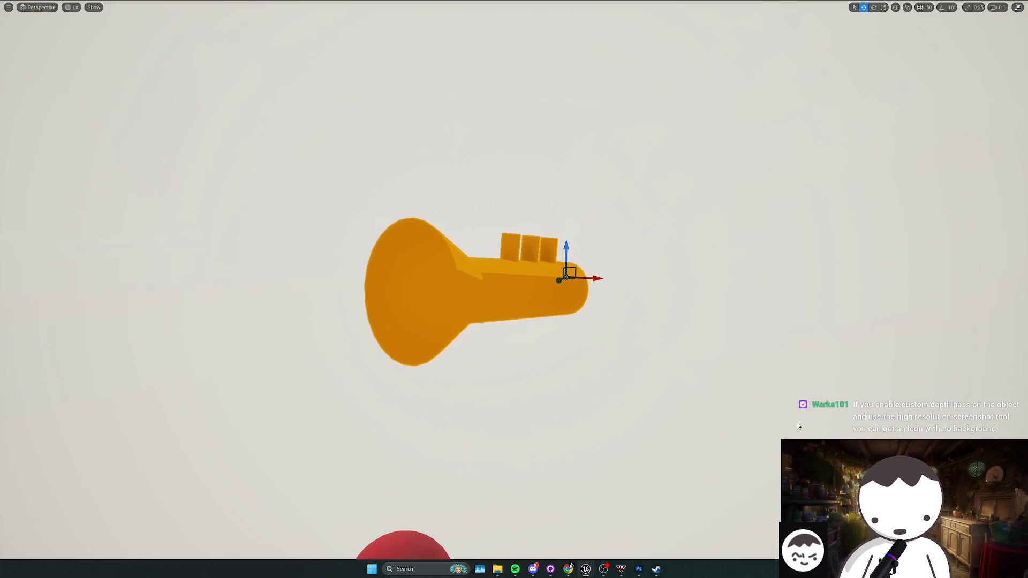
{"action": "key", "text": "g"}
{"action": "key", "text": "super+shift+s"}
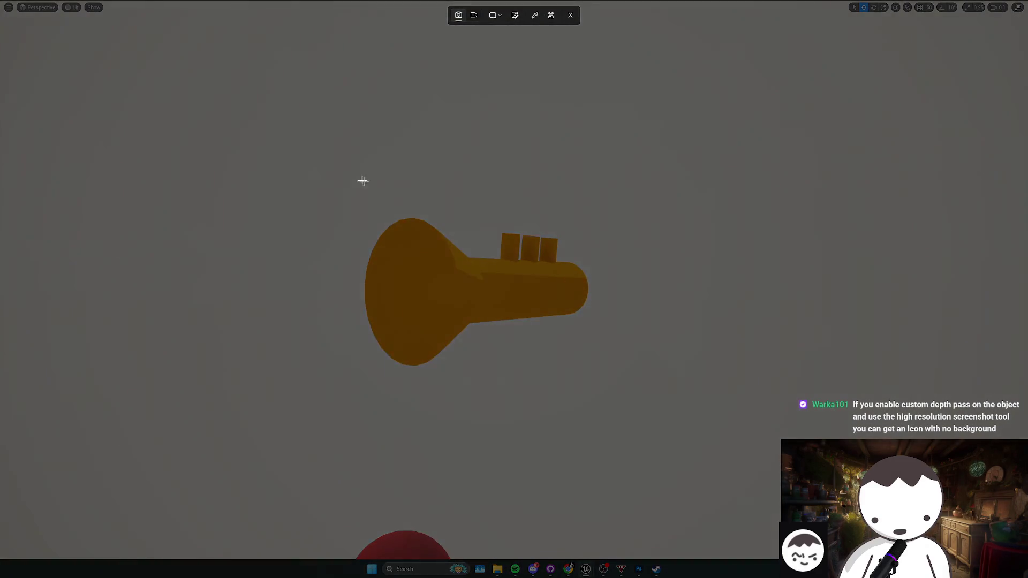
{"action": "mouse_move", "coordinate": [298, 141]}
{"action": "left_mouse_down"}
{"action": "mouse_move", "coordinate": [689, 413]}
{"action": "mouse_move", "coordinate": [693, 434]}
{"action": "left_mouse_up"}
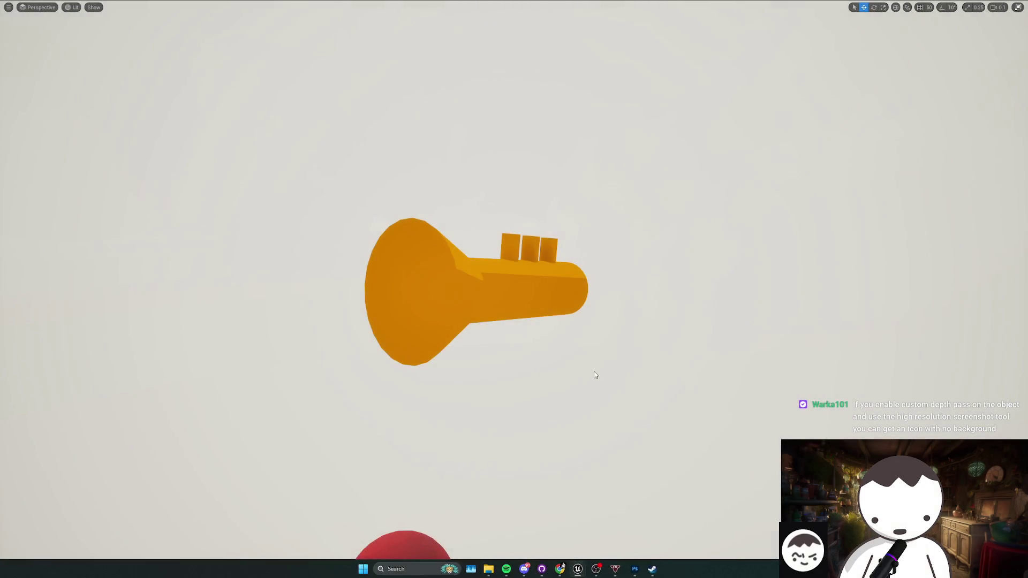
{"action": "scroll", "coordinate": [514, 289], "scroll_direction": "down", "scroll_amount": 5}
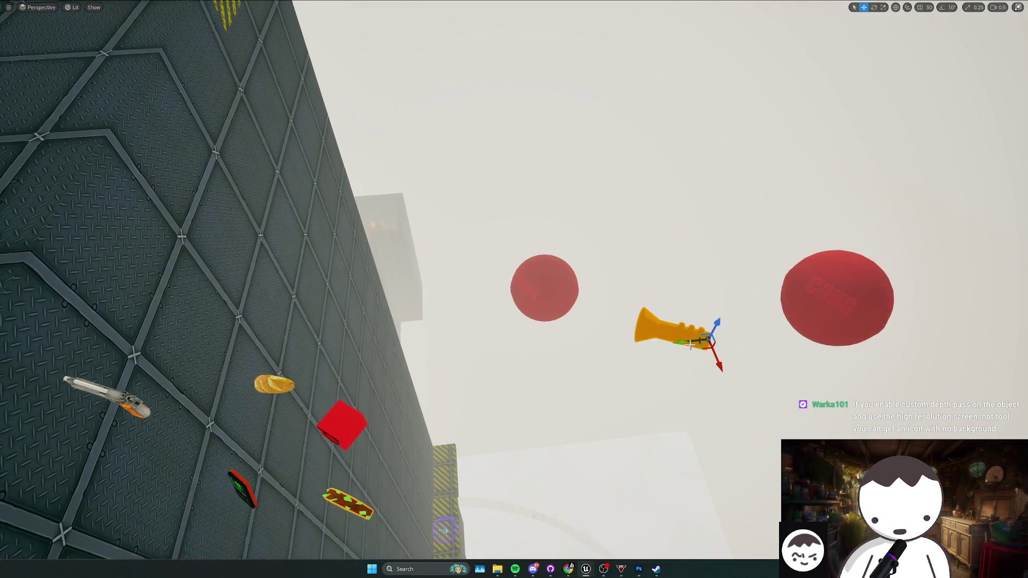
{"action": "left_click_drag", "start_coordinate": [690, 346], "coordinate": [394, 372]}
- Frame the pistol, snip its icon image, and move it back onto the wall
{"action": "left_click", "coordinate": [341, 221]}
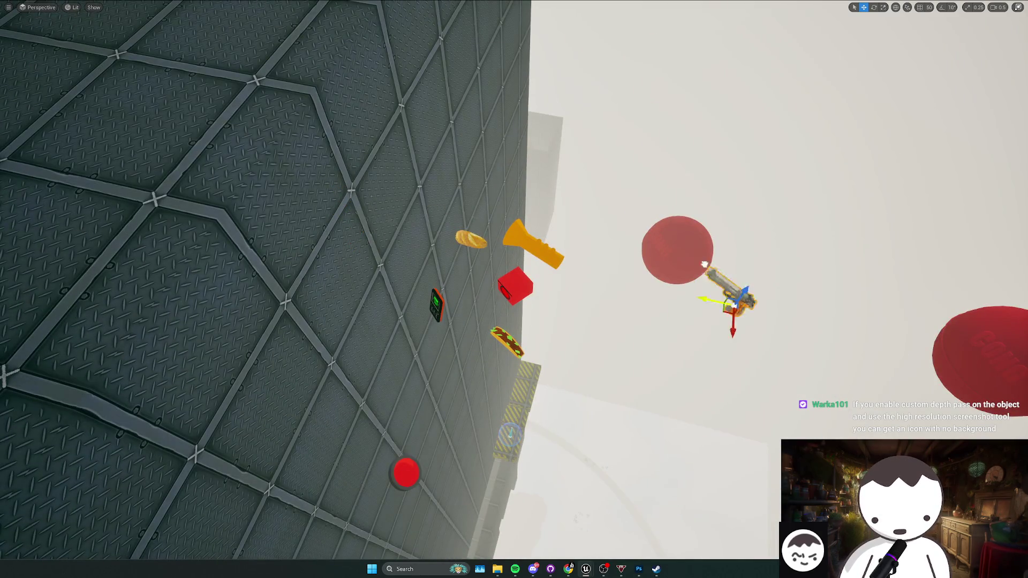
{"action": "key", "text": "f"}
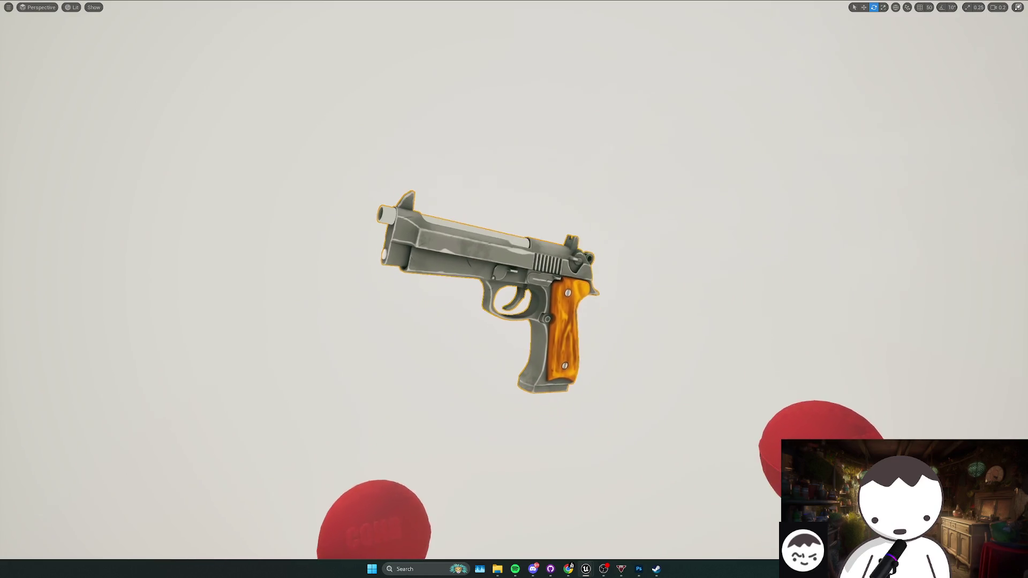
{"action": "left_click", "coordinate": [741, 349]}
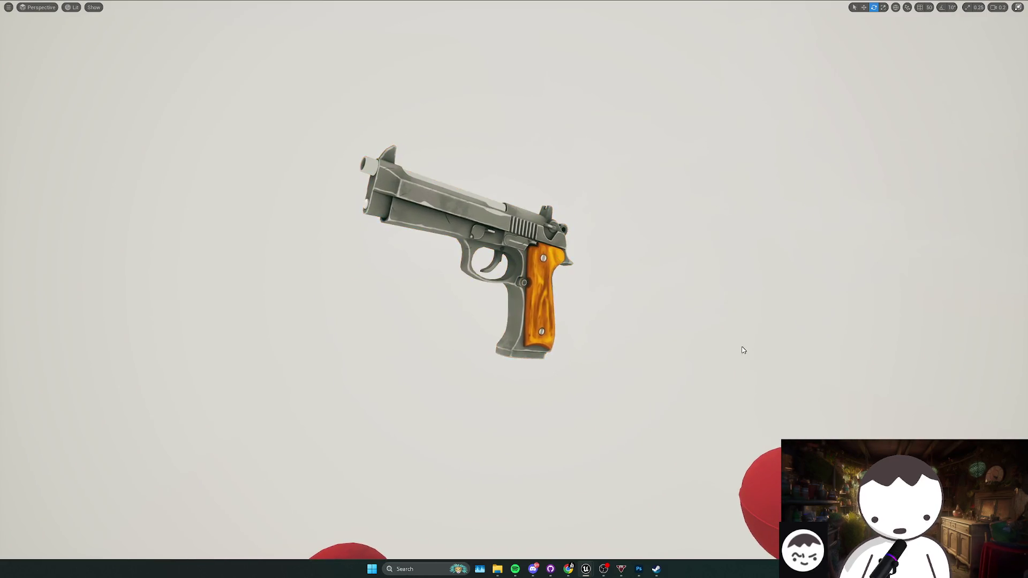
{"action": "key", "text": "super+shift+s"}
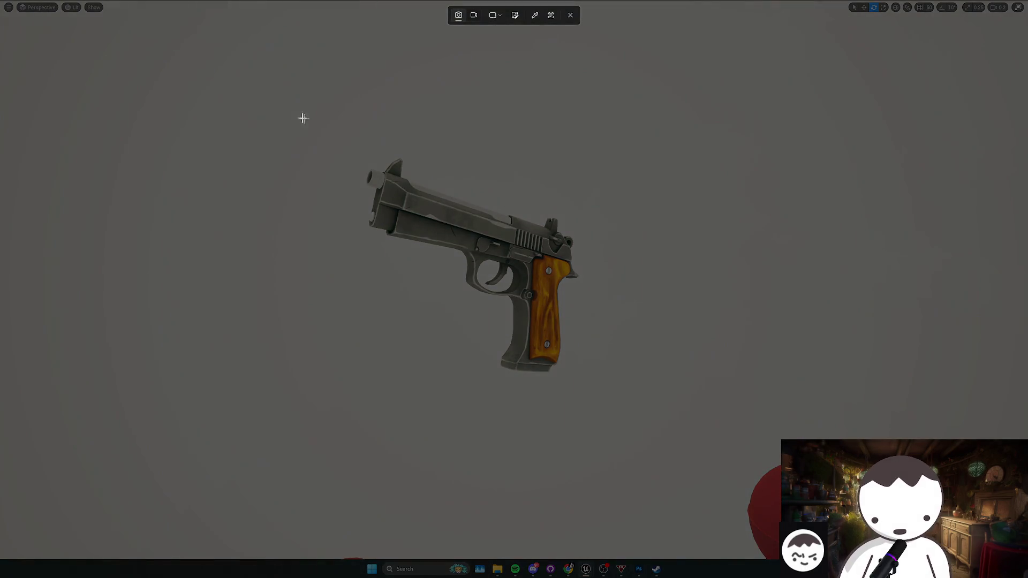
{"action": "mouse_move", "coordinate": [290, 104]}
{"action": "left_mouse_down"}
{"action": "mouse_move", "coordinate": [631, 379]}
{"action": "mouse_move", "coordinate": [710, 460]}
{"action": "left_mouse_up"}
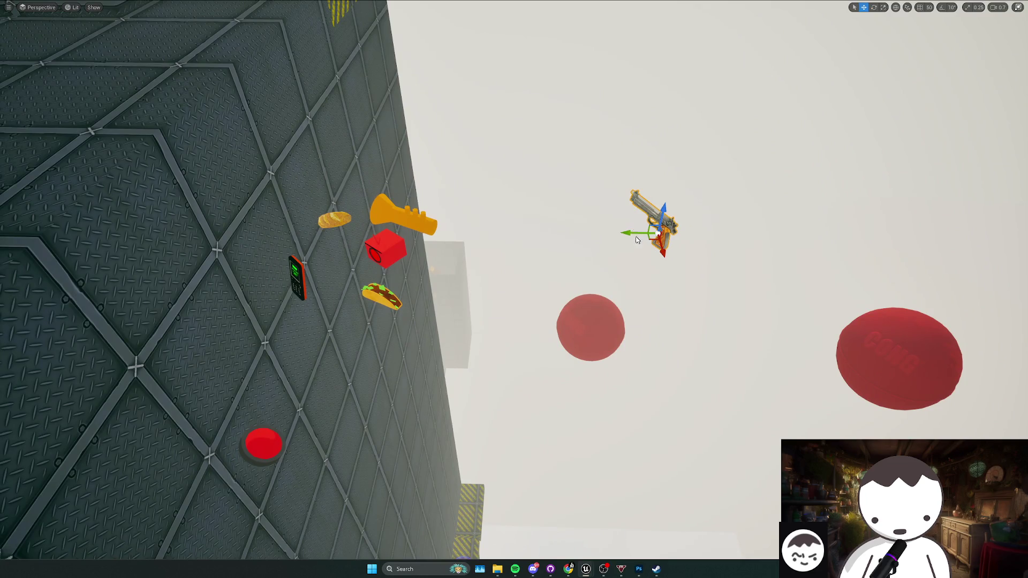
{"action": "left_click_drag", "start_coordinate": [637, 239], "coordinate": [318, 236]}
- Move the red button into open sky, tilt it toward the camera, and snip its icon
{"action": "left_click", "coordinate": [268, 442]}
{"action": "mouse_move", "coordinate": [279, 441]}
{"action": "left_mouse_down"}
{"action": "mouse_move", "coordinate": [673, 459]}
{"action": "mouse_move", "coordinate": [639, 291]}
{"action": "mouse_move", "coordinate": [819, 298]}
{"action": "left_mouse_up"}
{"action": "key", "text": "e"}
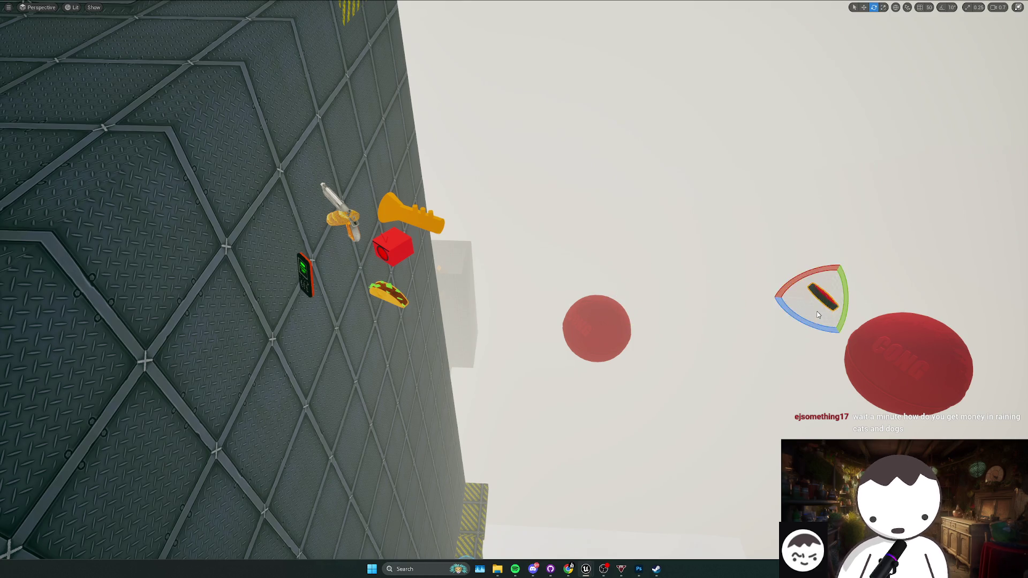
{"action": "left_click_drag", "start_coordinate": [843, 342], "coordinate": [787, 300]}
{"action": "key", "text": "f"}
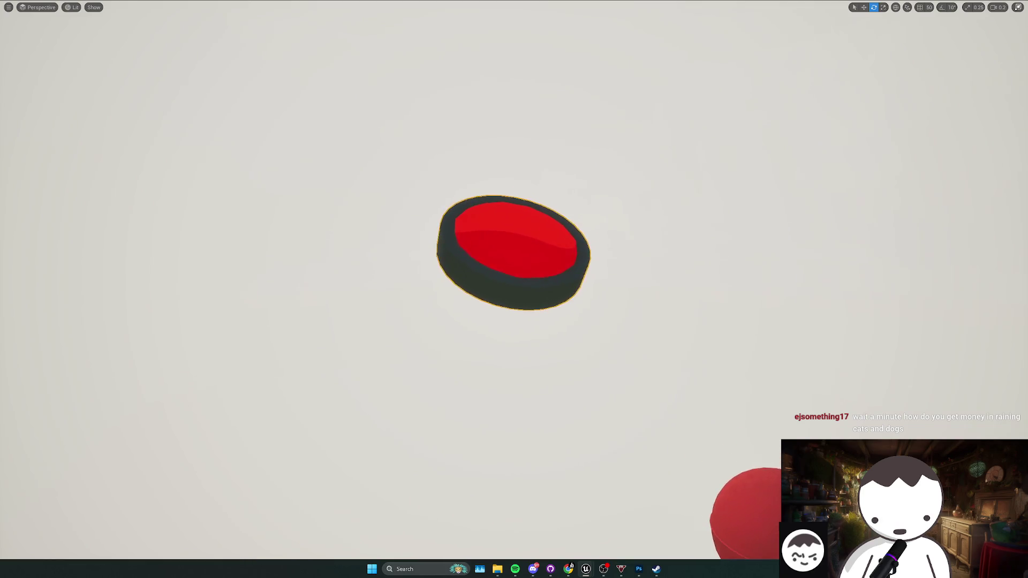
{"action": "scroll", "coordinate": [500, 268], "scroll_direction": "up", "scroll_amount": 2}
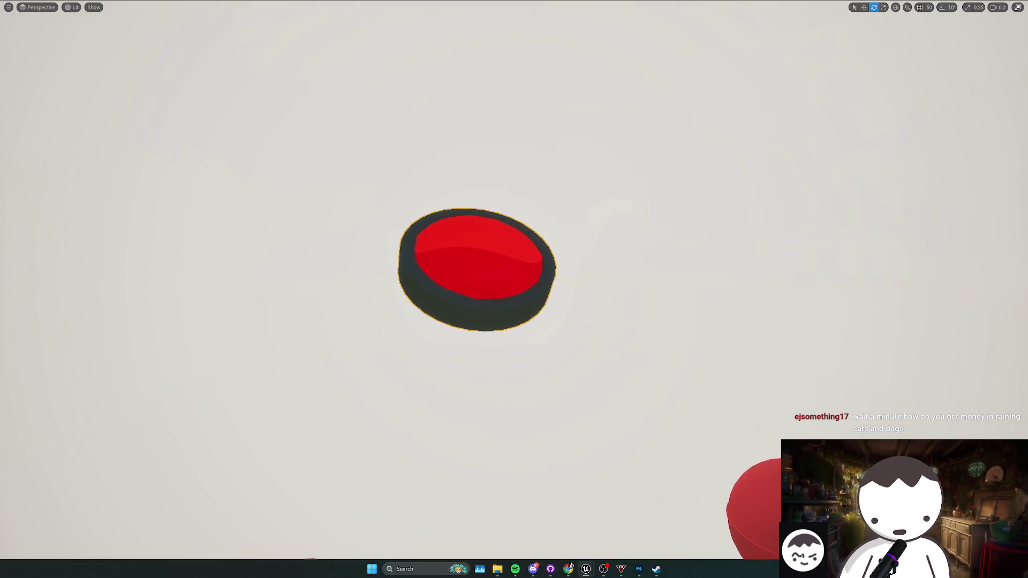
{"action": "left_click", "coordinate": [690, 322]}
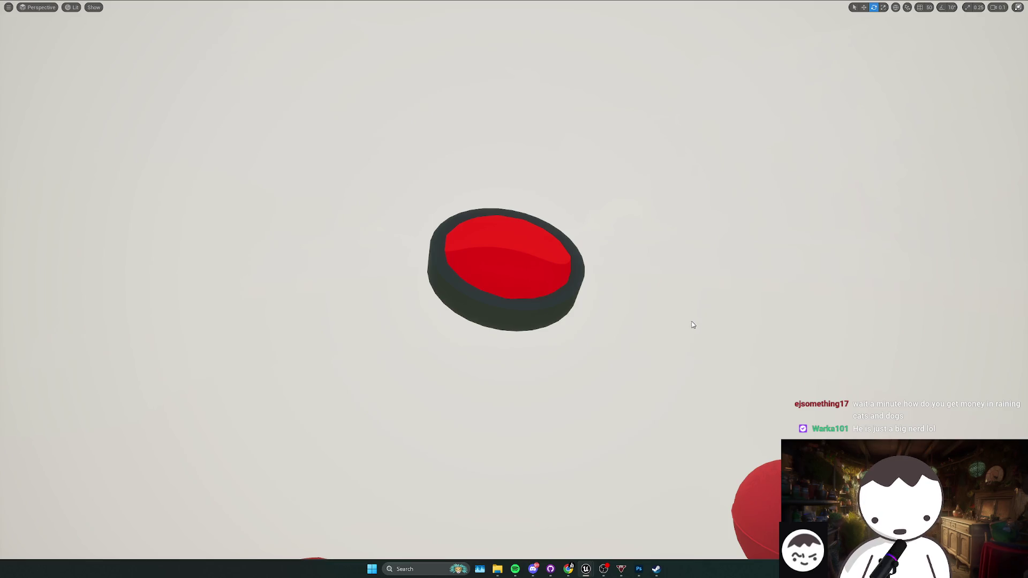
{"action": "key", "text": "super+shift+s"}
{"action": "left_click_drag", "start_coordinate": [339, 127], "coordinate": [665, 369]}
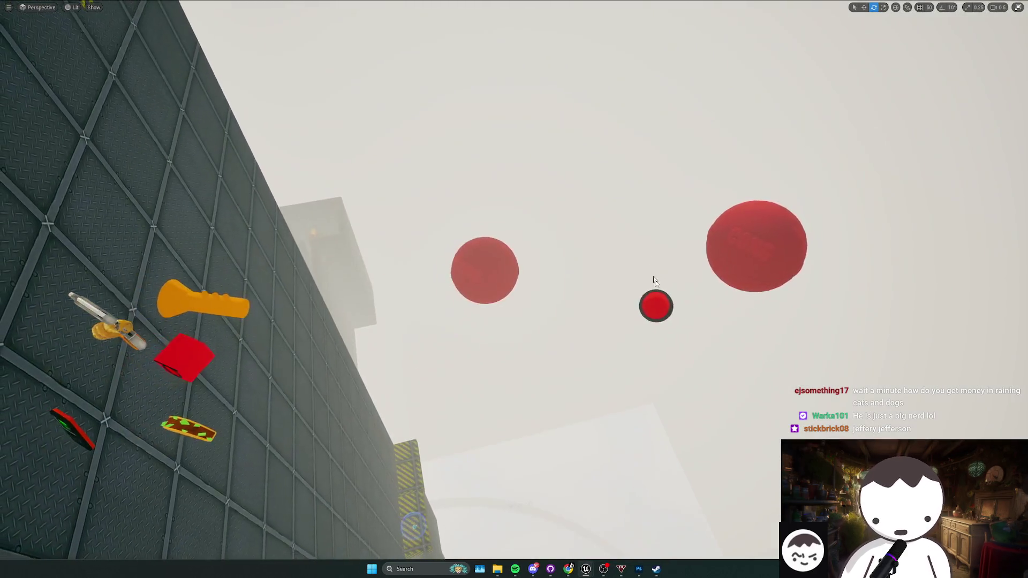
- Place the red button back on the wall among the items and open BP_Radio
{"action": "left_click", "coordinate": [656, 304]}
{"action": "key", "text": "w"}
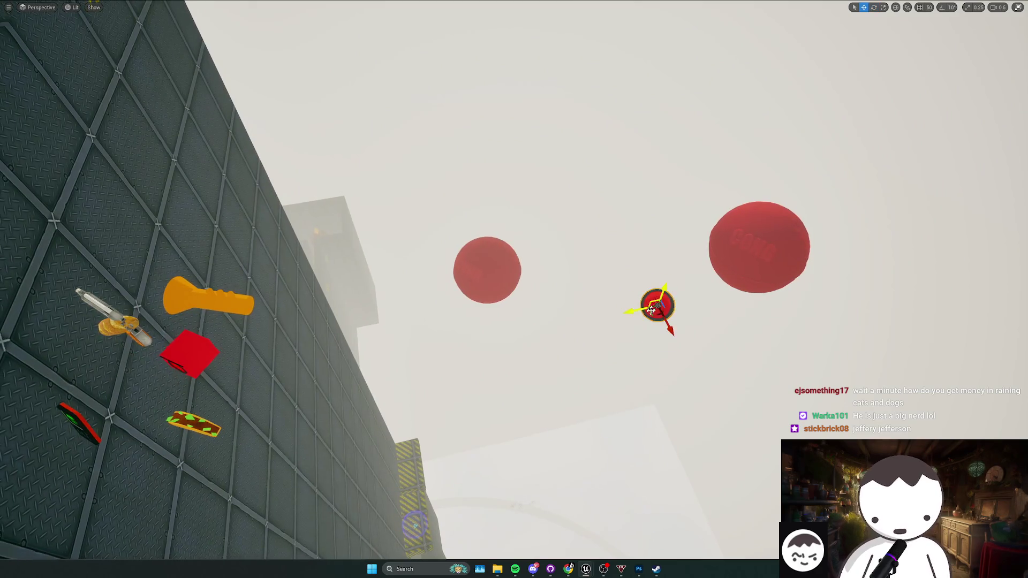
{"action": "left_click_drag", "start_coordinate": [631, 312], "coordinate": [470, 337]}
{"action": "left_click_drag", "start_coordinate": [444, 246], "coordinate": [385, 222]}
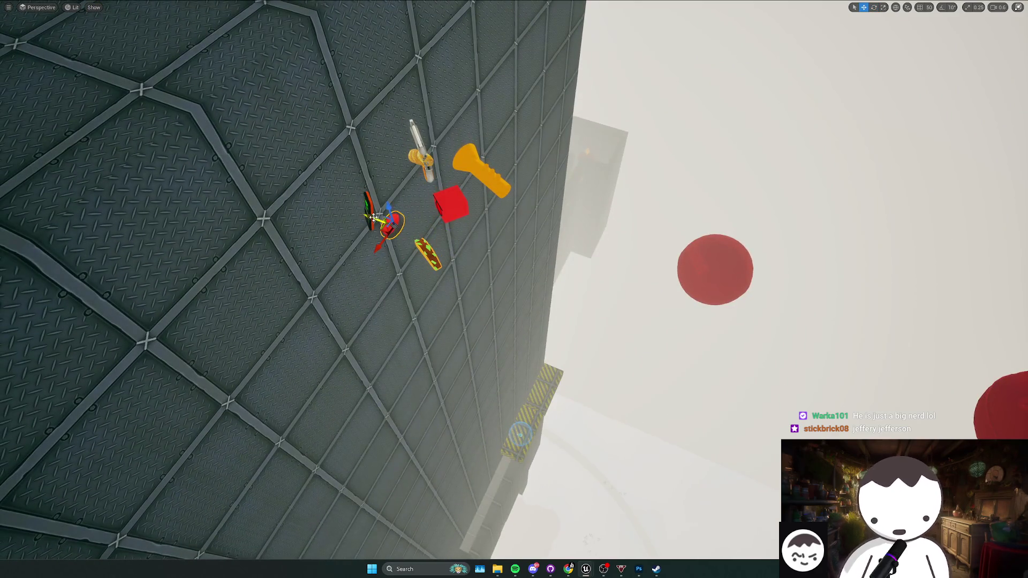
{"action": "key", "text": "ctrl+e"}
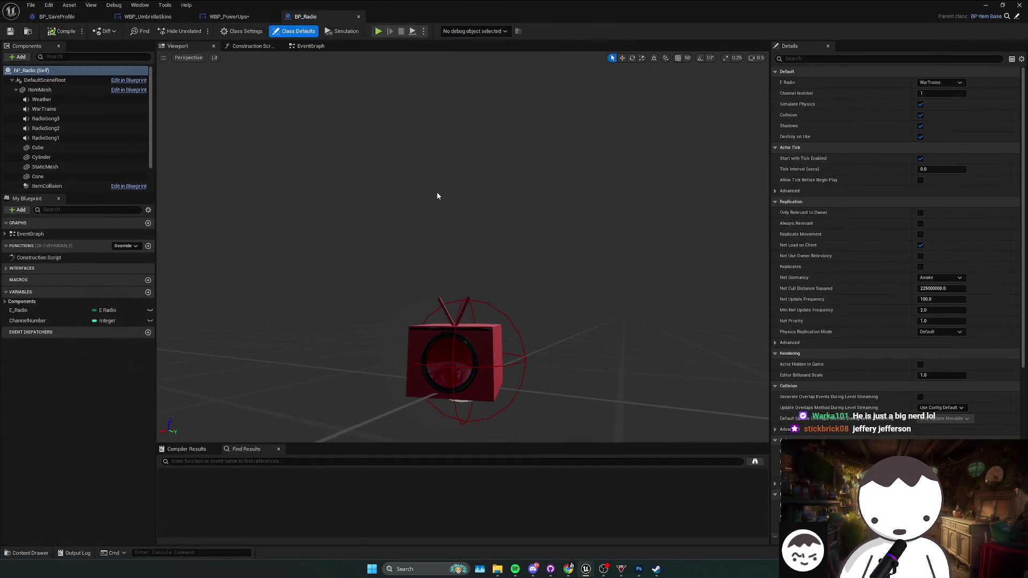
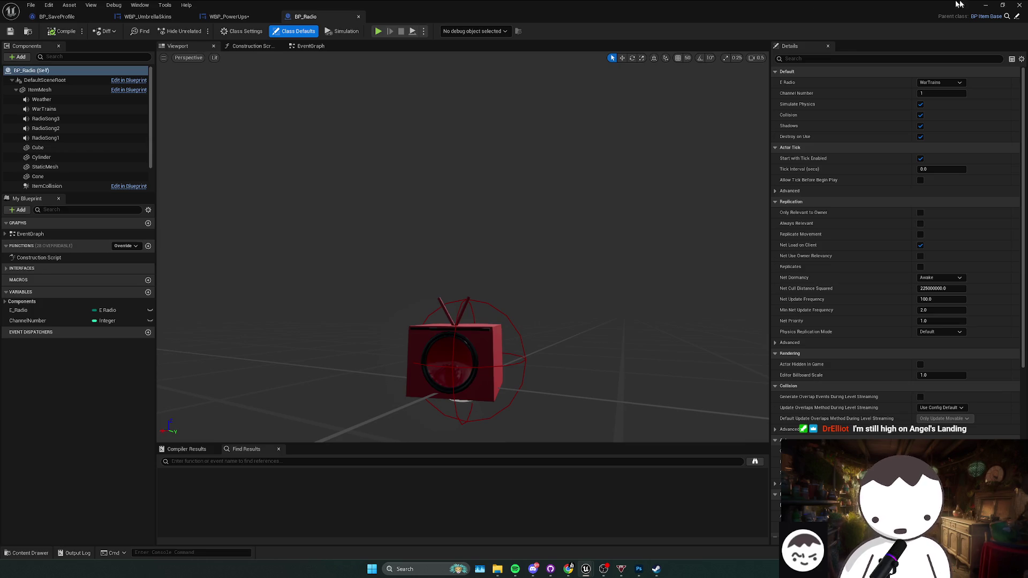
- Look at the radio in the level, leave fullscreen and go back up to the Blueprints folder
{"action": "left_click", "coordinate": [986, 5]}
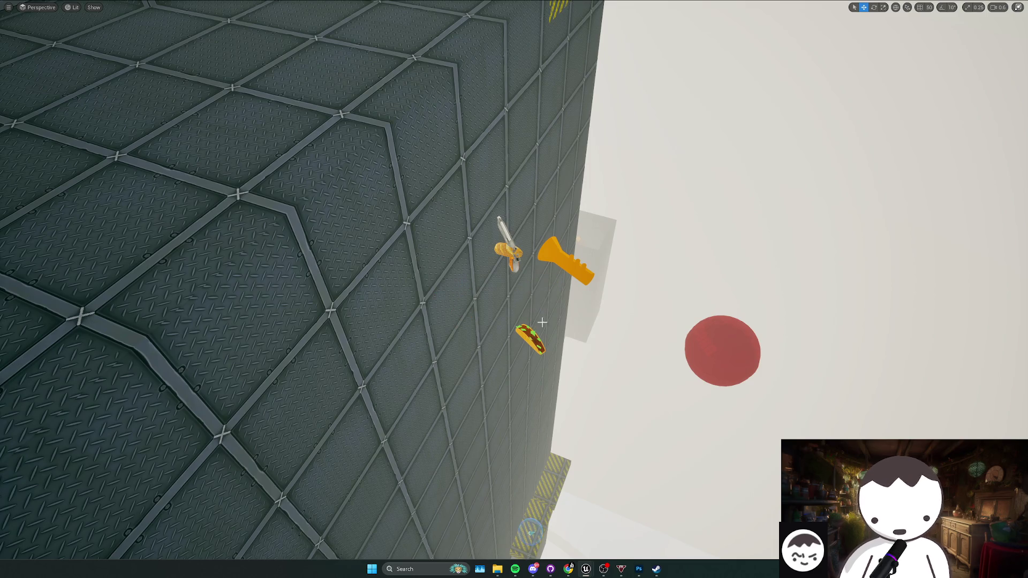
{"action": "key", "text": "g"}
{"action": "key", "text": "f"}
{"action": "key", "text": "ctrl+z"}
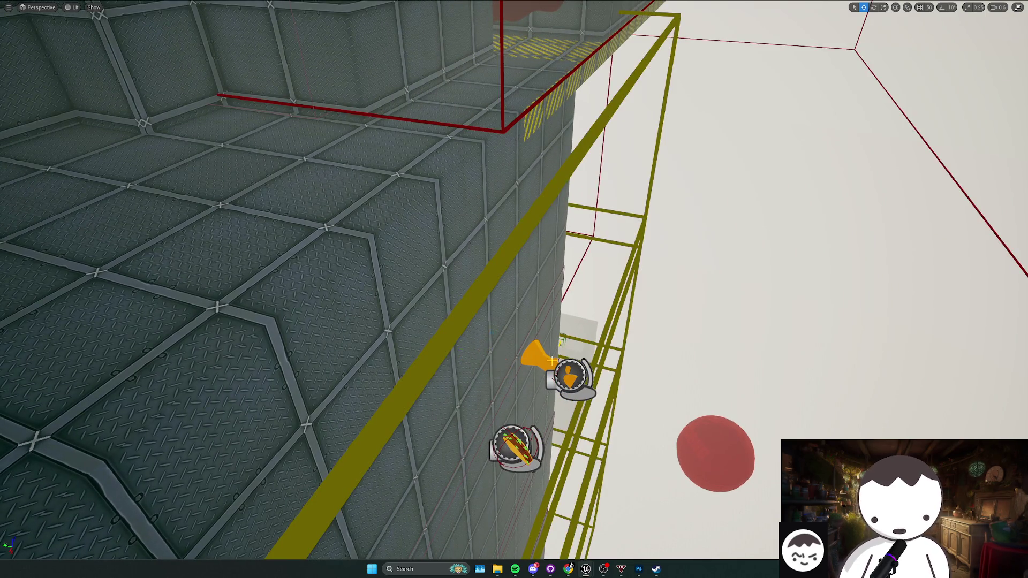
{"action": "key", "text": "ctrl+z"}
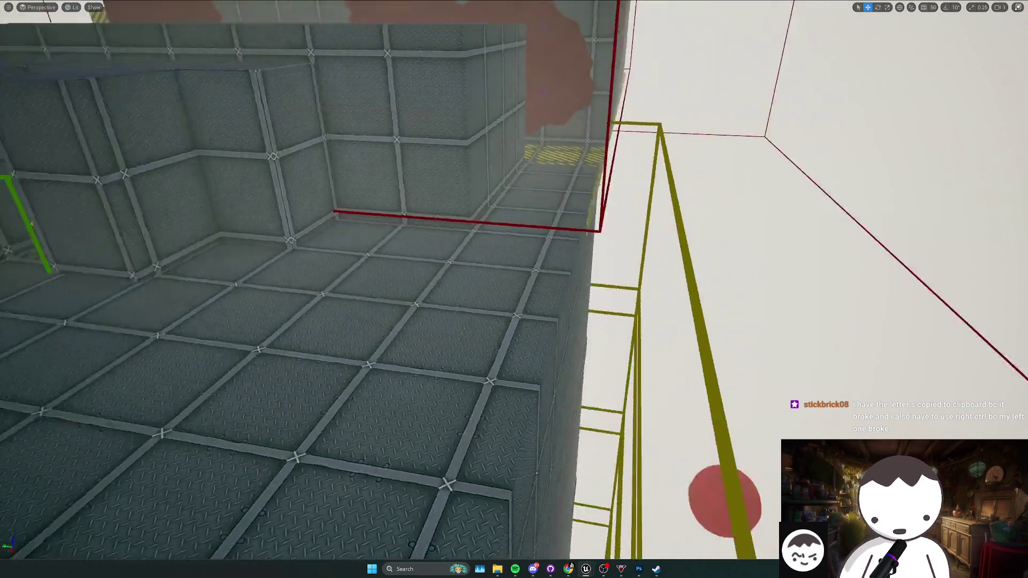
{"action": "key", "text": "F11"}
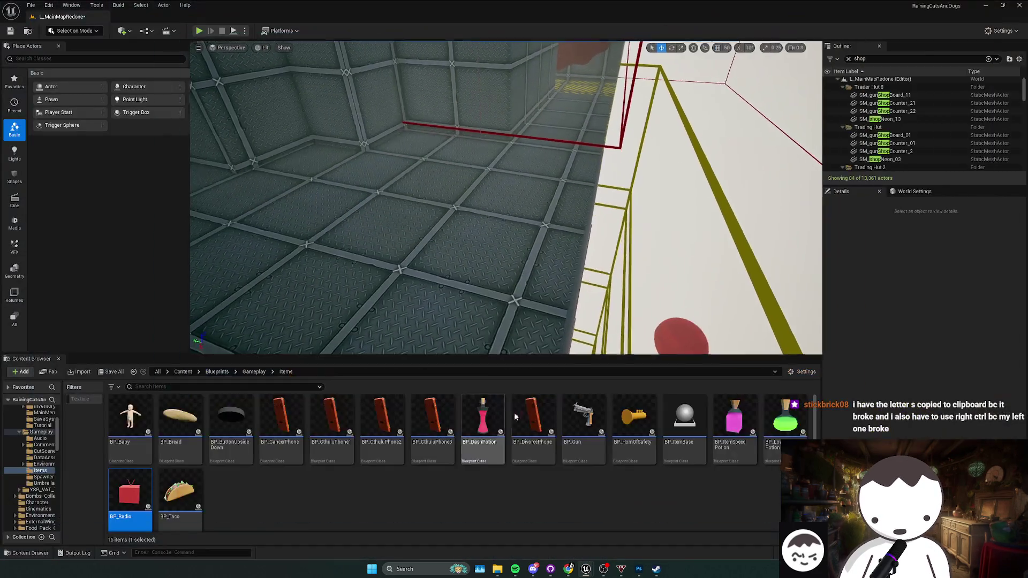
{"action": "key", "text": "alt+Left"}
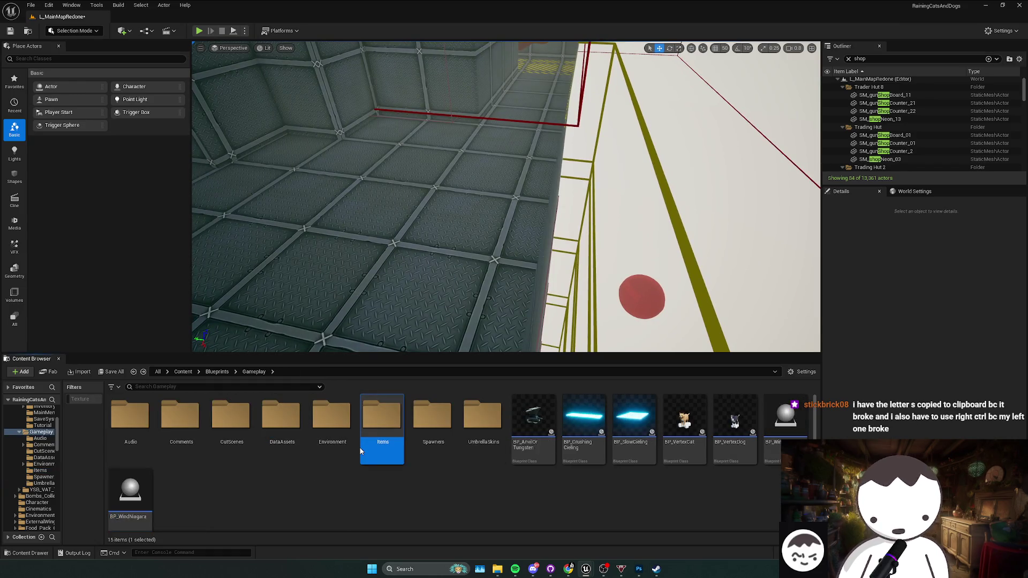
{"action": "key", "text": "alt+Left"}
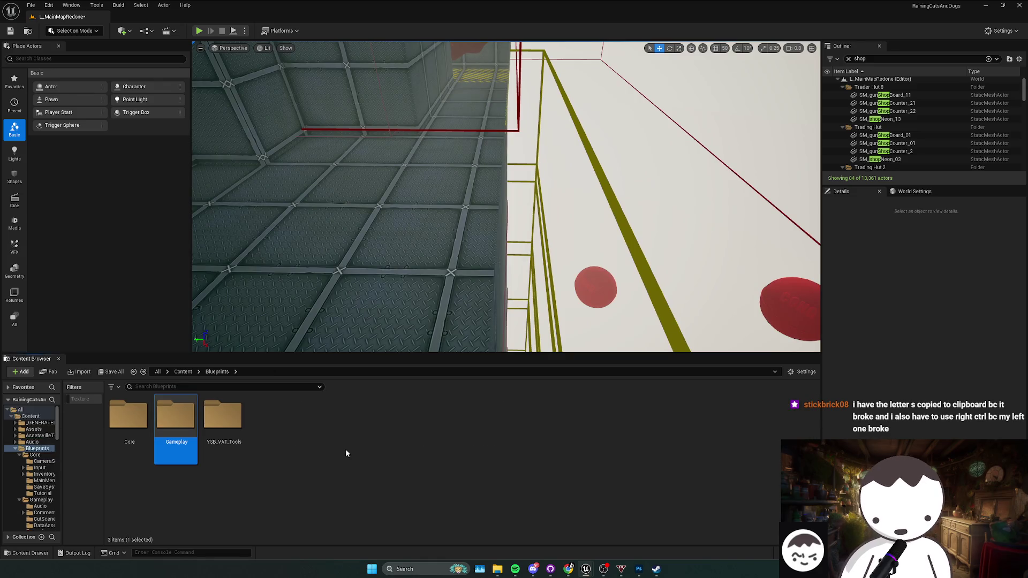
- Bring up Steam briefly, then minimize it to return to the editor
{"action": "left_click", "coordinate": [656, 568]}
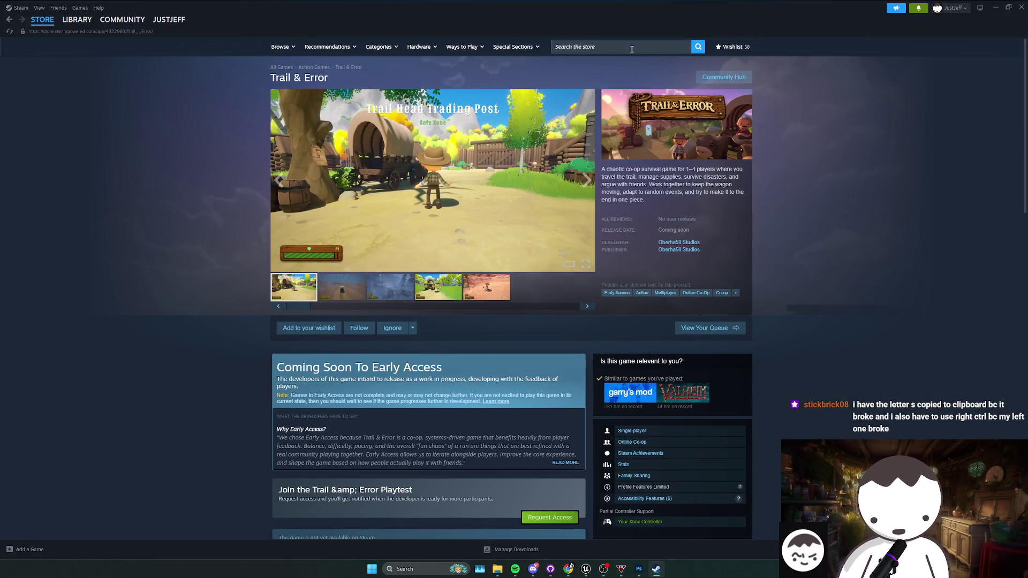
{"action": "left_click", "coordinate": [599, 47]}
{"action": "left_click", "coordinate": [812, 114]}
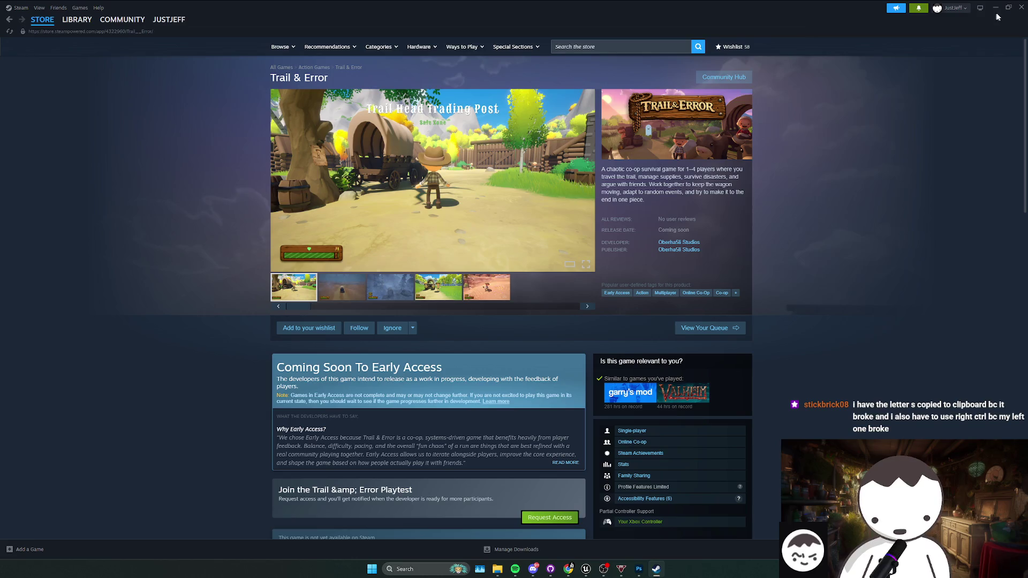
{"action": "left_click", "coordinate": [994, 8]}
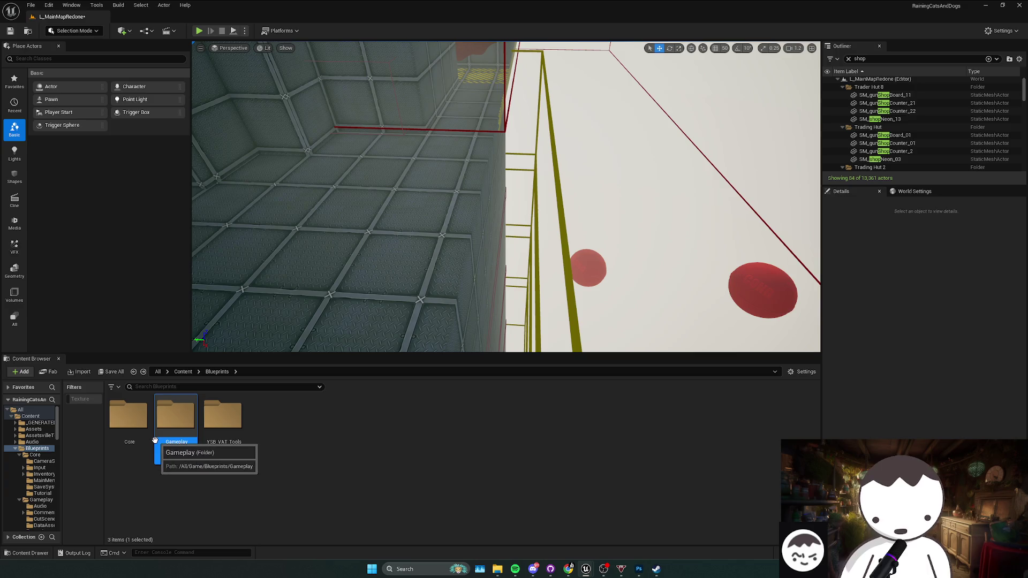
- Browse the Gameplay and Core folders, then reopen the Blueprints folder from Content
{"action": "double_click", "coordinate": [175, 416]}
{"action": "key", "text": "alt+Left"}
{"action": "double_click", "coordinate": [128, 416]}
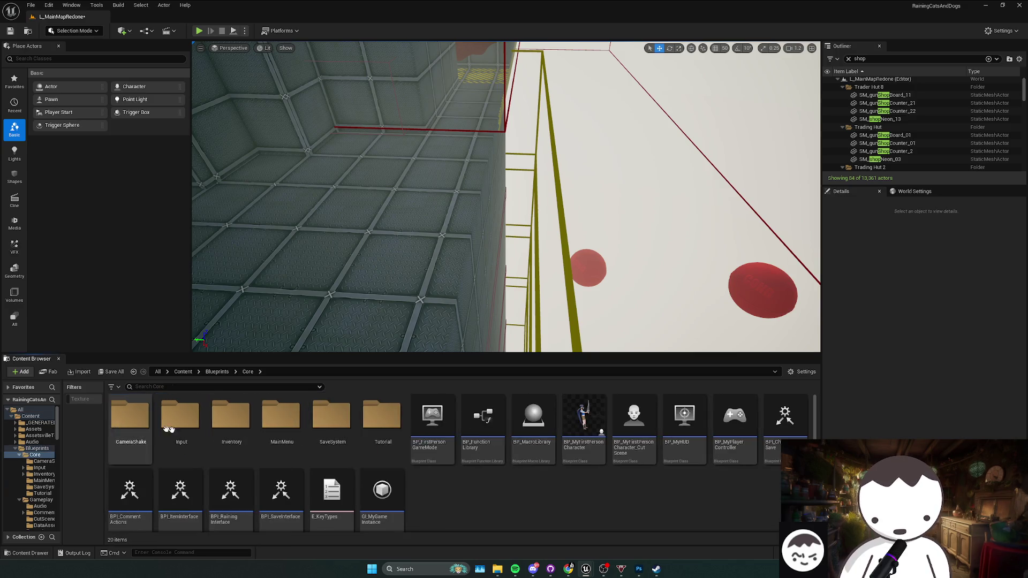
{"action": "key", "text": "alt+Left"}
{"action": "left_click", "coordinate": [172, 447]}
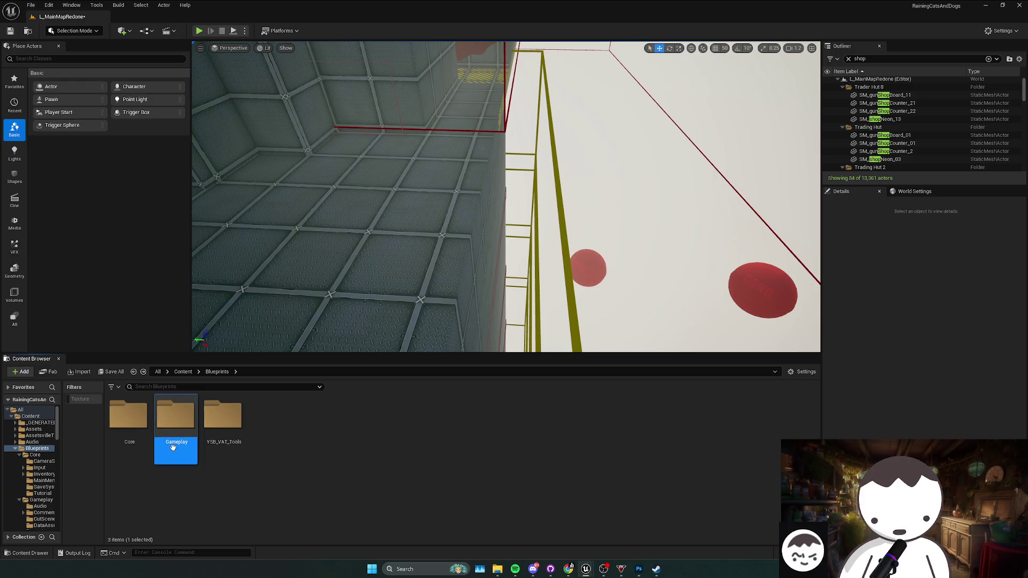
{"action": "key", "text": "alt+Left"}
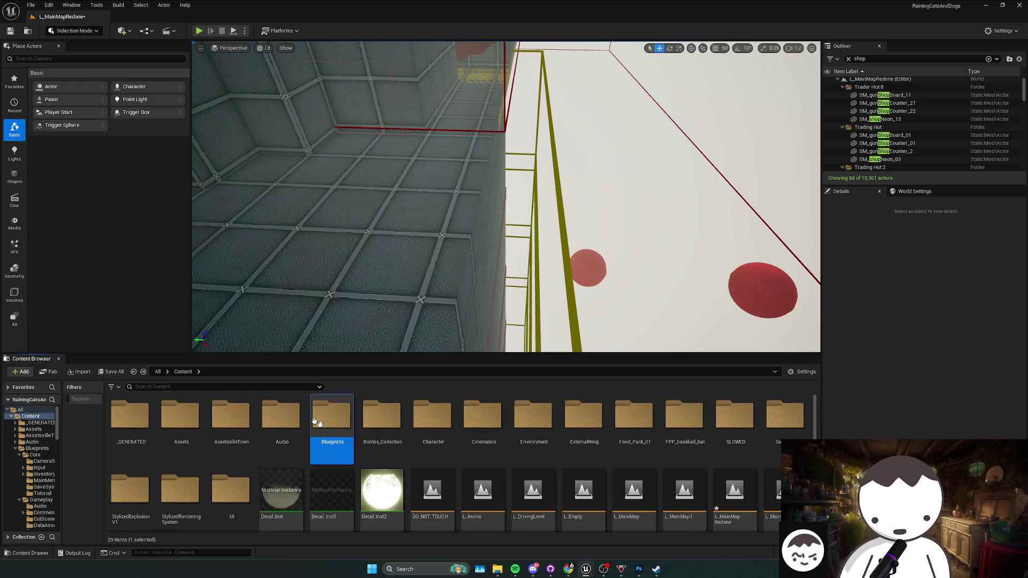
{"action": "double_click", "coordinate": [317, 422]}
- Close the BP_Radio Blueprint and check the WBP_UmbrellaSkins, BP_SaveProfile and WBP_PowerUps tabs
{"action": "left_click", "coordinate": [635, 524]}
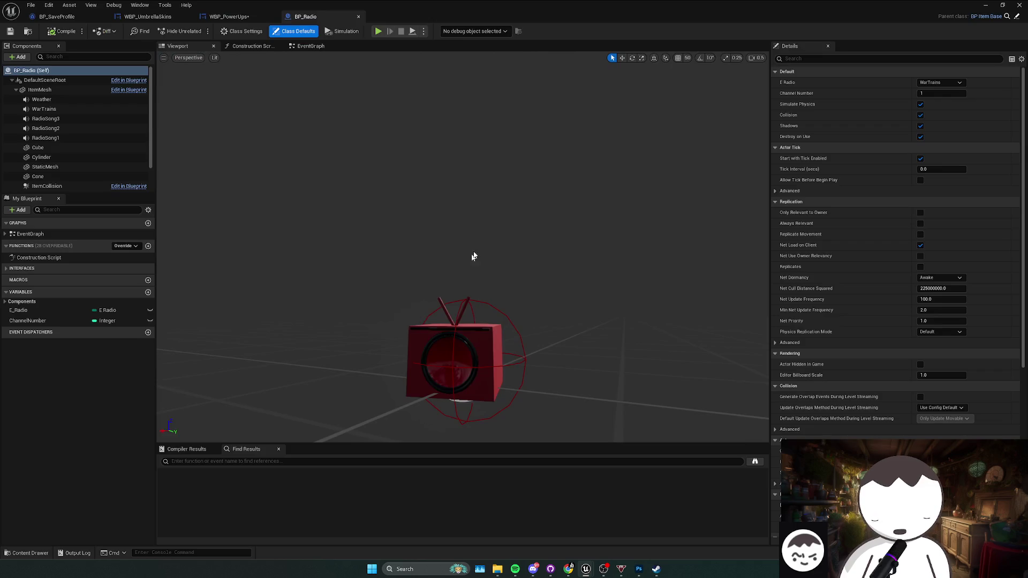
{"action": "left_click", "coordinate": [358, 17]}
{"action": "left_click", "coordinate": [148, 17]}
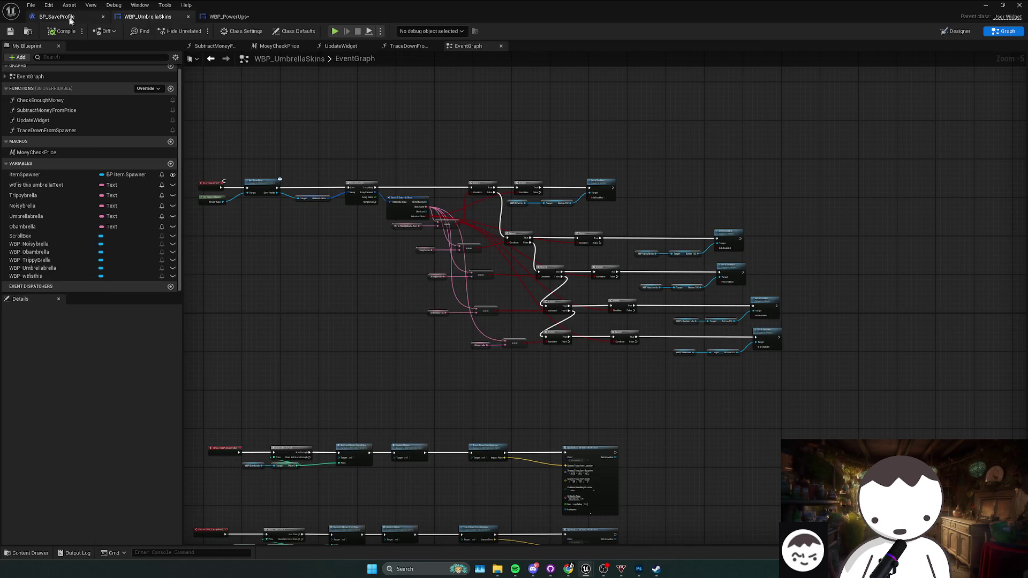
{"action": "left_click", "coordinate": [96, 17]}
{"action": "left_click", "coordinate": [229, 17]}
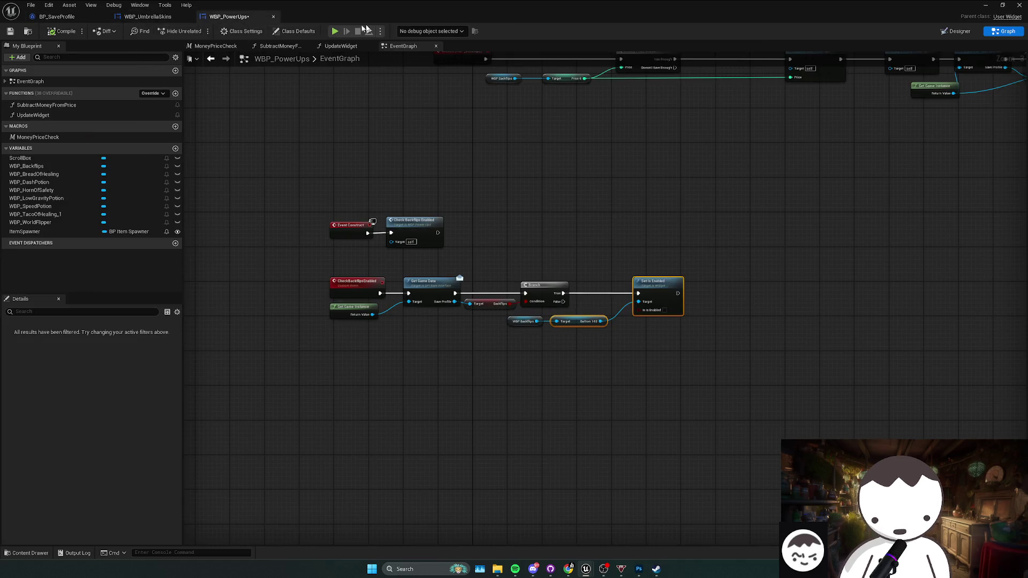
- Move the Blueprint window aside to reveal the Content folder in the level editor
{"action": "left_click_drag", "start_coordinate": [364, 11], "coordinate": [628, 65]}
{"action": "left_click", "coordinate": [182, 372]}
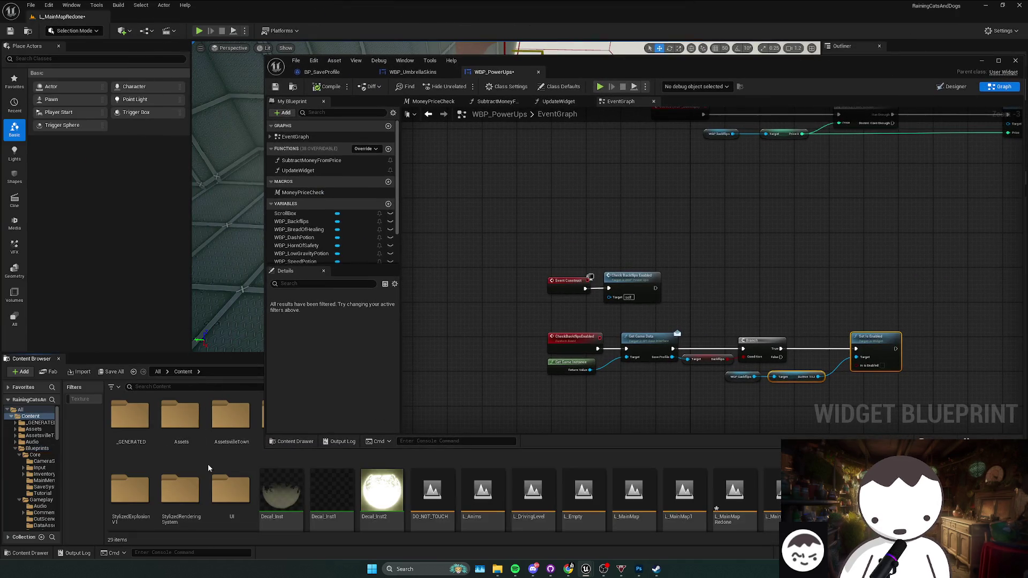
{"action": "left_click_drag", "start_coordinate": [691, 72], "coordinate": [563, 18]}
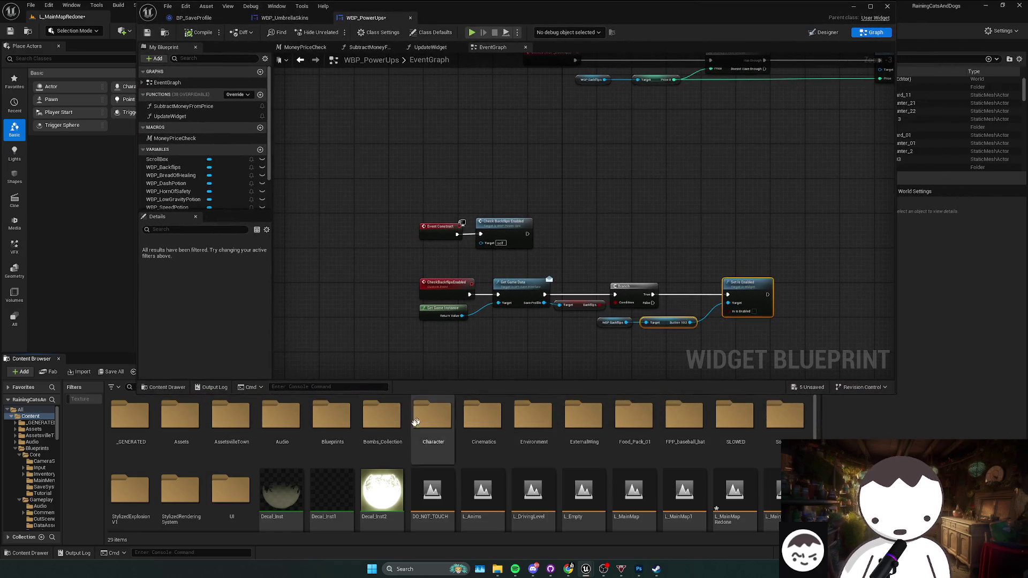
{"action": "left_click", "coordinate": [379, 425]}
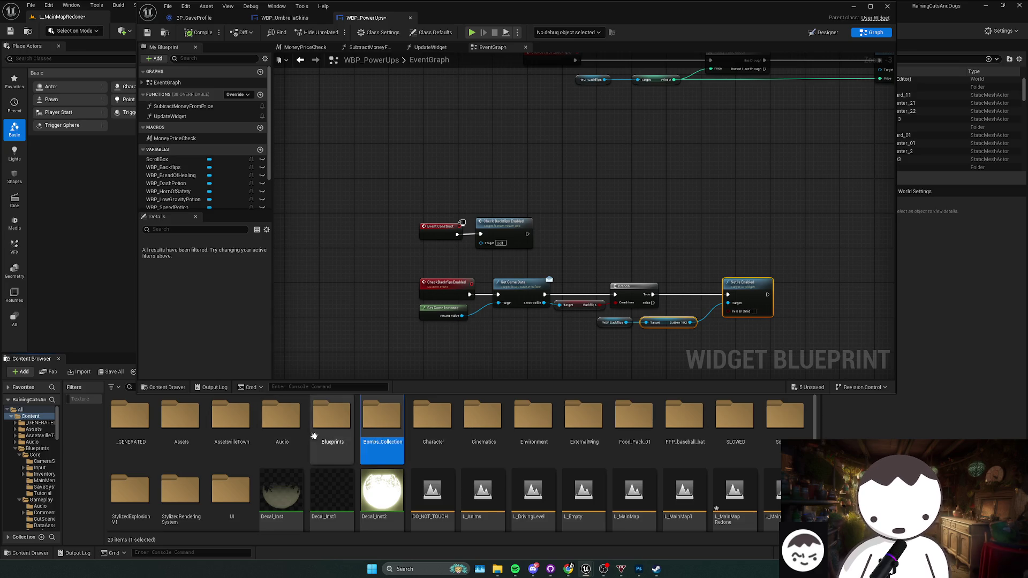
- Open BP_MyFirstPersonCharacter from Content/Blueprints/Core
{"action": "double_click", "coordinate": [333, 420]}
{"action": "double_click", "coordinate": [129, 420]}
{"action": "key", "text": "alt+Left"}
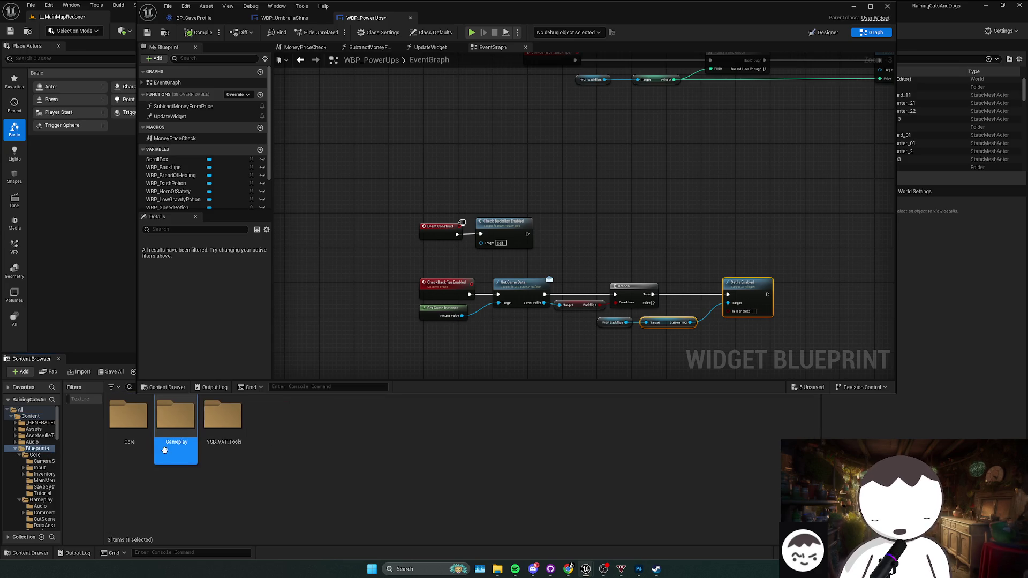
{"action": "left_click", "coordinate": [119, 431]}
{"action": "double_click", "coordinate": [120, 428]}
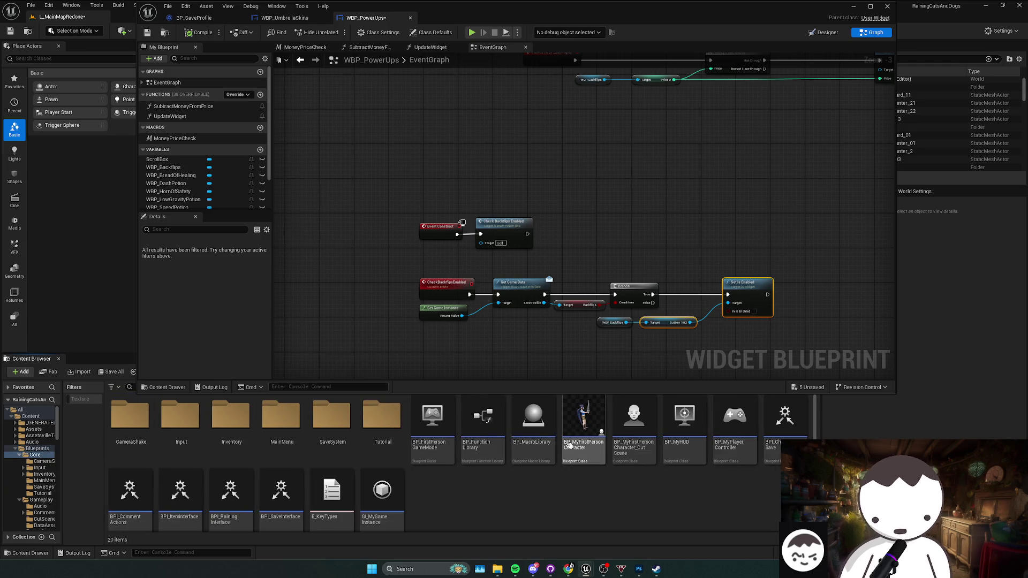
{"action": "double_click", "coordinate": [583, 422]}
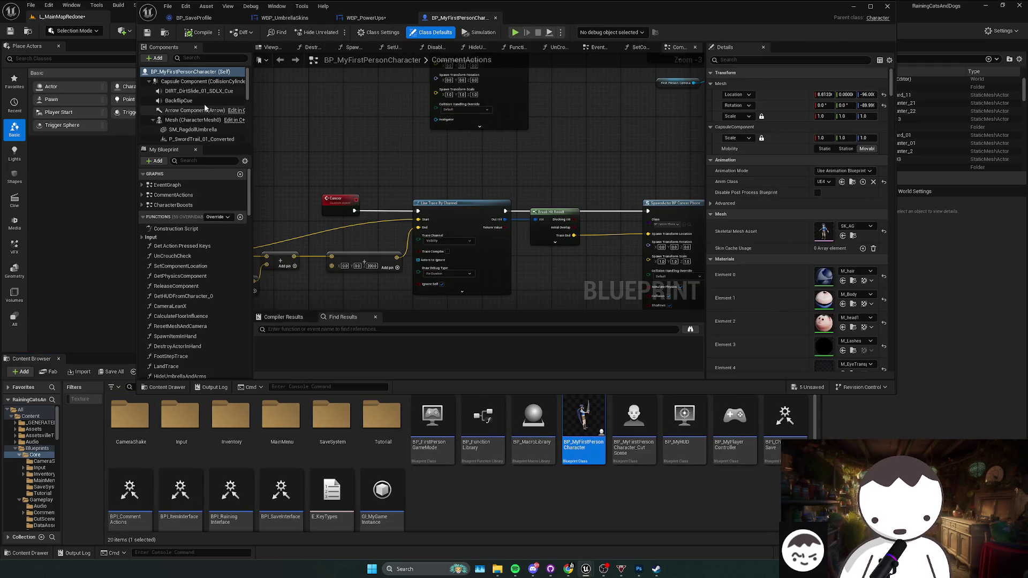
- Maximize the character Blueprint and inspect its SM_RagdollUmbrella component's mesh
{"action": "scroll", "coordinate": [229, 121], "scroll_direction": "down", "scroll_amount": 2}
{"action": "double_click", "coordinate": [375, 6]}
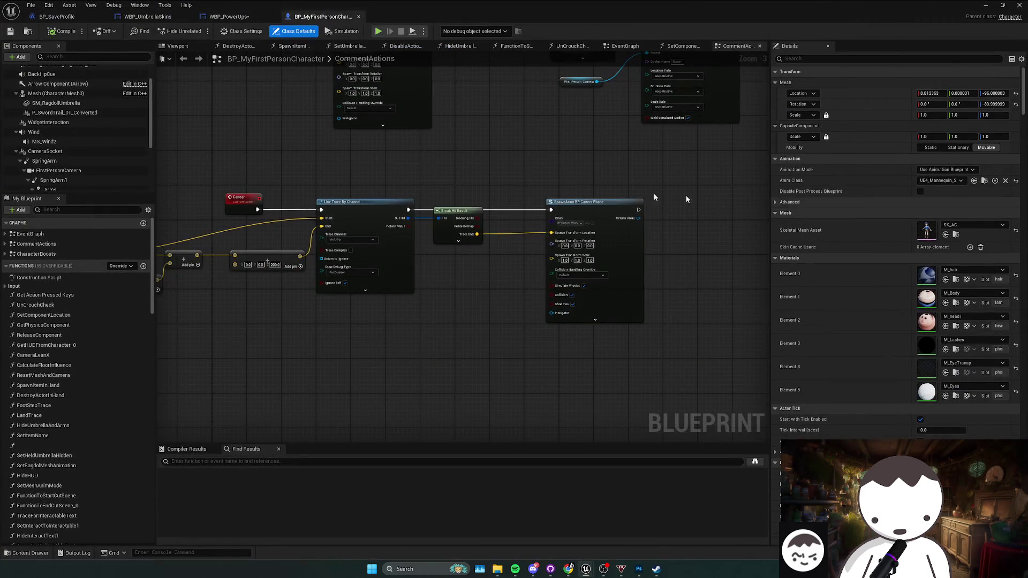
{"action": "scroll", "coordinate": [70, 132], "scroll_direction": "up", "scroll_amount": 2}
{"action": "left_click", "coordinate": [64, 119]}
{"action": "left_click", "coordinate": [65, 129]}
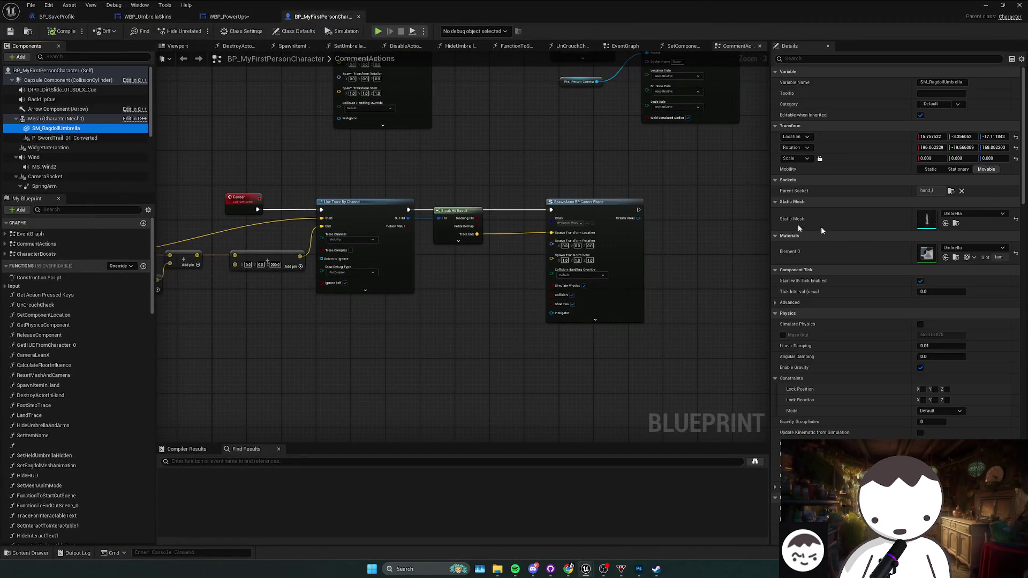
{"action": "left_click", "coordinate": [984, 5]}
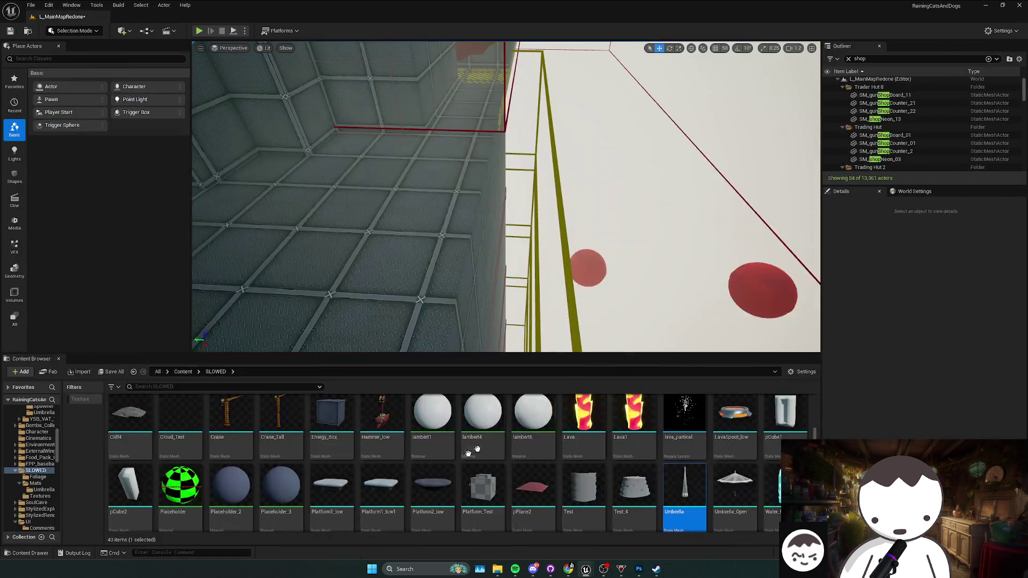
- Place an Umbrella mesh at 0.1 scale, then save the level and modified assets
{"action": "mouse_move", "coordinate": [684, 485]}
{"action": "left_mouse_down"}
{"action": "mouse_move", "coordinate": [395, 245]}
{"action": "mouse_move", "coordinate": [415, 249]}
{"action": "left_mouse_up"}
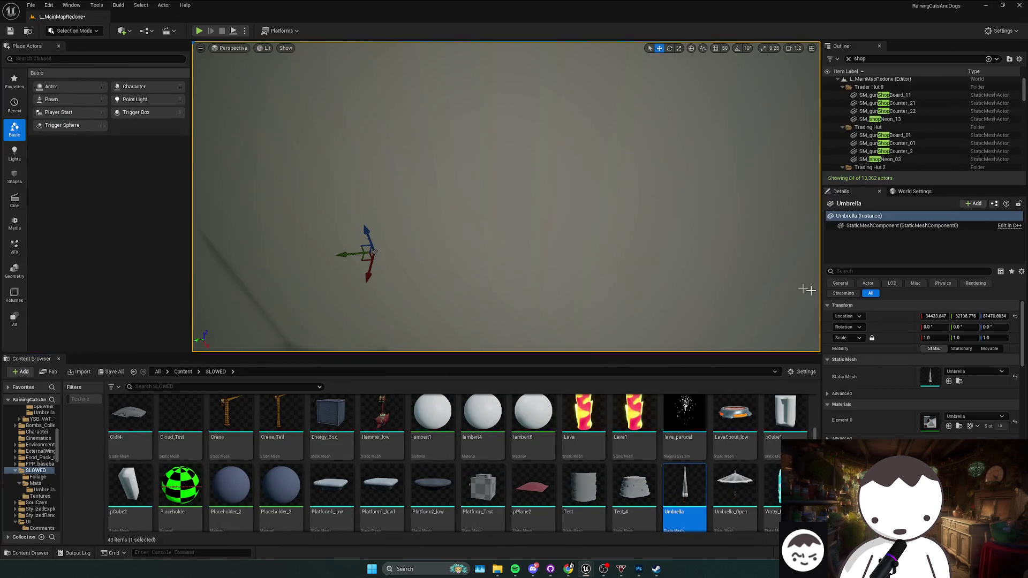
{"action": "left_click", "coordinate": [937, 338]}
{"action": "type", "text": "0.1"}
{"action": "key", "text": "Return"}
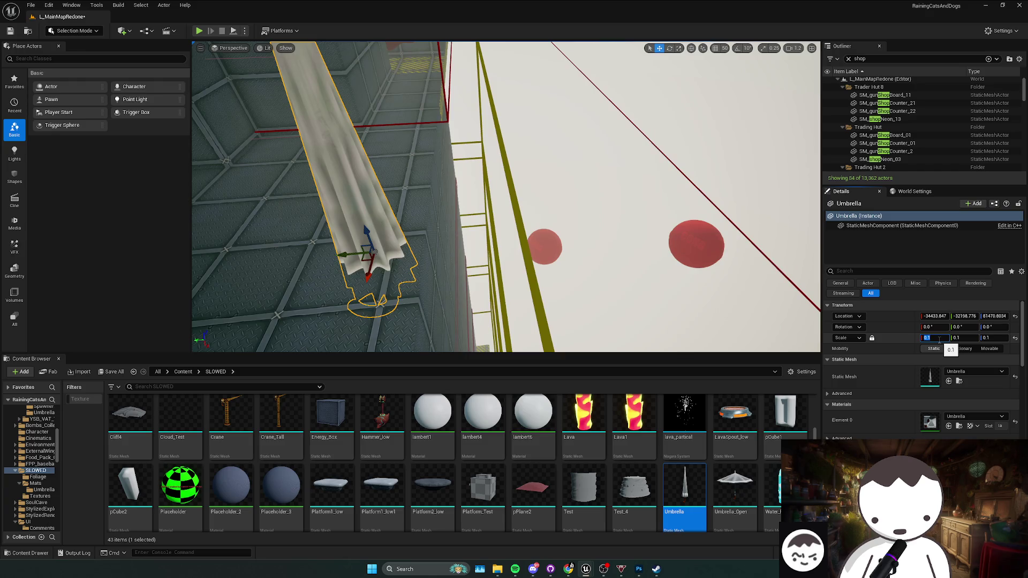
{"action": "key", "text": "f"}
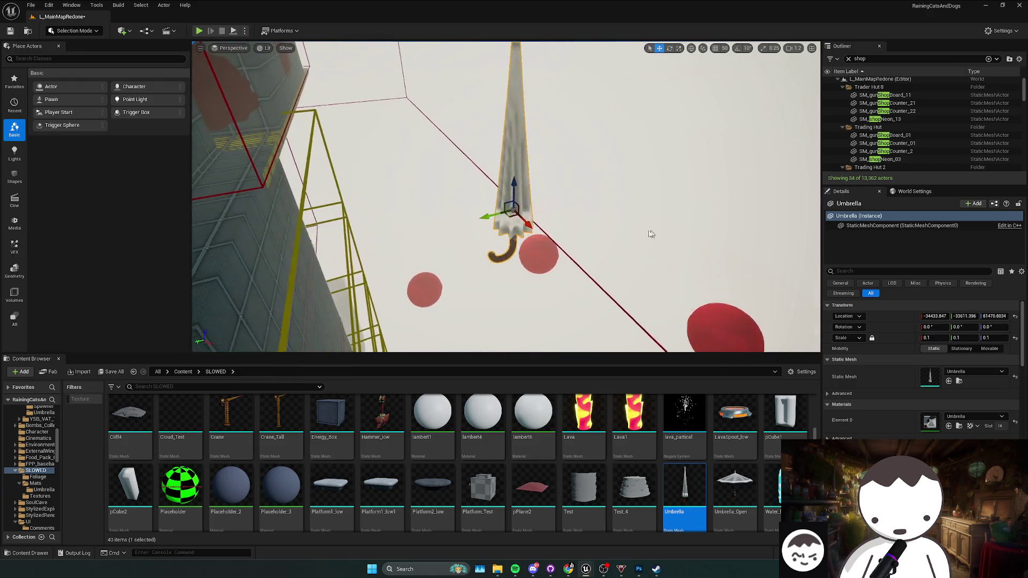
{"action": "left_click", "coordinate": [521, 224]}
{"action": "key", "text": "ctrl+s"}
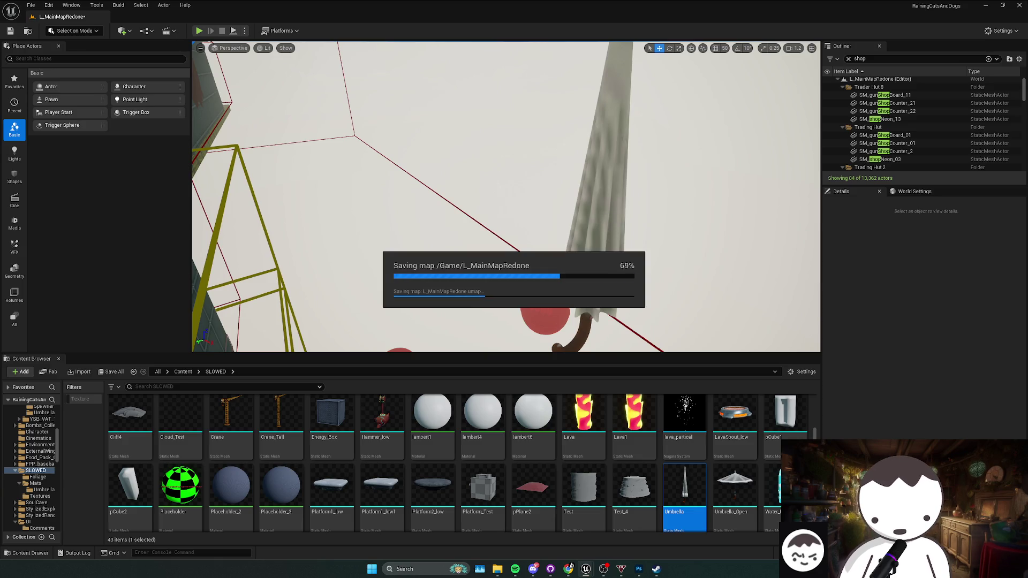
{"action": "left_click", "coordinate": [556, 369]}
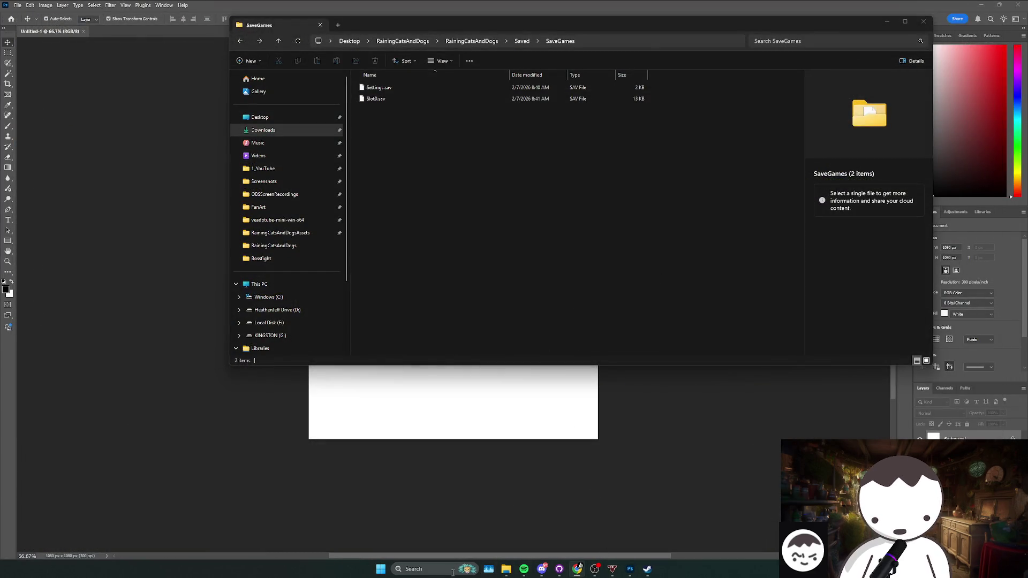
- Show the repository in File Explorer from GitHub Desktop and launch RainingCatsAndDogs.uproject
{"action": "left_click", "coordinate": [647, 569]}
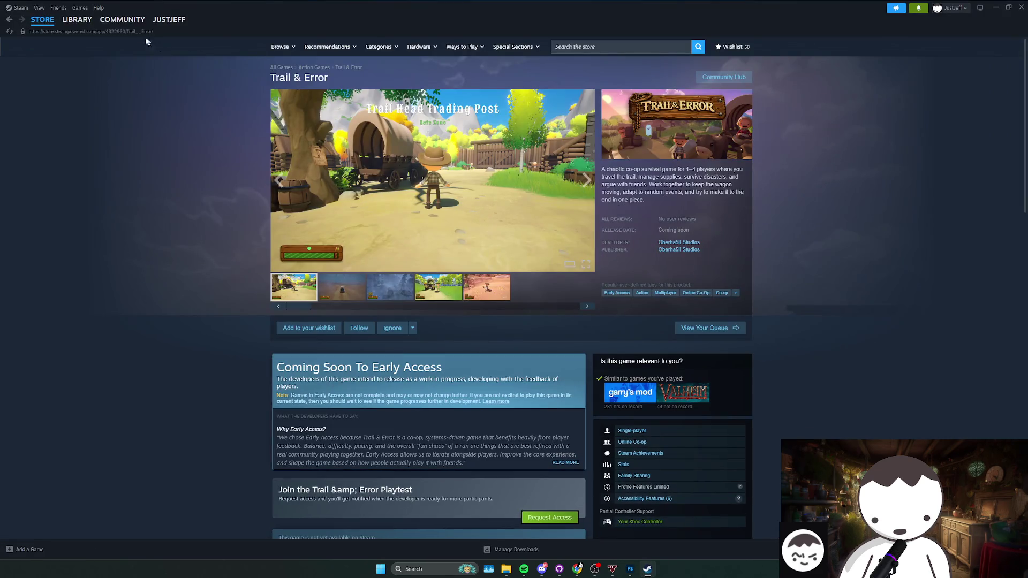
{"action": "left_click", "coordinate": [77, 19]}
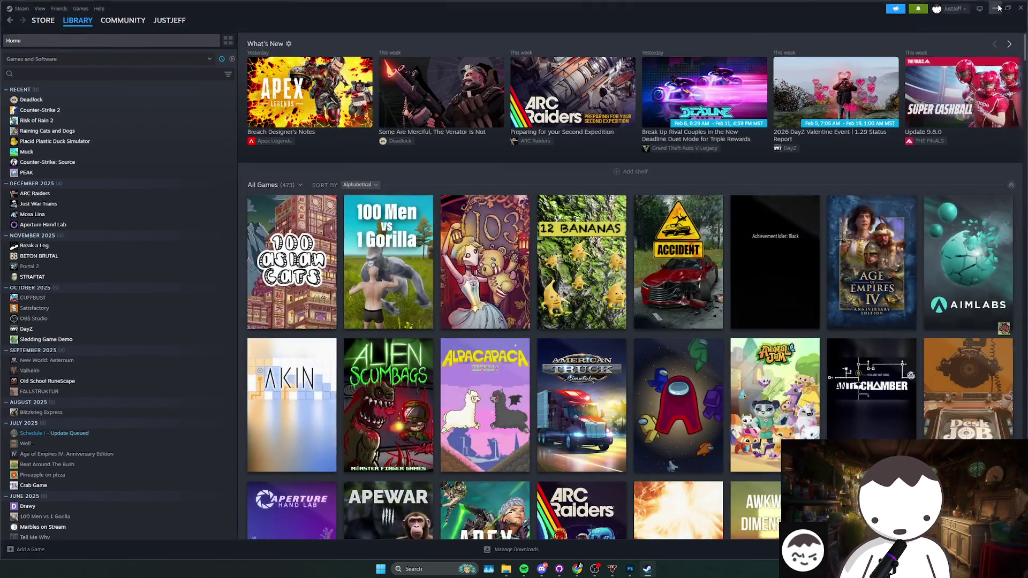
{"action": "left_click", "coordinate": [647, 569]}
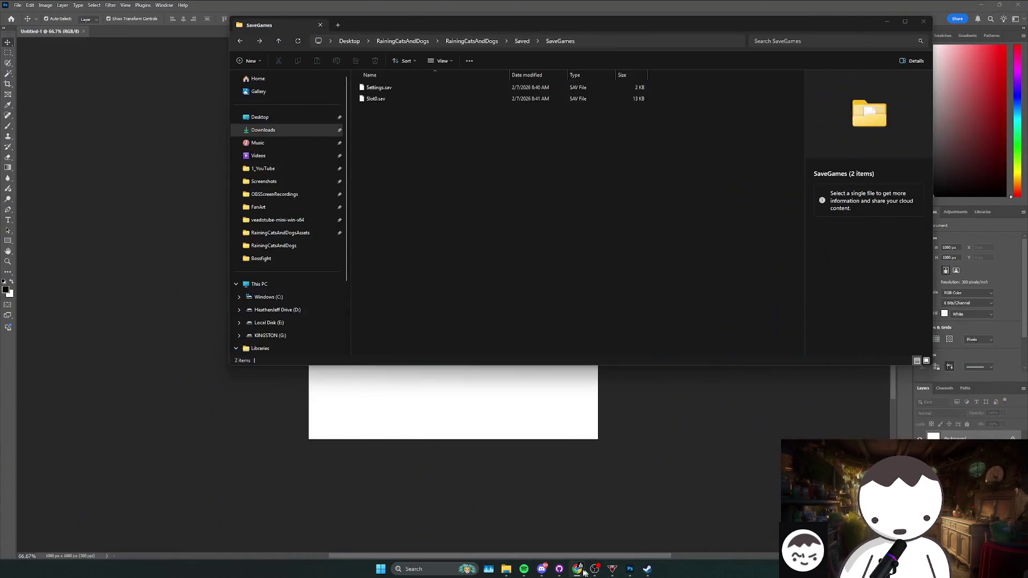
{"action": "left_click", "coordinate": [559, 568]}
{"action": "left_click", "coordinate": [274, 63]}
{"action": "left_click", "coordinate": [332, 149]}
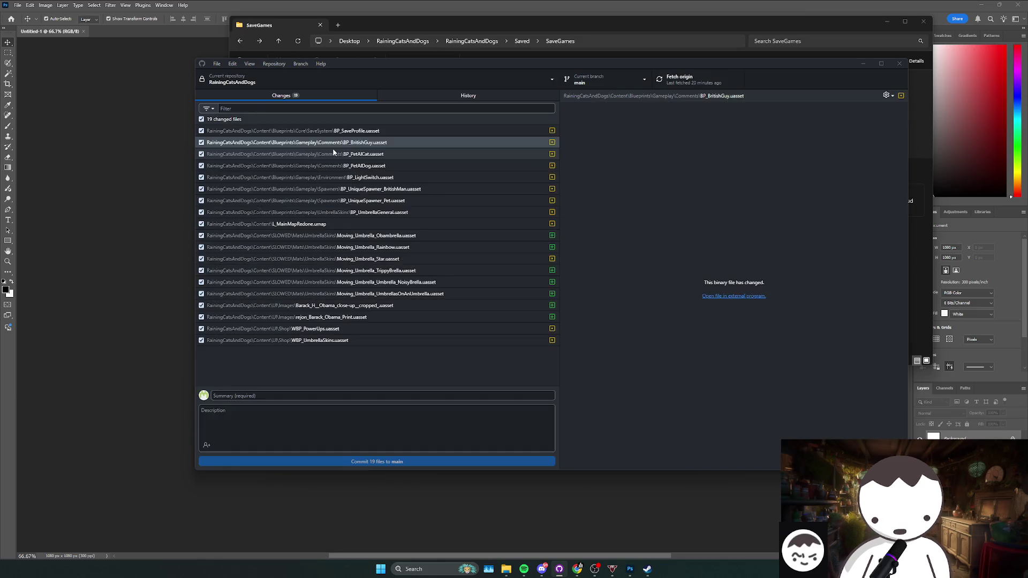
{"action": "double_click", "coordinate": [396, 120]}
{"action": "left_click", "coordinate": [397, 246]}
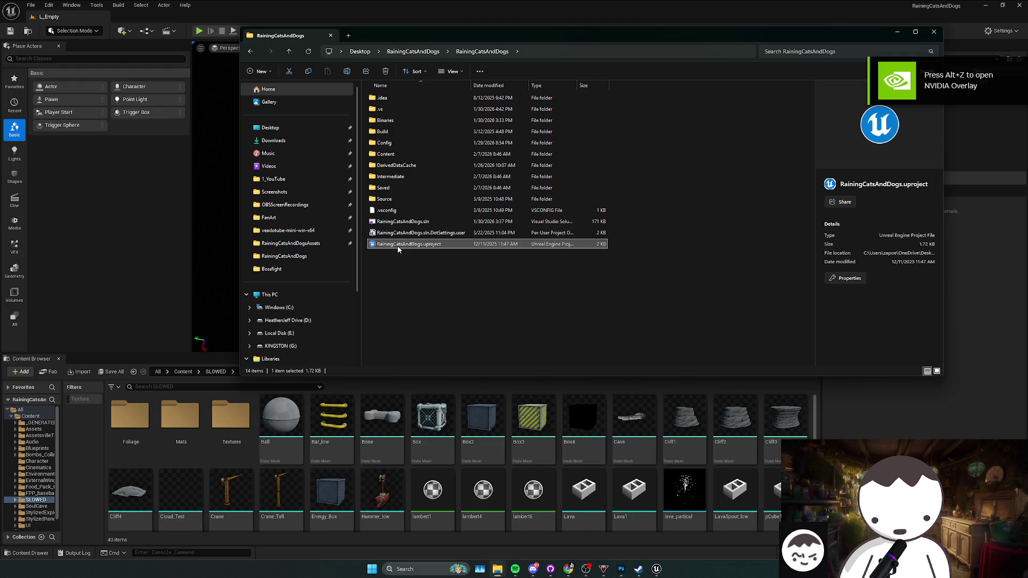
- Go up to the Content folder and load the L_MainMapRedone level
{"action": "left_click", "coordinate": [183, 372]}
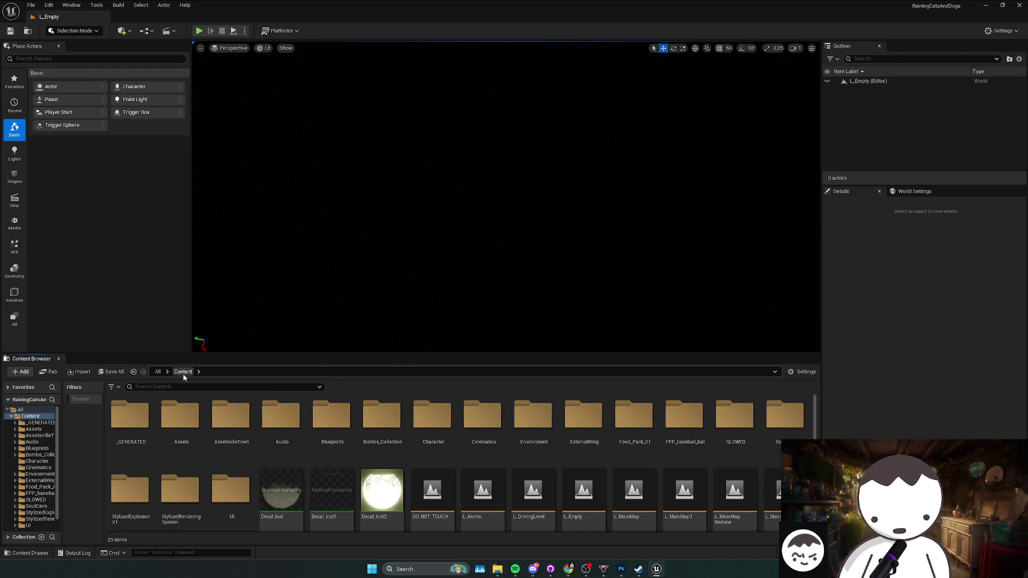
{"action": "scroll", "coordinate": [739, 484], "scroll_direction": "down", "scroll_amount": 1}
{"action": "left_click", "coordinate": [742, 492]}
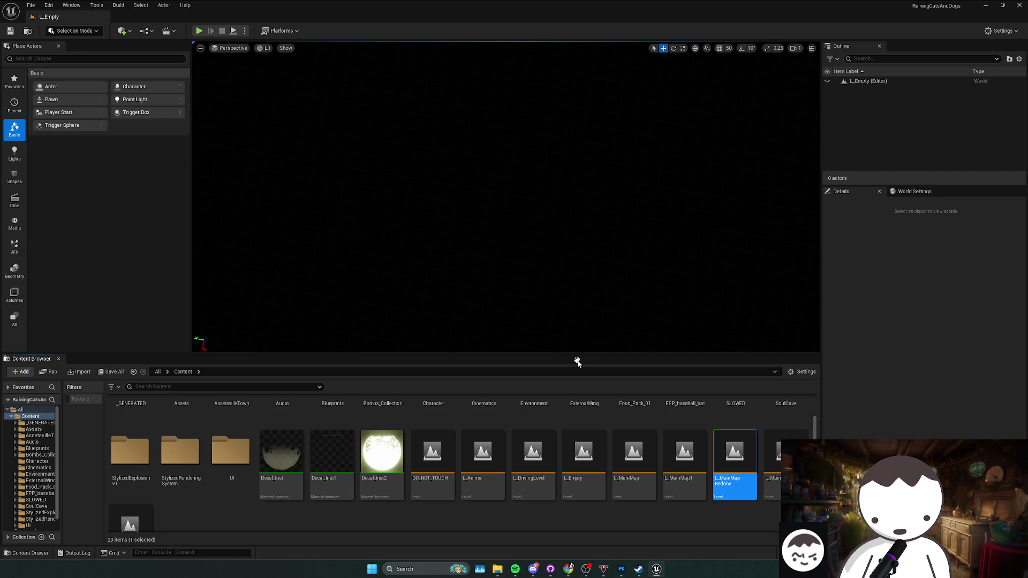
{"action": "key", "text": "Return"}
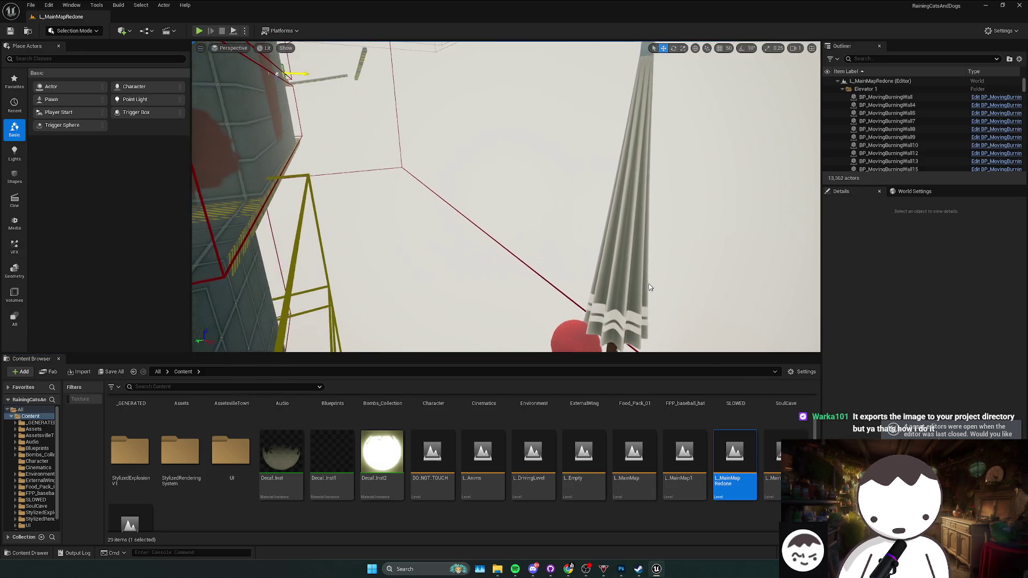
- Select the Umbrella actor and scale it uniformly down to 0.03
{"action": "left_click", "coordinate": [658, 283]}
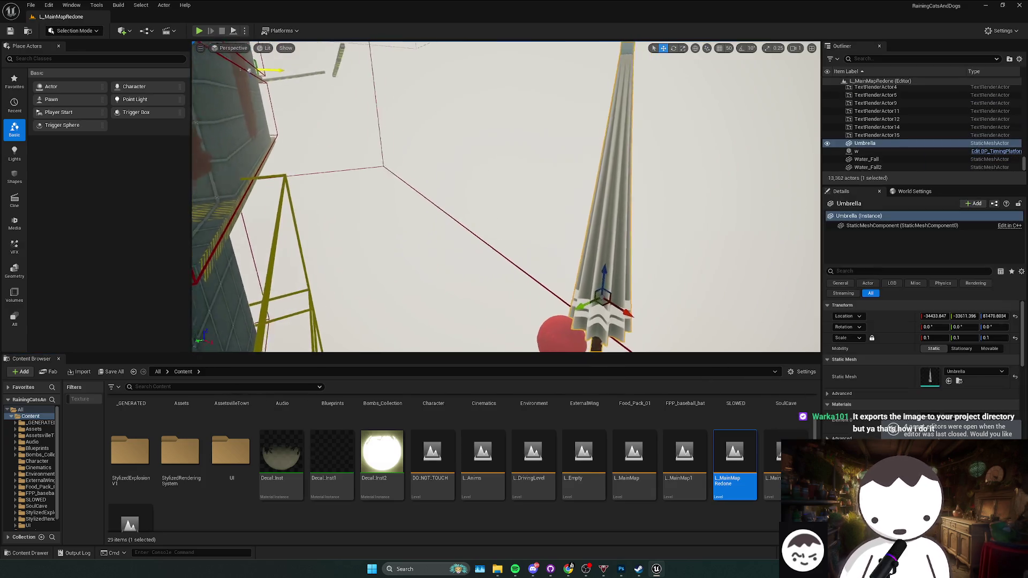
{"action": "key", "text": "f"}
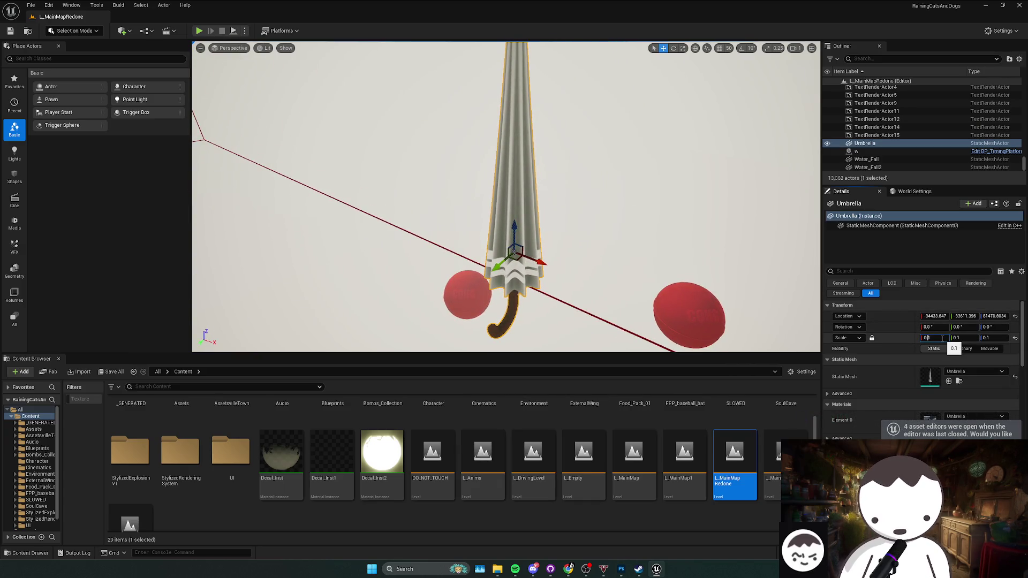
{"action": "type", "text": "05"}
{"action": "key", "text": "Return"}
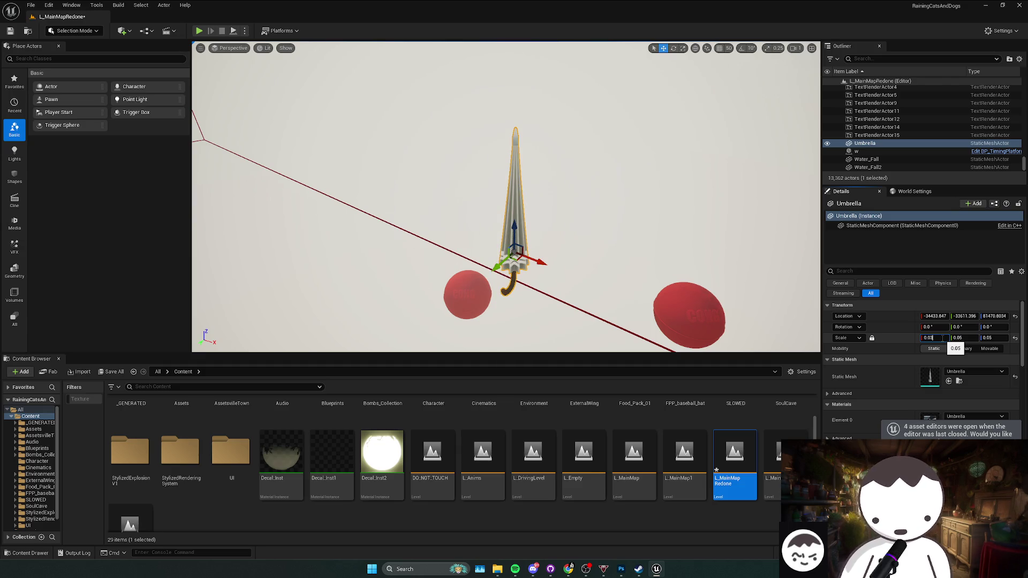
{"action": "key", "text": "Return"}
{"action": "key", "text": "f"}
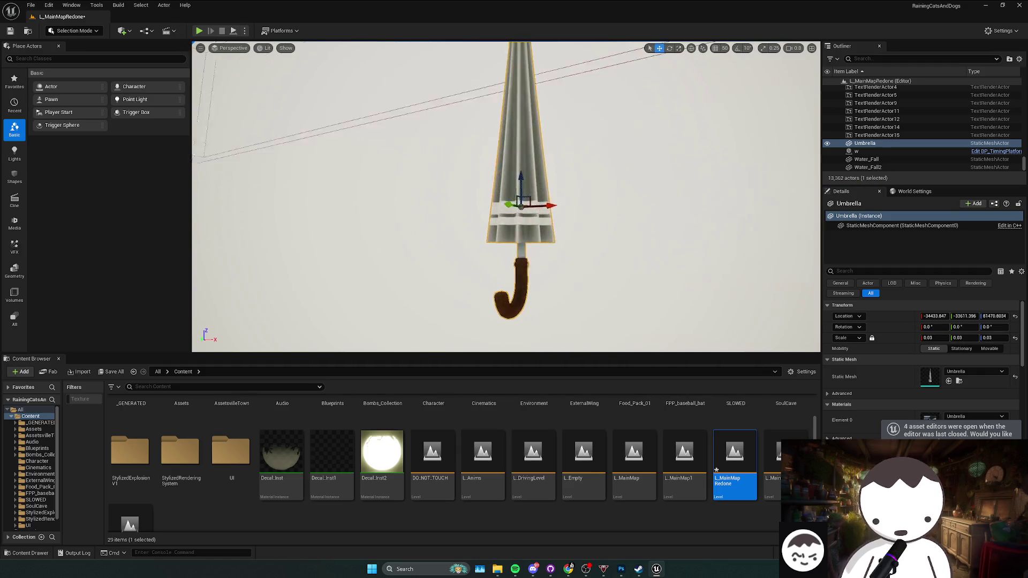
- Rotate the umbrella to about -13.44, 14.17, 89.21 so it tilts diagonally
{"action": "left_click_drag", "start_coordinate": [614, 273], "coordinate": [614, 273]}
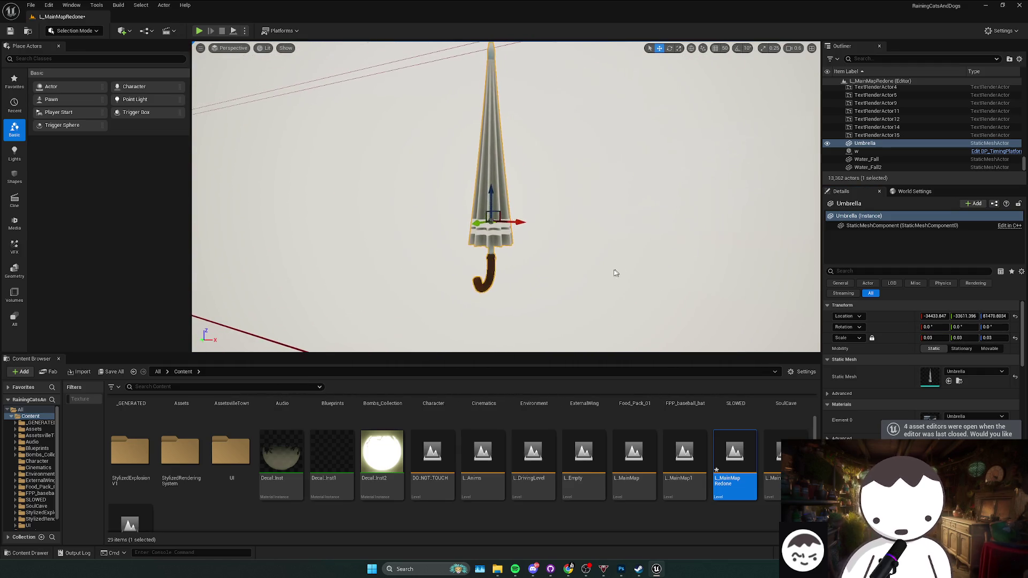
{"action": "key", "text": "e"}
{"action": "left_click_drag", "start_coordinate": [530, 224], "coordinate": [495, 249]}
{"action": "mouse_move", "coordinate": [490, 206]}
{"action": "left_mouse_down"}
{"action": "mouse_move", "coordinate": [489, 179]}
{"action": "mouse_move", "coordinate": [444, 241]}
{"action": "left_mouse_up"}
{"action": "mouse_move", "coordinate": [423, 206]}
{"action": "left_mouse_down"}
{"action": "mouse_move", "coordinate": [439, 259]}
{"action": "mouse_move", "coordinate": [460, 278]}
{"action": "left_mouse_up"}
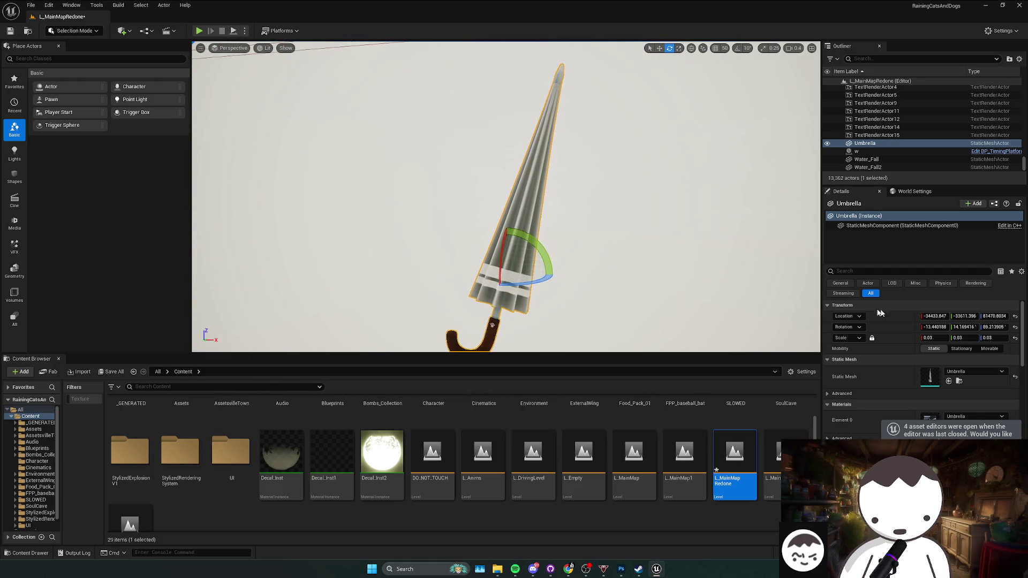
{"action": "left_click", "coordinate": [546, 249]}
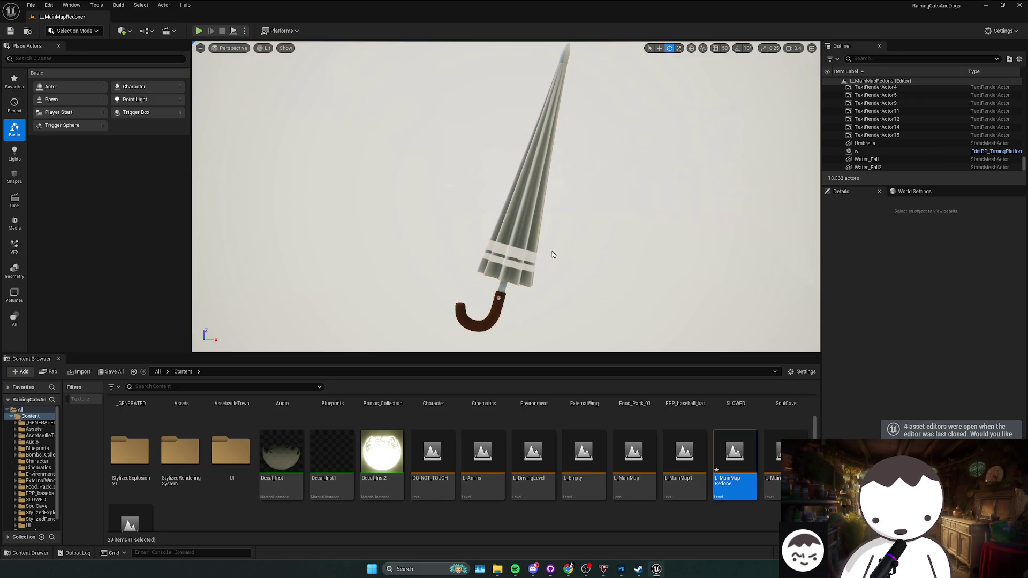
{"action": "key", "text": "ctrl+z"}
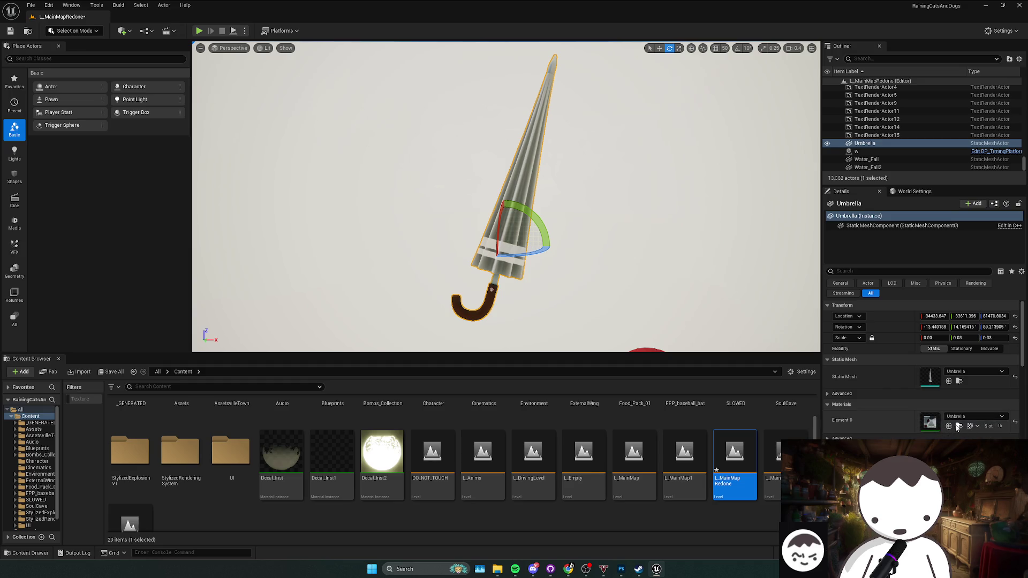
- Drag Moving_Ubrella_Blue from SLOWED/Mats/UmbrellaSkins onto Element 0 and open the material
{"action": "left_click", "coordinate": [958, 426]}
{"action": "scroll", "coordinate": [325, 435], "scroll_direction": "up", "scroll_amount": 5}
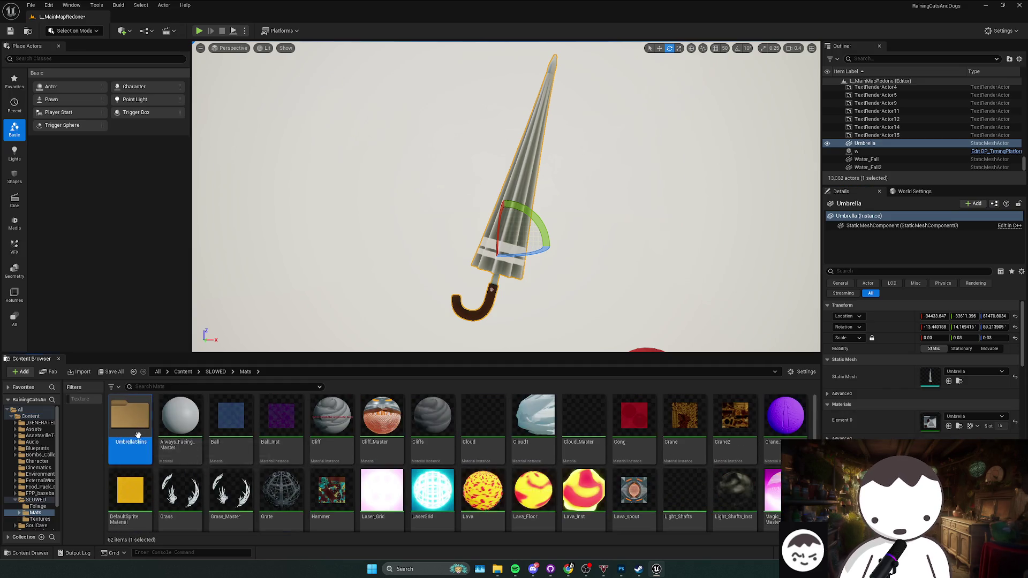
{"action": "double_click", "coordinate": [148, 447]}
{"action": "left_click_drag", "start_coordinate": [148, 447], "coordinate": [930, 422]}
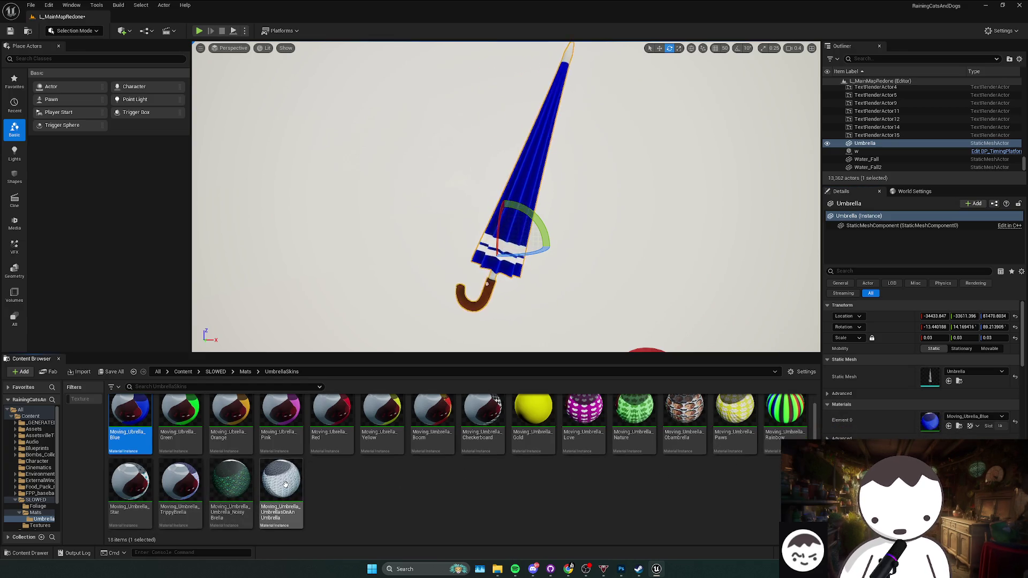
{"action": "key", "text": "Return"}
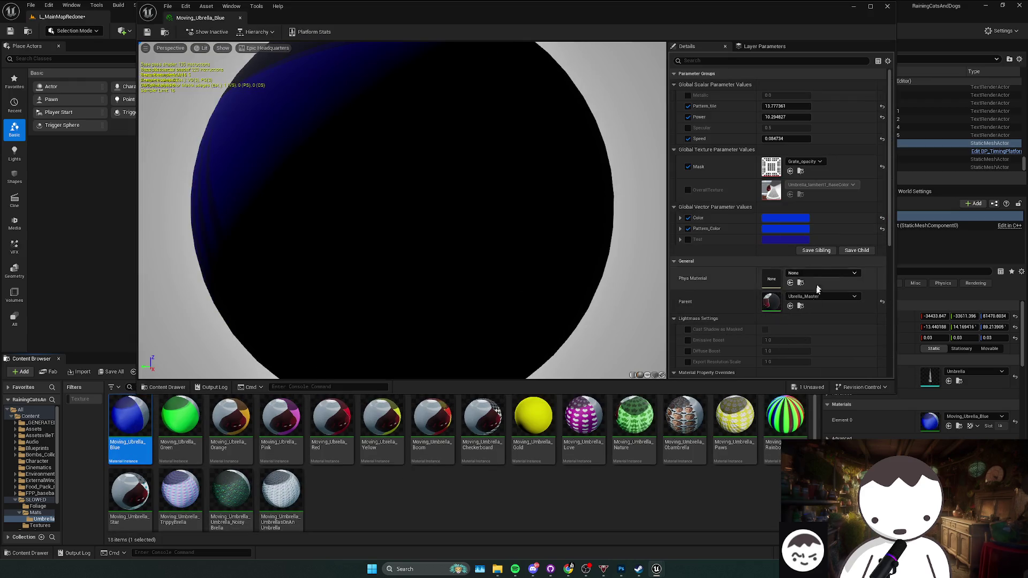
- In parent Ubrella_Master, disconnect the Add node from World Position Offset and apply
{"action": "left_click", "coordinate": [800, 306]}
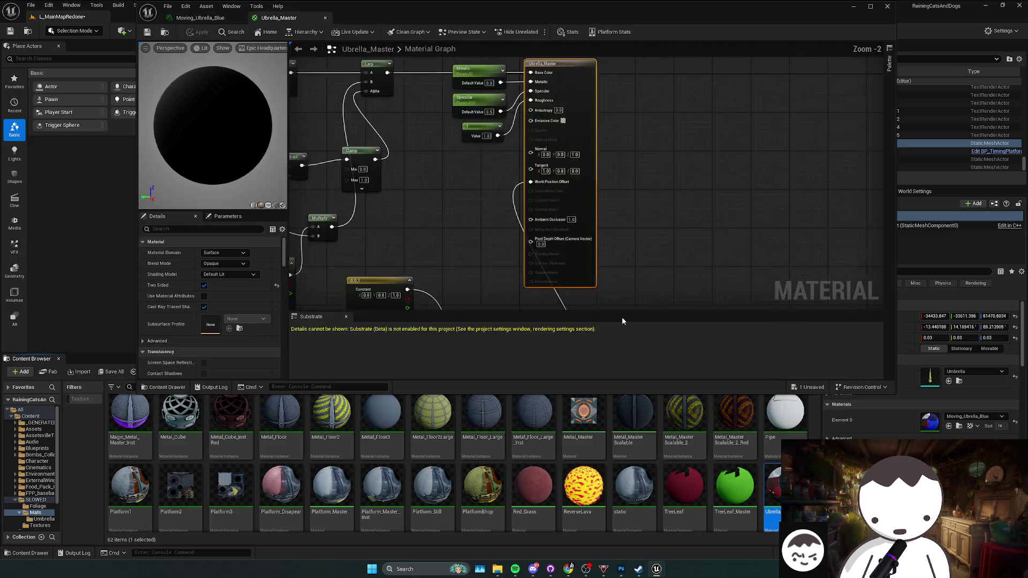
{"action": "double_click", "coordinate": [771, 301]}
{"action": "scroll", "coordinate": [561, 178], "scroll_direction": "down", "scroll_amount": 1}
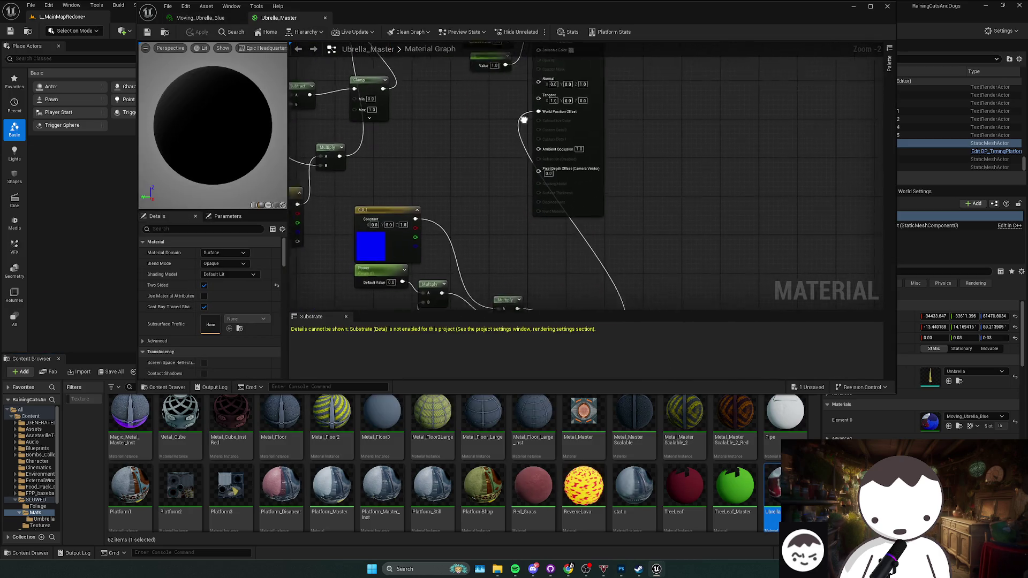
{"action": "left_click_drag", "start_coordinate": [560, 177], "coordinate": [517, 100]}
{"action": "left_click", "coordinate": [529, 80], "text": "alt"}
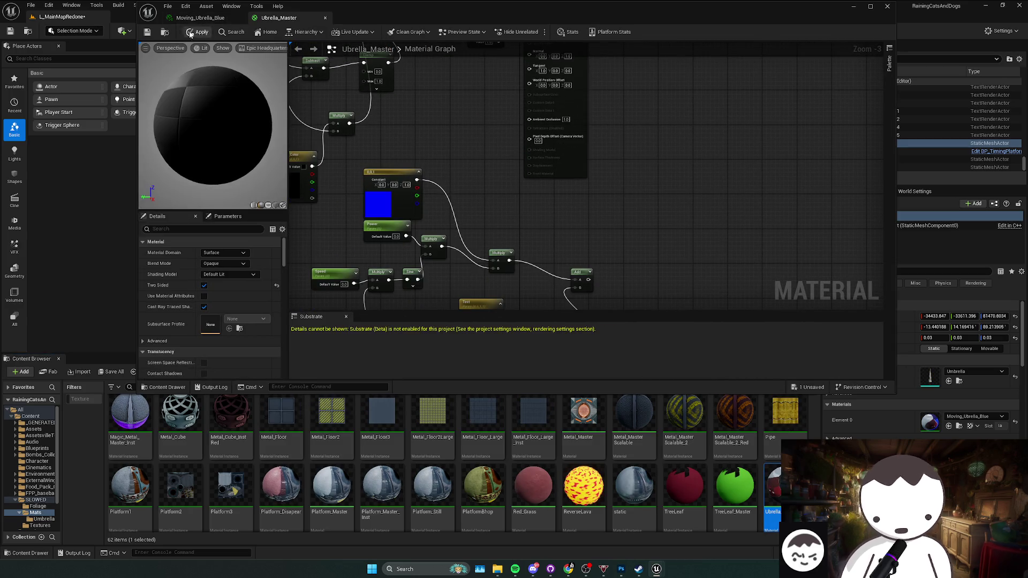
{"action": "key", "text": "ctrl+s"}
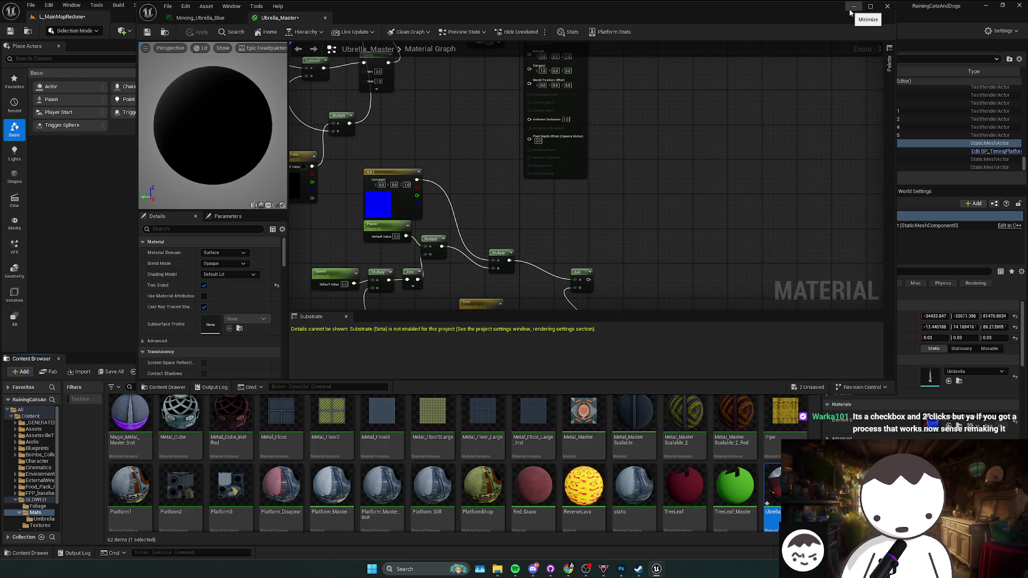
{"action": "left_click", "coordinate": [851, 9]}
{"action": "left_click", "coordinate": [598, 164]}
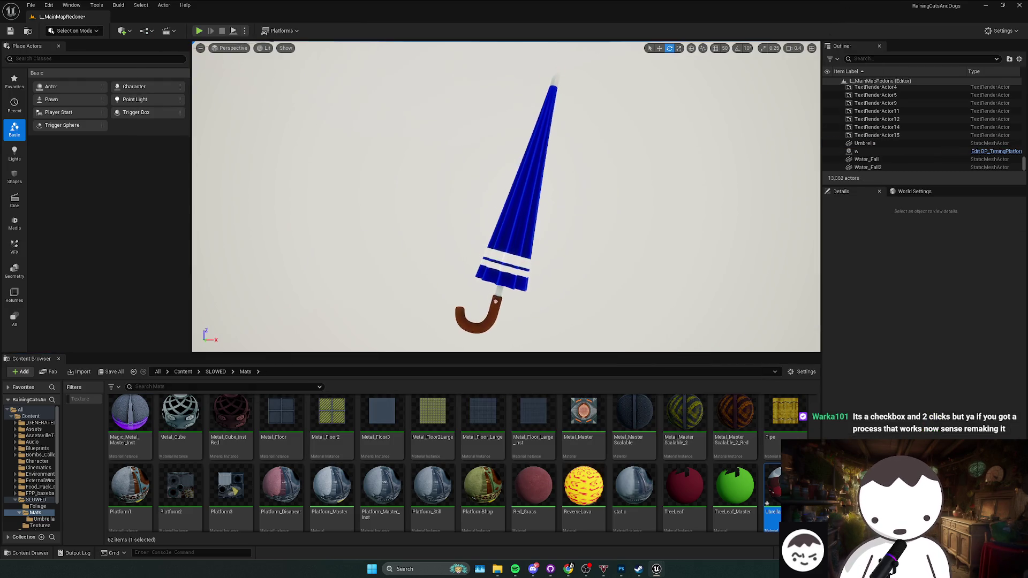
- Duplicate the wall piece beside the umbrella and stretch it into a backdrop
{"action": "left_click_drag", "start_coordinate": [599, 164], "coordinate": [590, 165]}
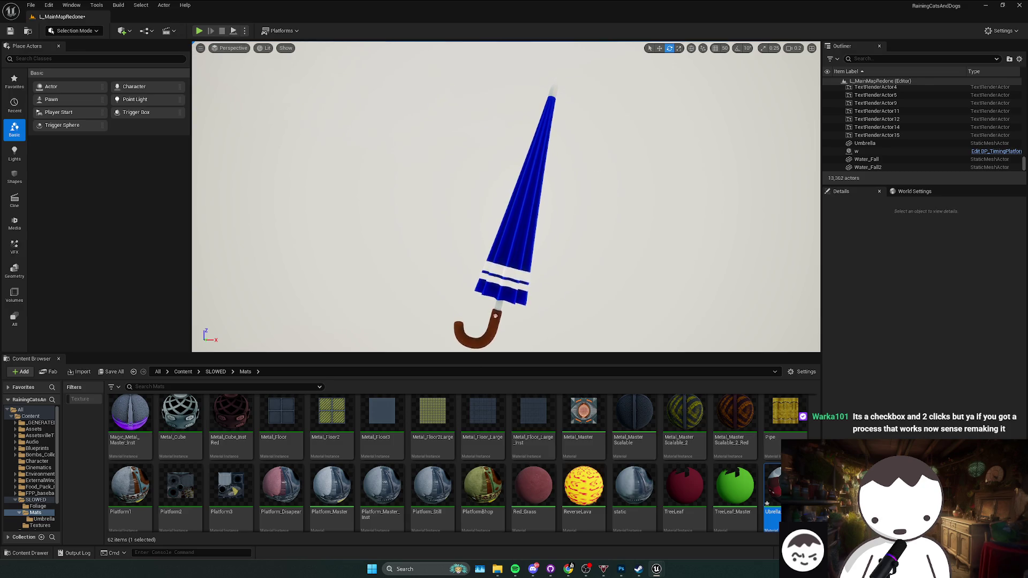
{"action": "left_click", "coordinate": [546, 199]}
{"action": "key", "text": "f"}
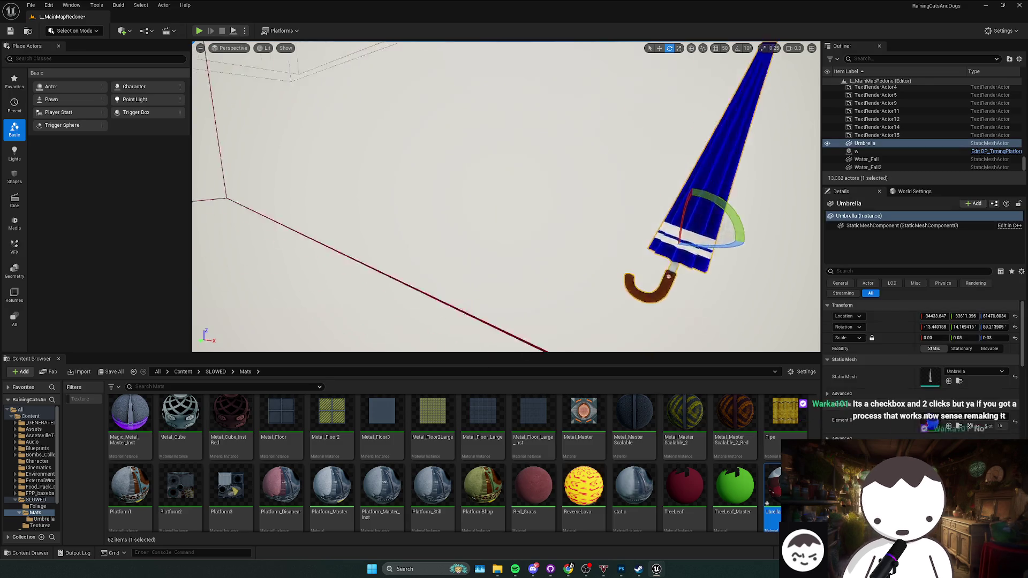
{"action": "key", "text": "ctrl+z"}
{"action": "key", "text": "f"}
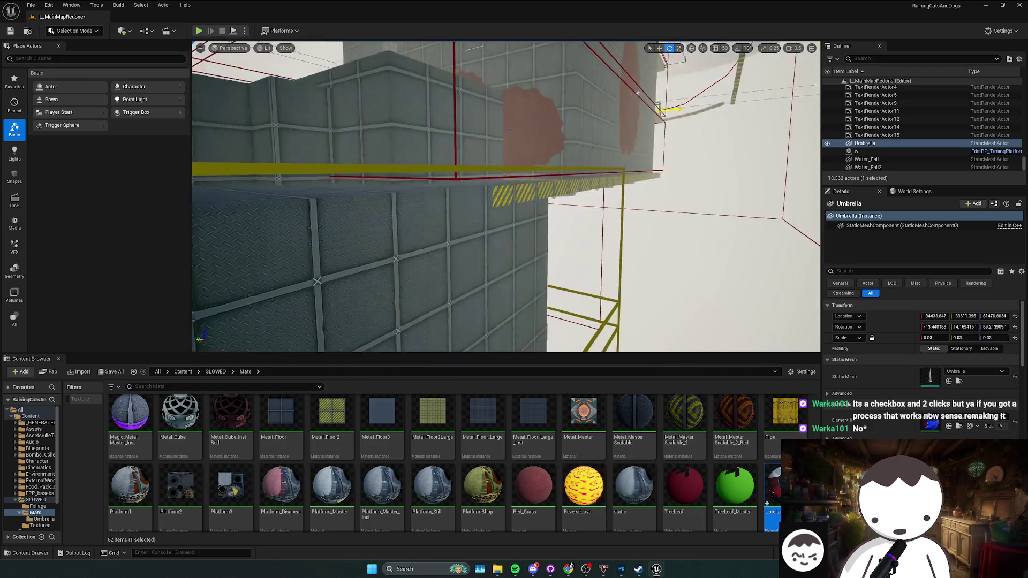
{"action": "key", "text": "w"}
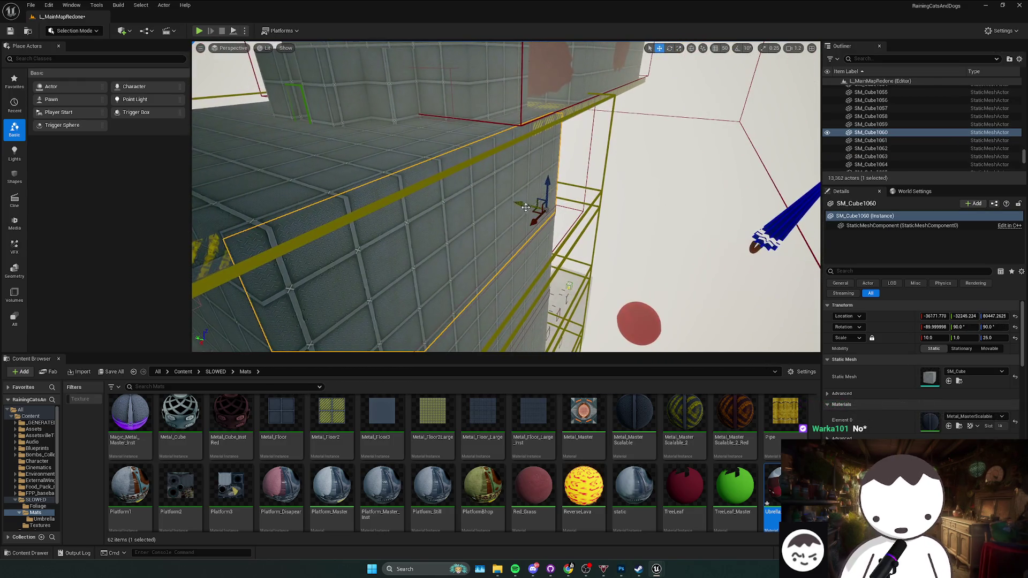
{"action": "key", "text": "ctrl+d"}
{"action": "left_click_drag", "start_coordinate": [588, 222], "coordinate": [624, 225]}
{"action": "key", "text": "r"}
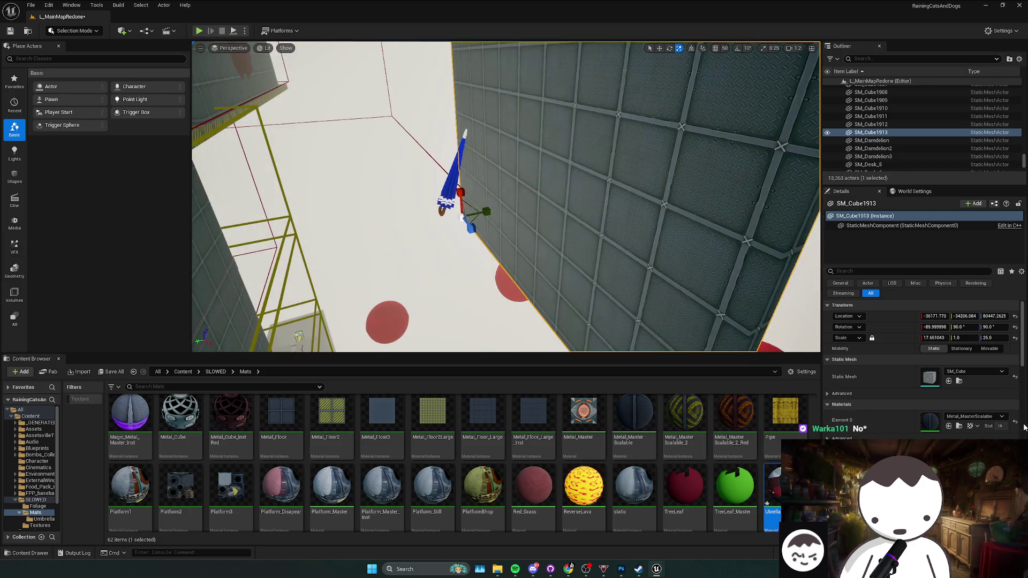
- Give the new wall the ML_glossyBlack material, preview fullscreen and save the level
{"action": "left_click", "coordinate": [1000, 416]}
{"action": "type", "text": "black"}
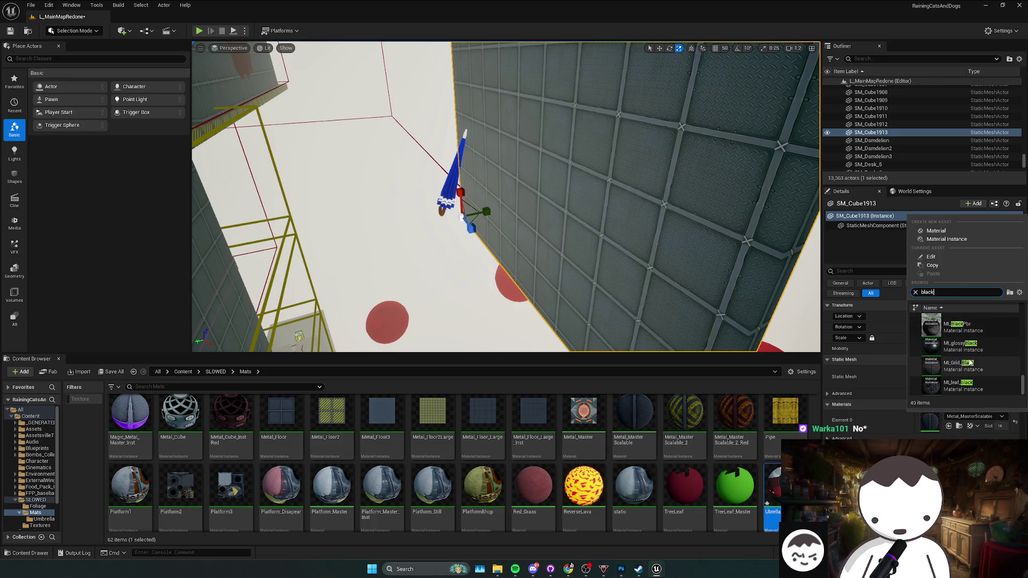
{"action": "left_click", "coordinate": [972, 349]}
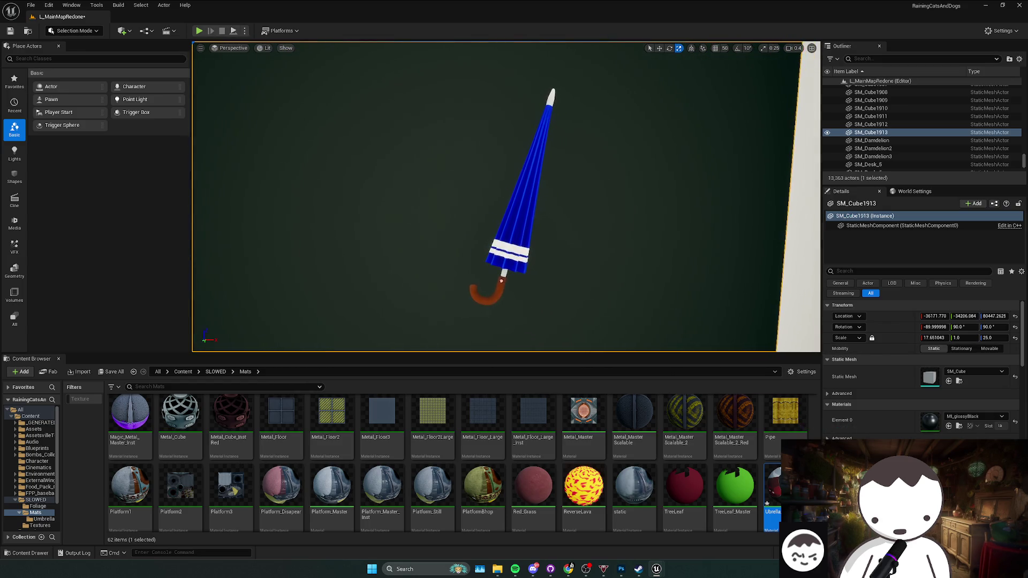
{"action": "left_click", "coordinate": [588, 289]}
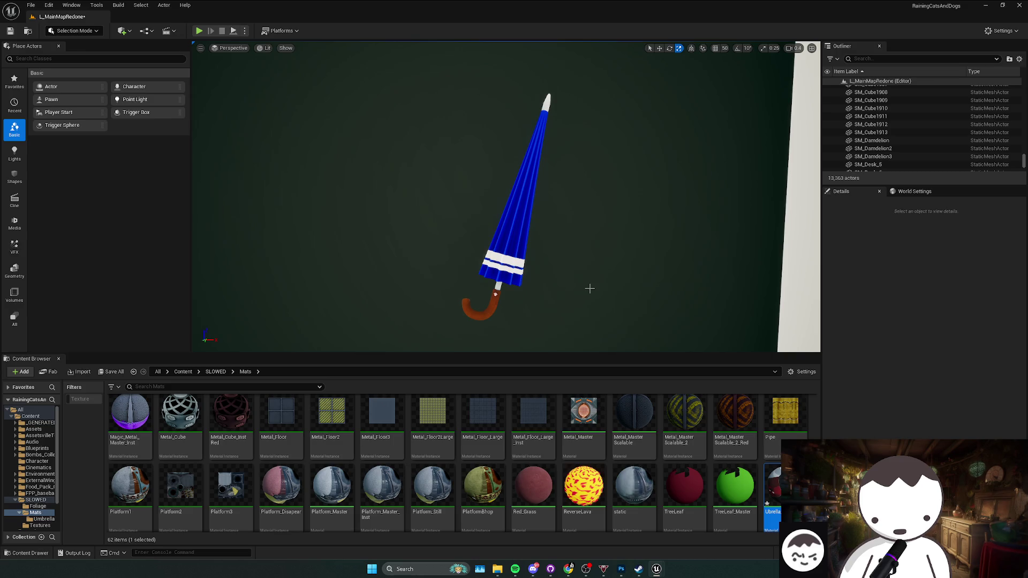
{"action": "key", "text": "F11"}
{"action": "key", "text": "F11"}
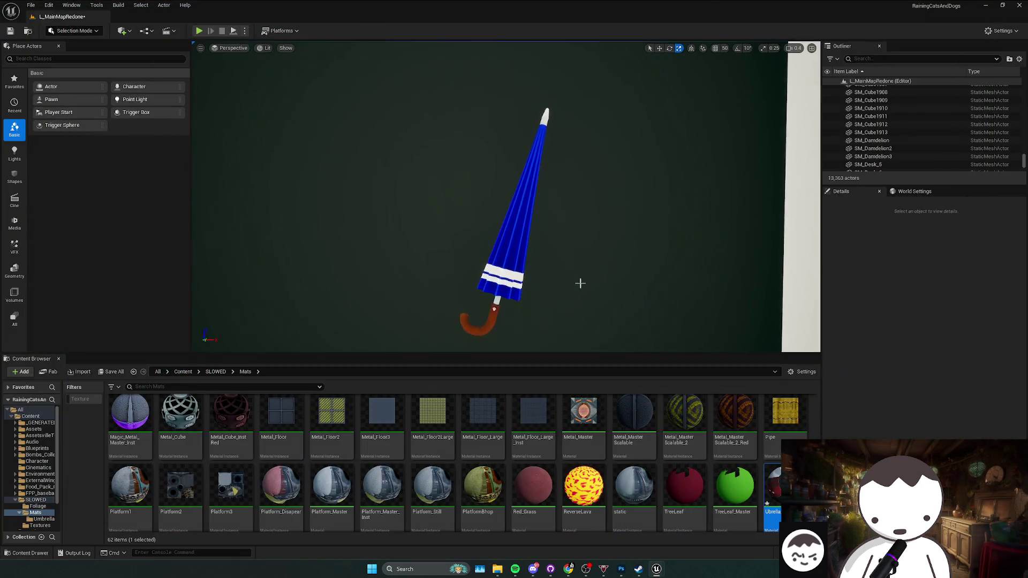
{"action": "key", "text": "ctrl+s"}
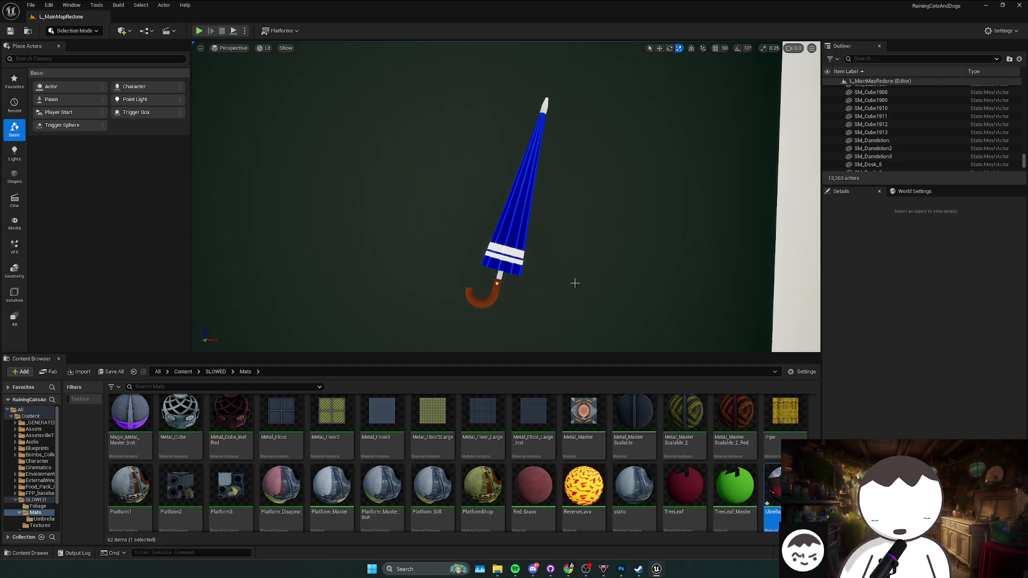
- Adjust the viewport to centre the umbrella against the black backdrop and save again
{"action": "scroll", "coordinate": [574, 283], "scroll_direction": "down", "scroll_amount": 1}
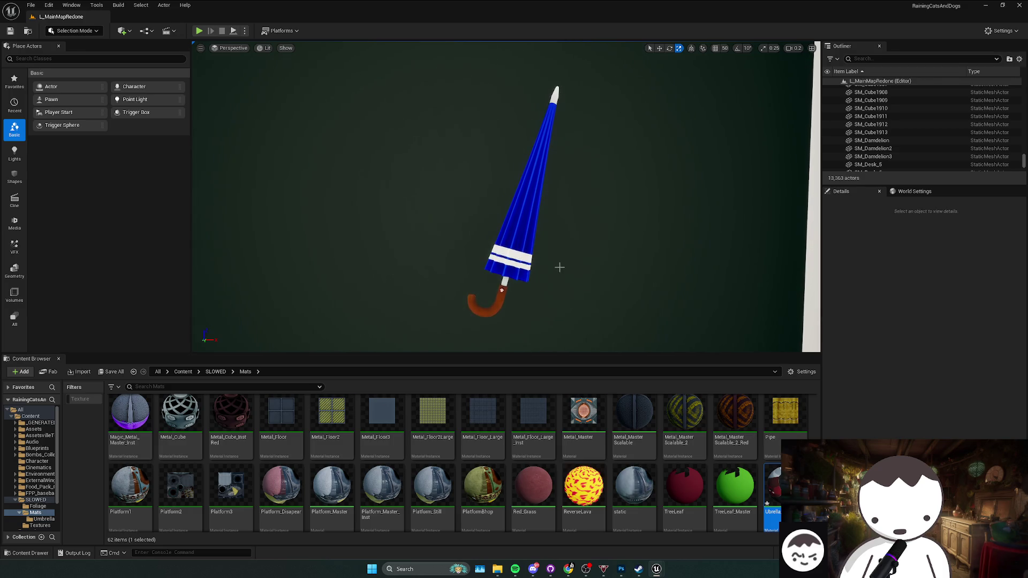
{"action": "key", "text": "ctrl+s"}
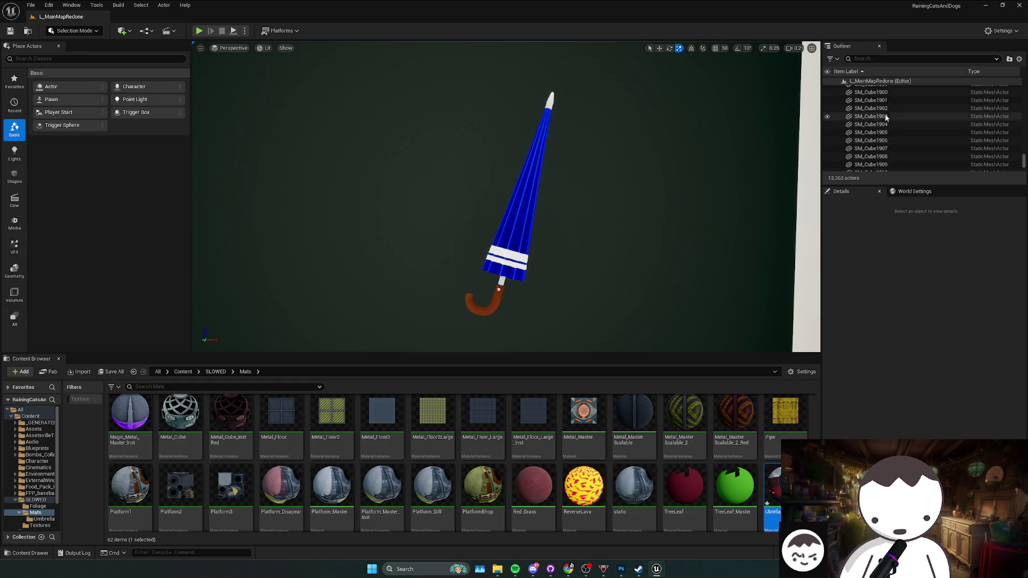
- Tick Render CustomDepth Pass on the Umbrella, keeping CustomDepth Stencil Value at 0
{"action": "key", "text": "a"}
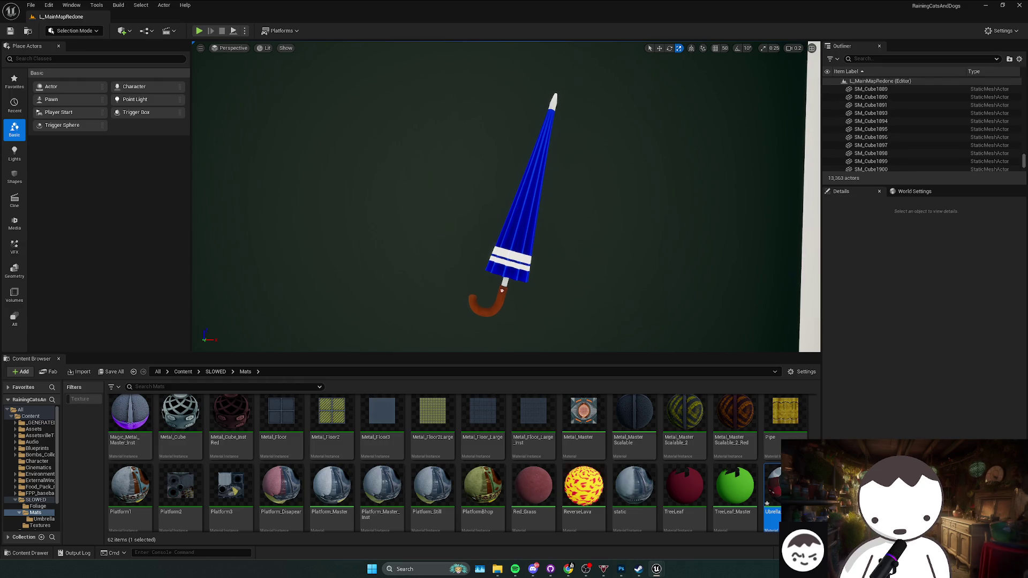
{"action": "left_click", "coordinate": [514, 225]}
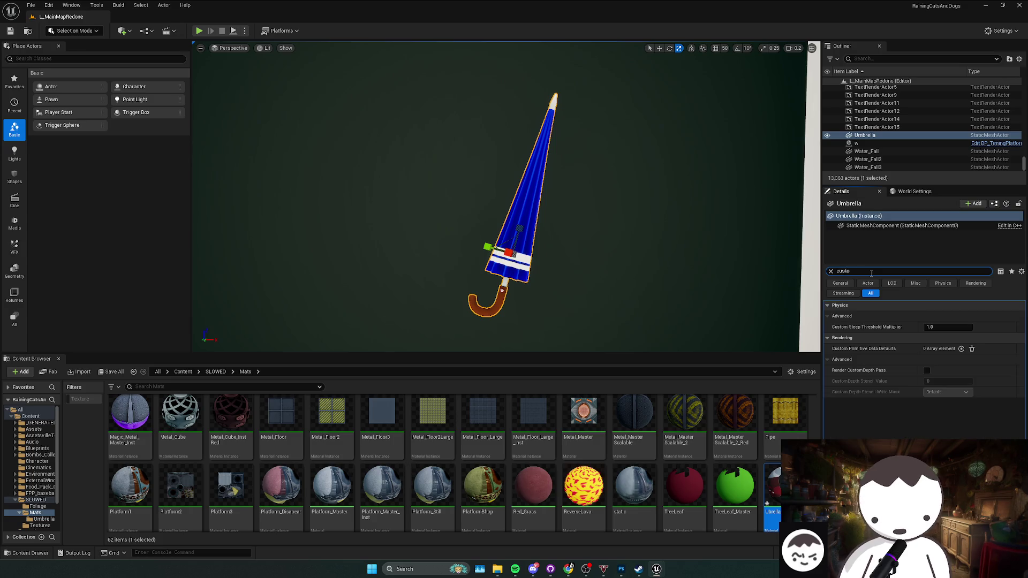
{"action": "left_click", "coordinate": [927, 370]}
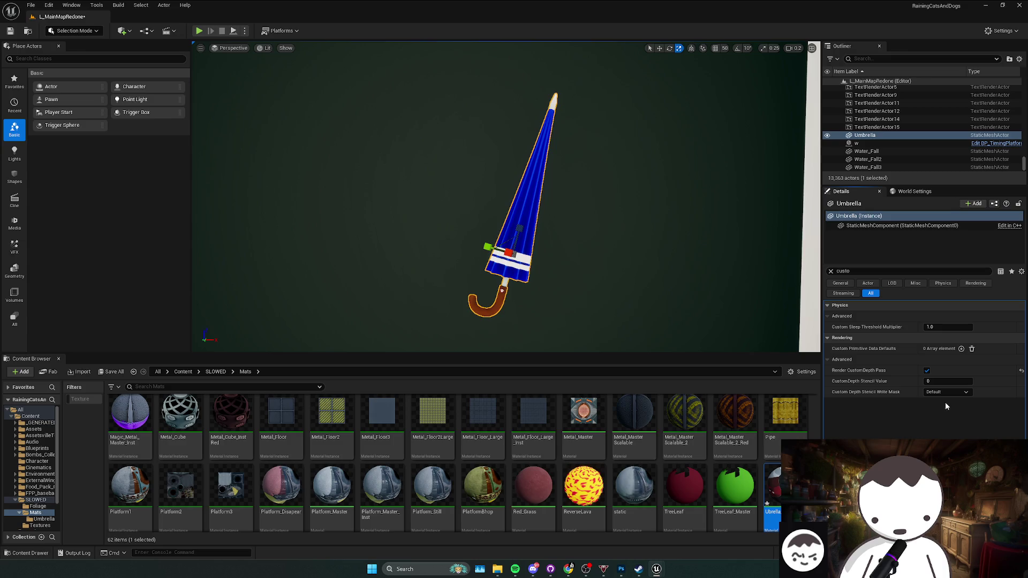
{"action": "left_click", "coordinate": [927, 379]}
{"action": "left_click", "coordinate": [102, 5]}
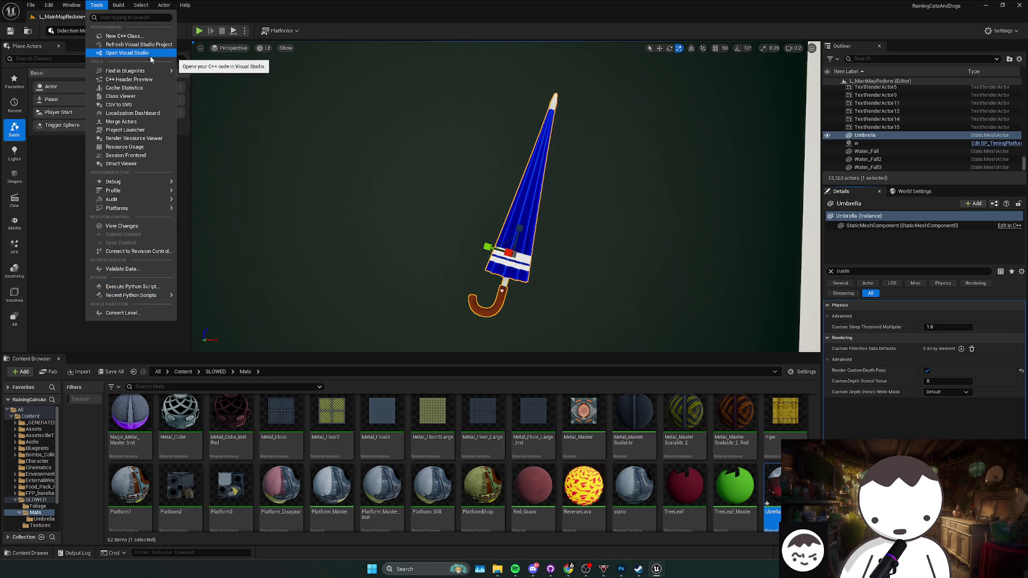
{"action": "left_click", "coordinate": [69, 5]}
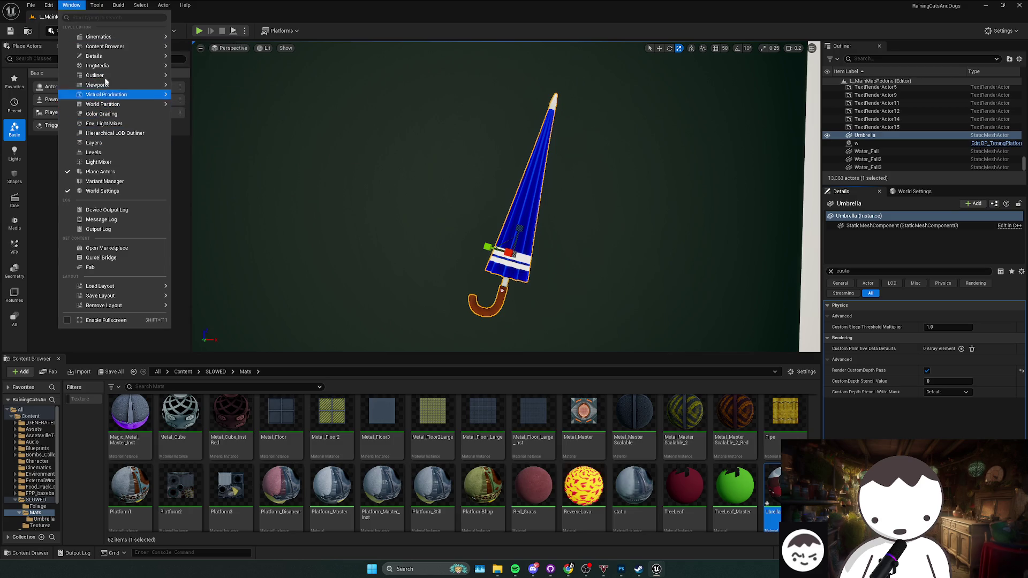
{"action": "mouse_move", "coordinate": [108, 47]}
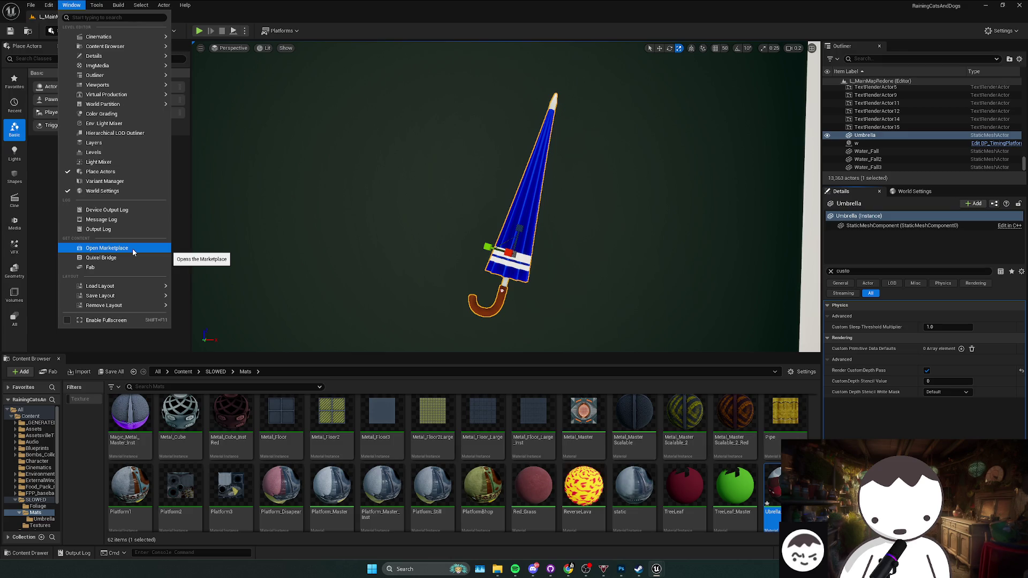
{"action": "mouse_move", "coordinate": [114, 96]}
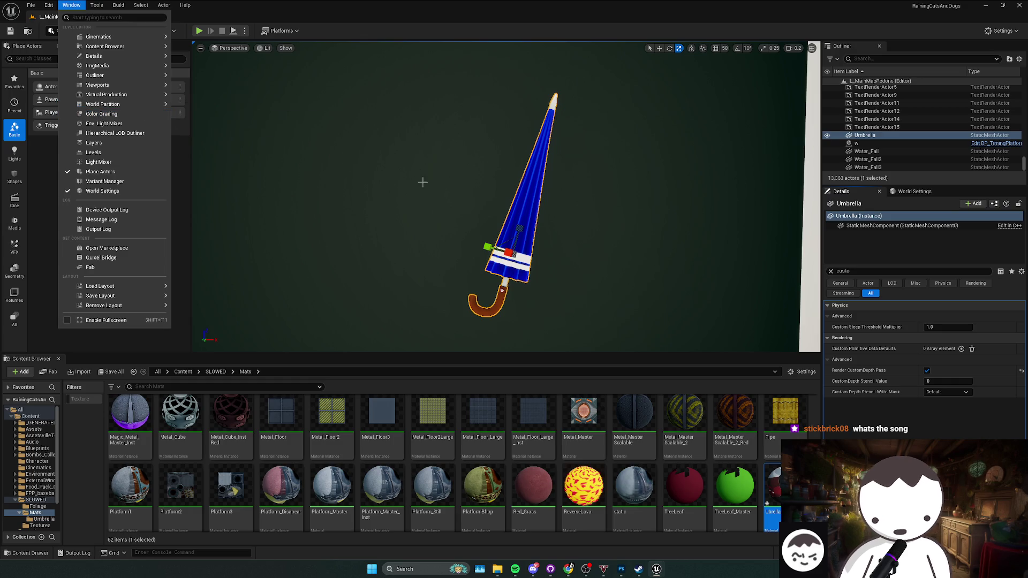
{"action": "left_click", "coordinate": [515, 569]}
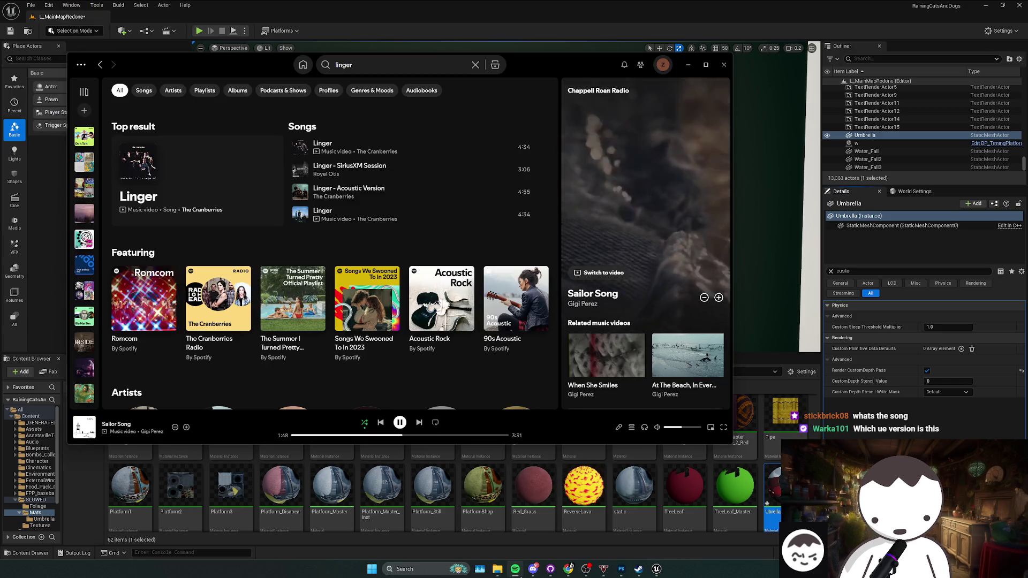
{"action": "left_click", "coordinate": [515, 569]}
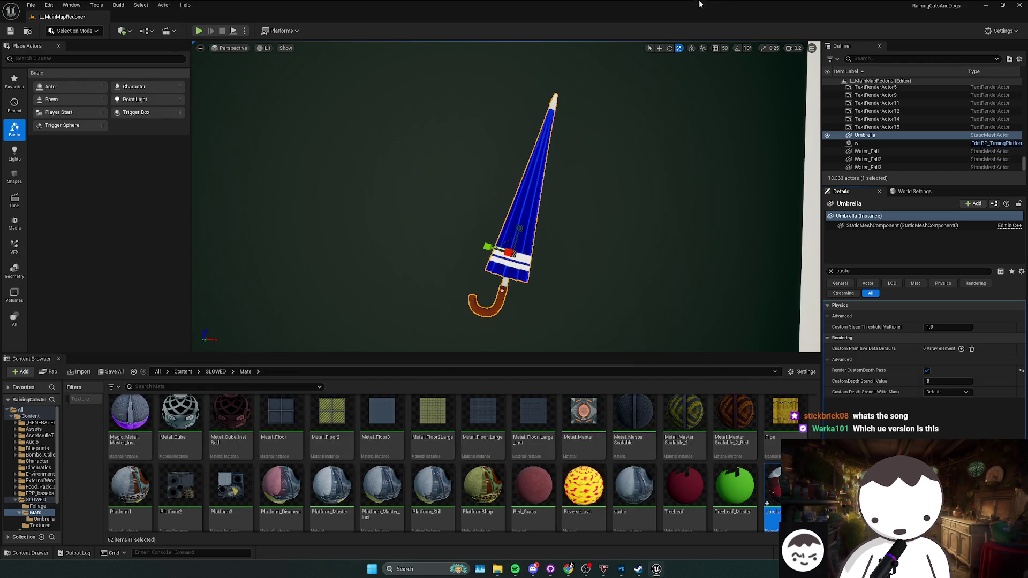
{"action": "mouse_move", "coordinate": [929, 7]}
{"action": "left_click", "coordinate": [96, 5]}
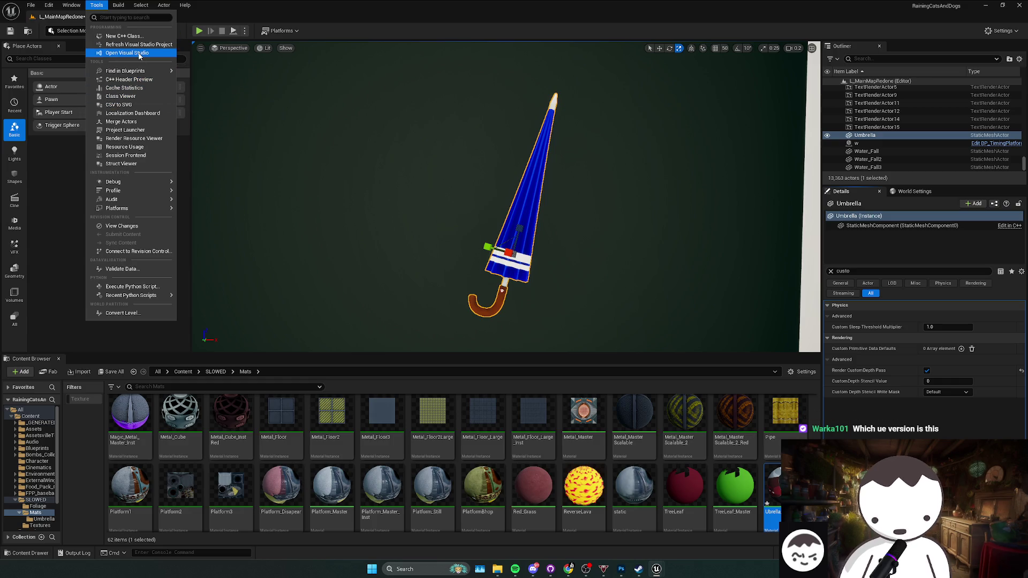
{"action": "mouse_move", "coordinate": [145, 8]}
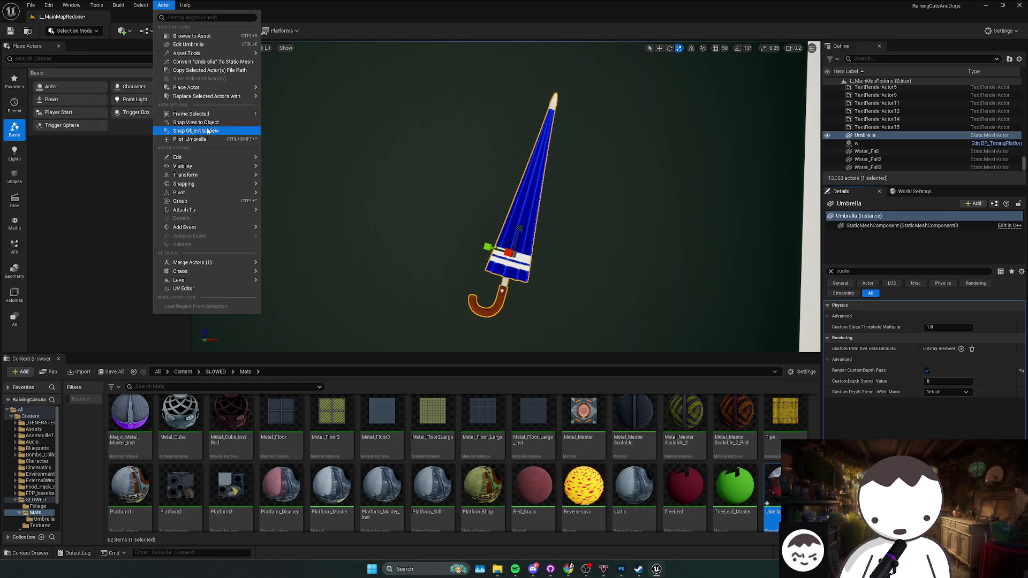
{"action": "mouse_move", "coordinate": [227, 55]}
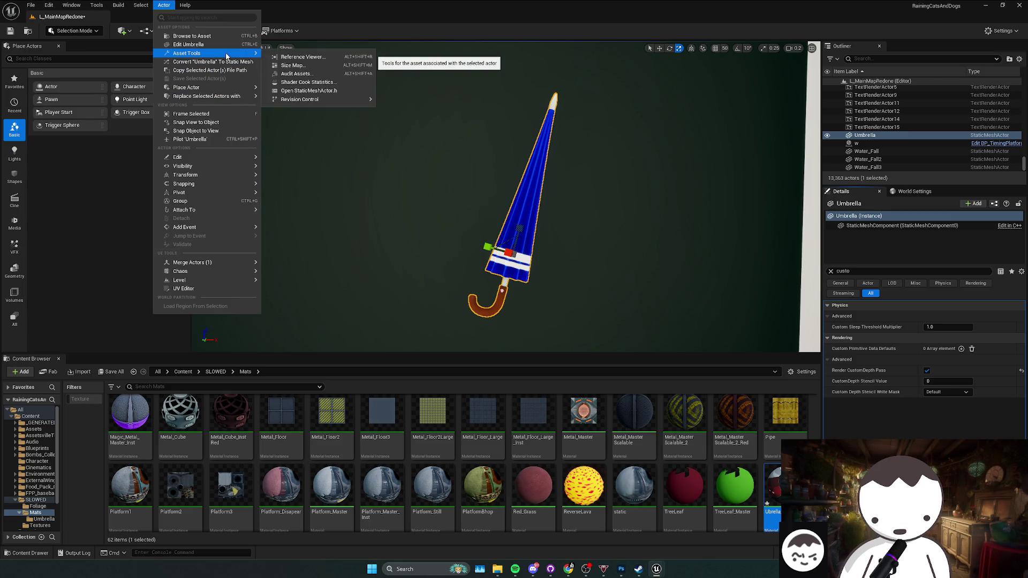
{"action": "mouse_move", "coordinate": [95, 6]}
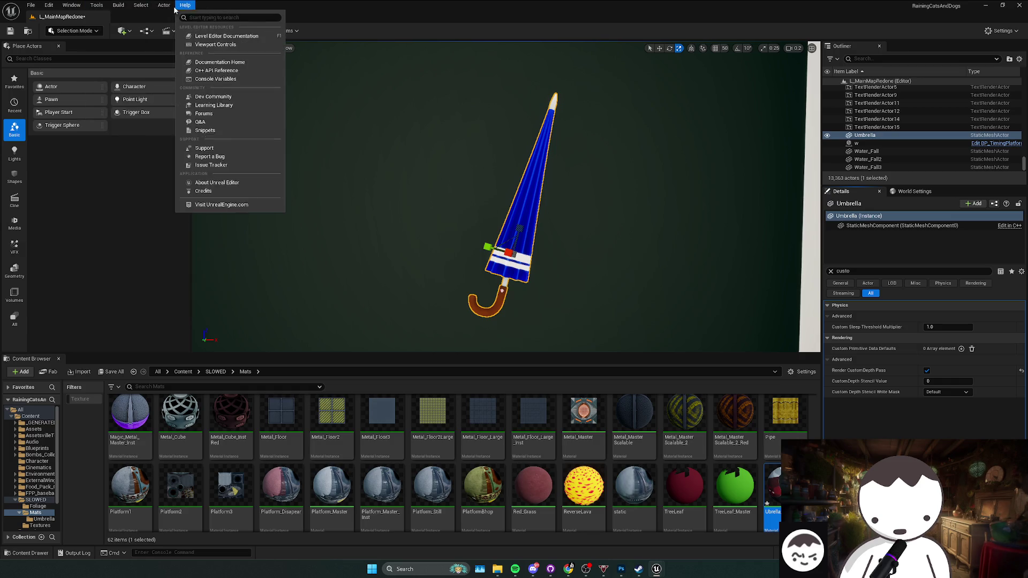
{"action": "type", "text": "high"}
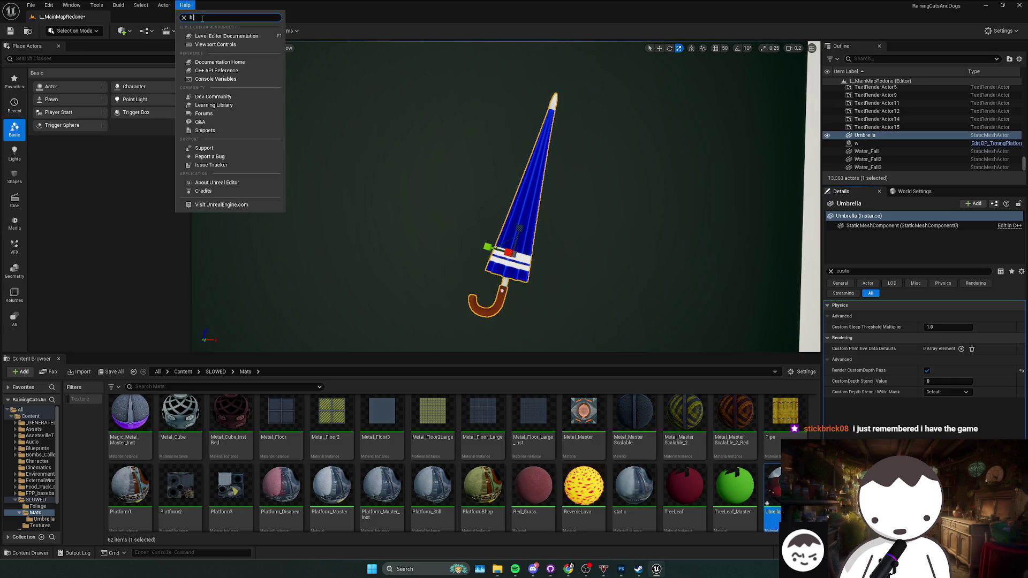
{"action": "key", "text": "BackSpace"}
{"action": "key", "text": "BackSpace"}
{"action": "key", "text": "BackSpace"}
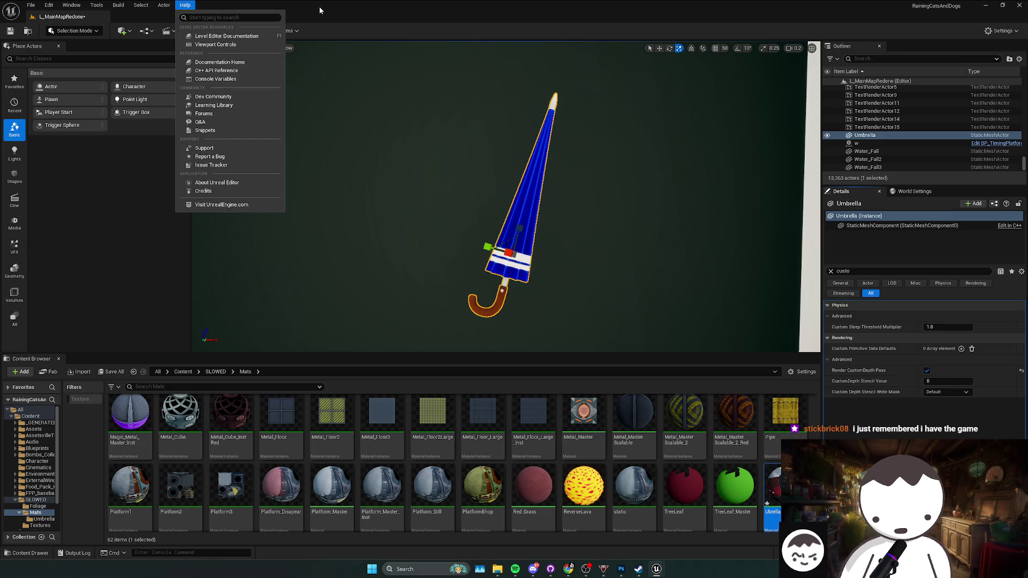
{"action": "key", "text": "Escape"}
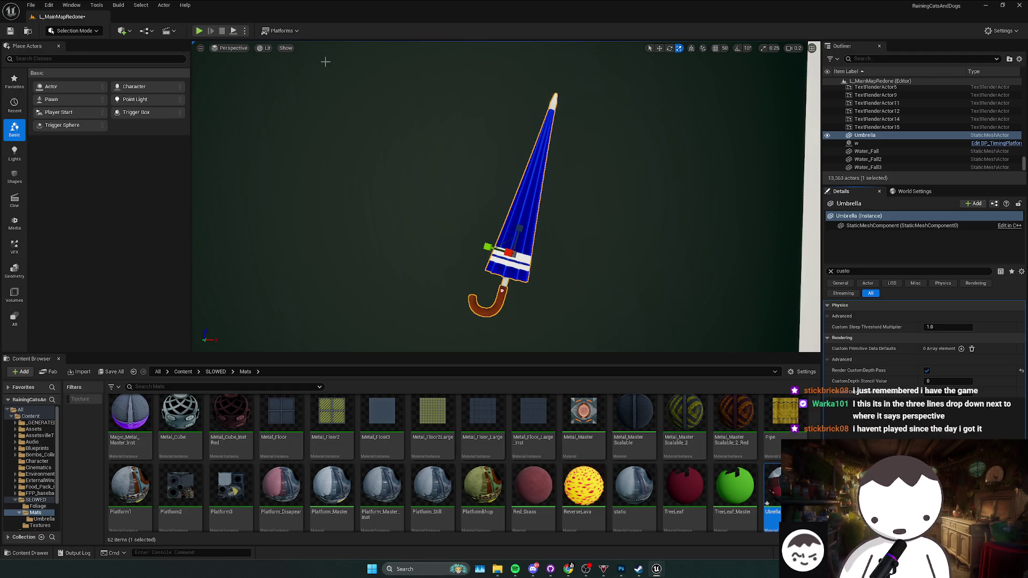
- Enable custom depth as the mask in the High Resolution Screenshot settings
{"action": "left_click", "coordinate": [201, 47]}
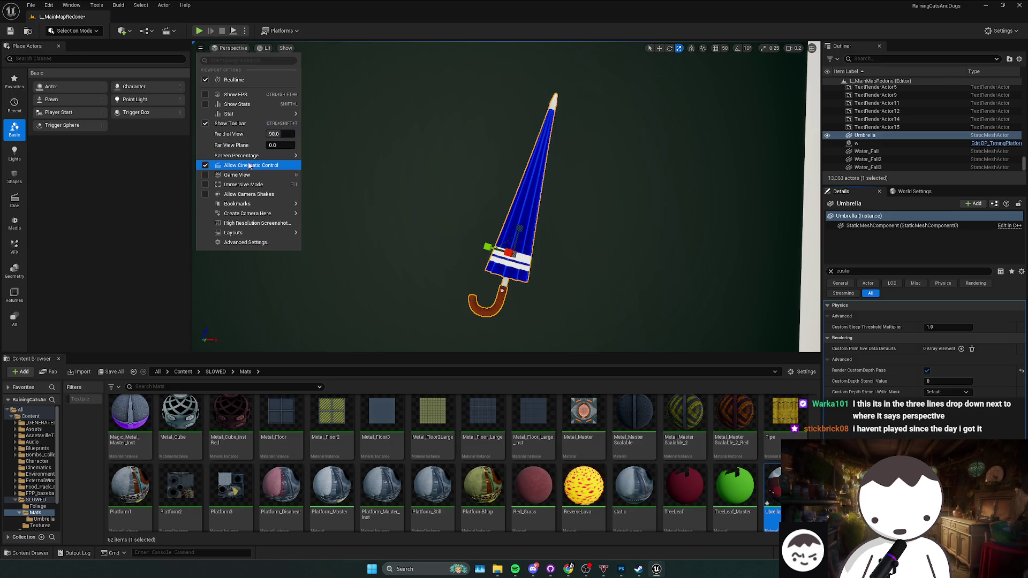
{"action": "left_click", "coordinate": [260, 226]}
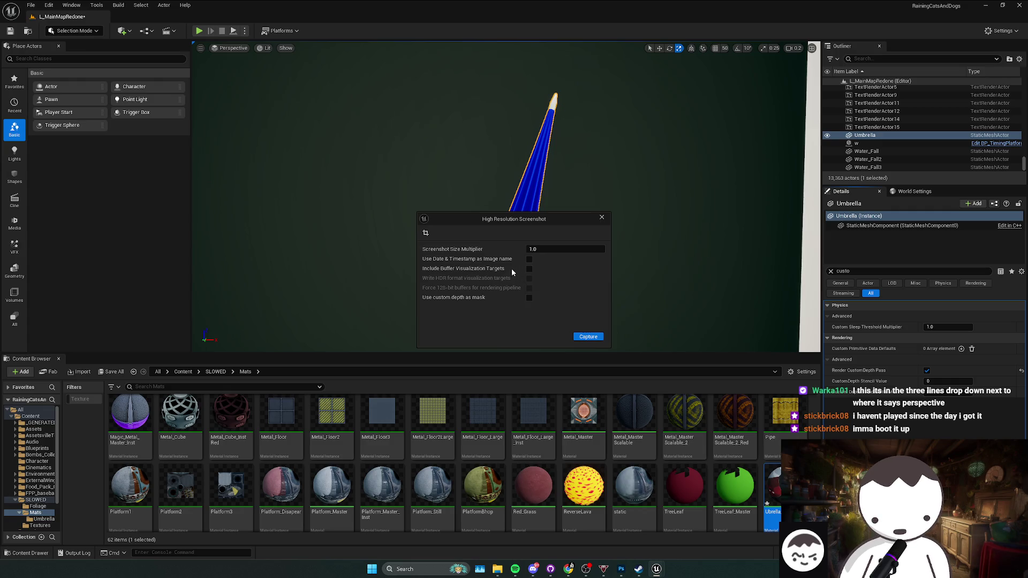
{"action": "left_click", "coordinate": [529, 298]}
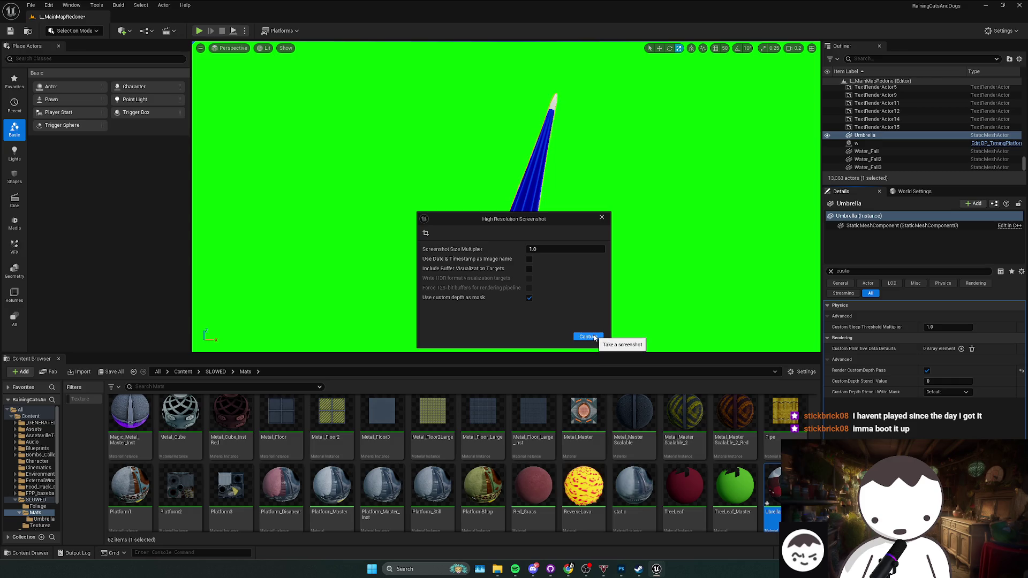
- Capture a high-resolution screenshot of the whole umbrella, then bring up the SaveGames folder
{"action": "left_click_drag", "start_coordinate": [540, 219], "coordinate": [376, 210]}
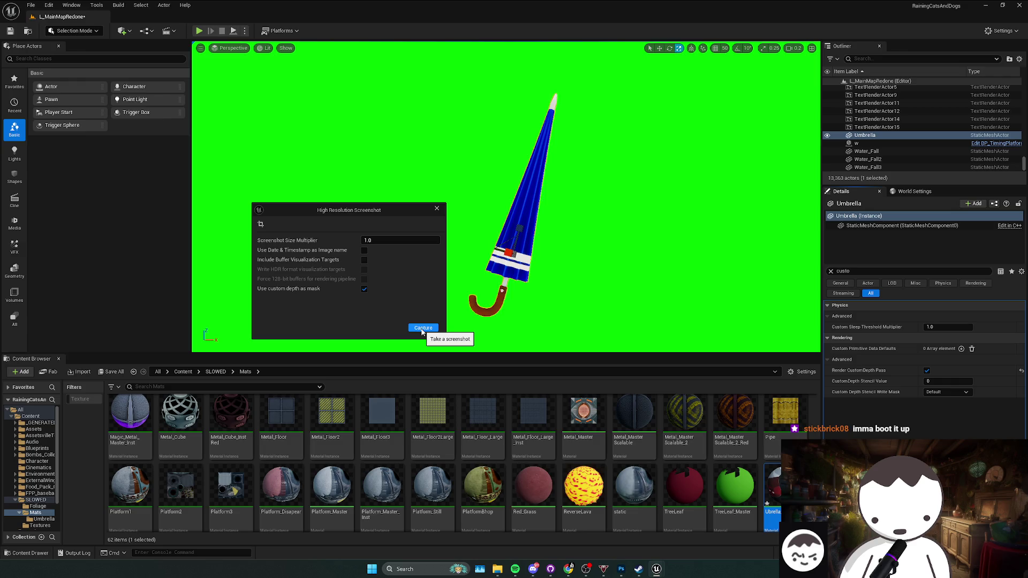
{"action": "left_click", "coordinate": [422, 328]}
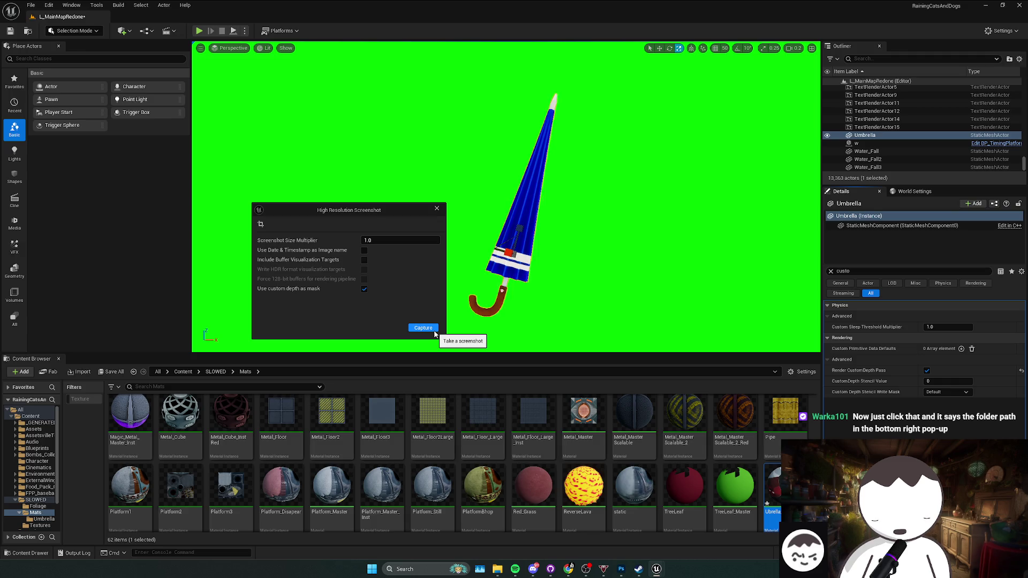
{"action": "left_click", "coordinate": [433, 330]}
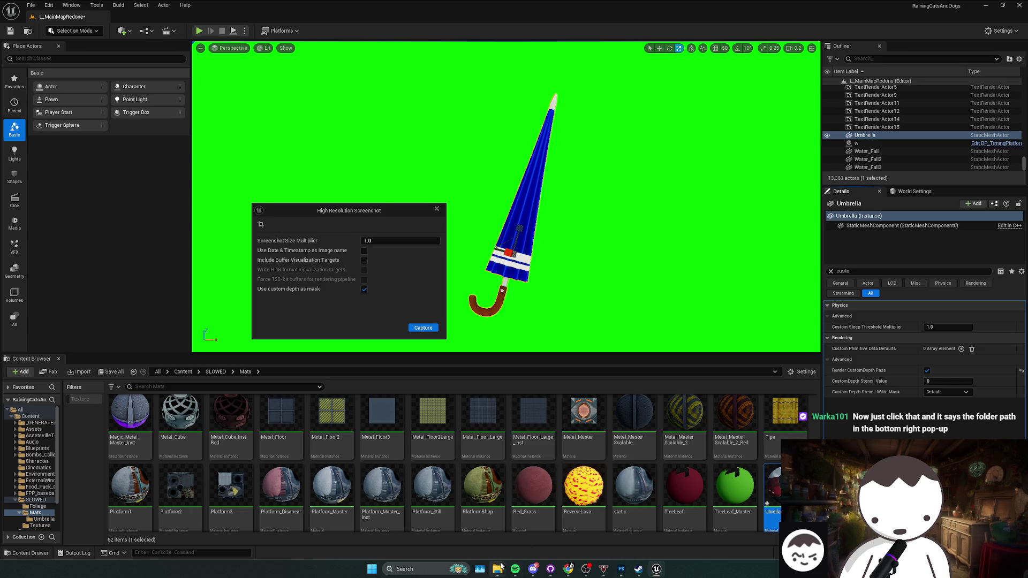
{"action": "mouse_move", "coordinate": [497, 568]}
{"action": "left_click", "coordinate": [396, 525]}
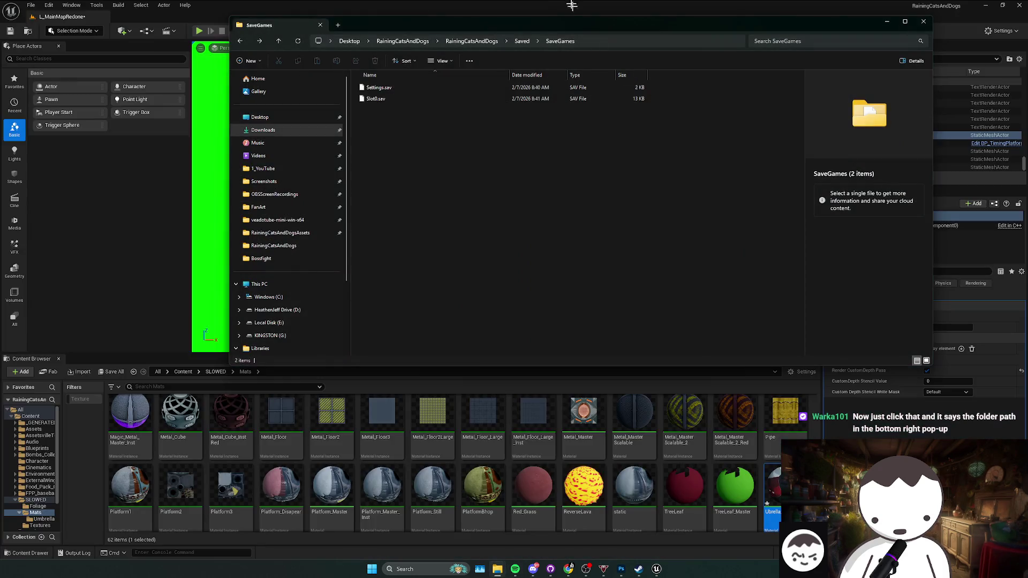
- Minimize the SaveGames folder window so the Unreal editor with the umbrella is back in view
{"action": "left_click", "coordinate": [886, 22]}
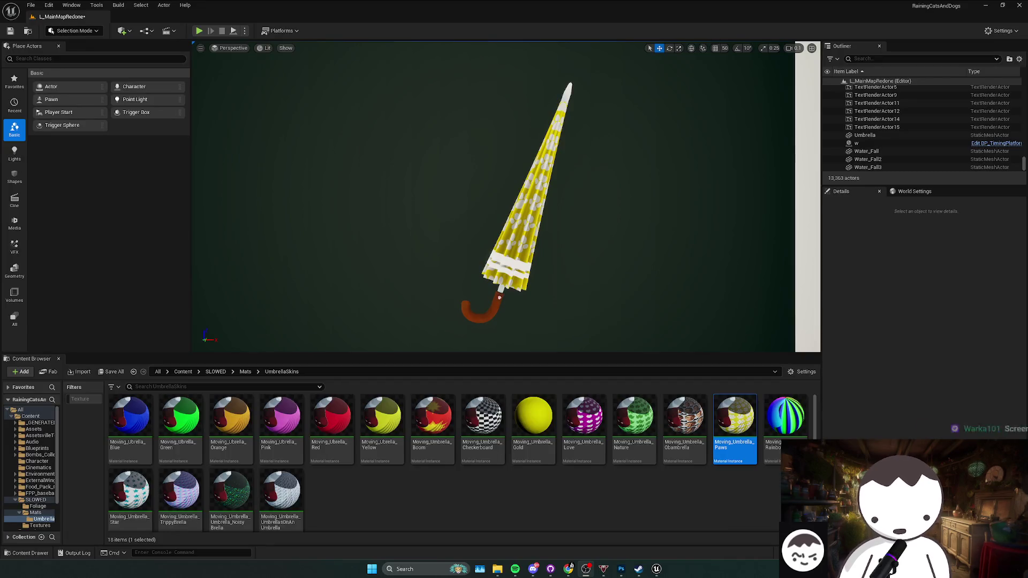
- Apply the Moving_Umbrella_Rainbow skin and snip a fullscreen screenshot of the umbrella
{"action": "left_click", "coordinate": [514, 204]}
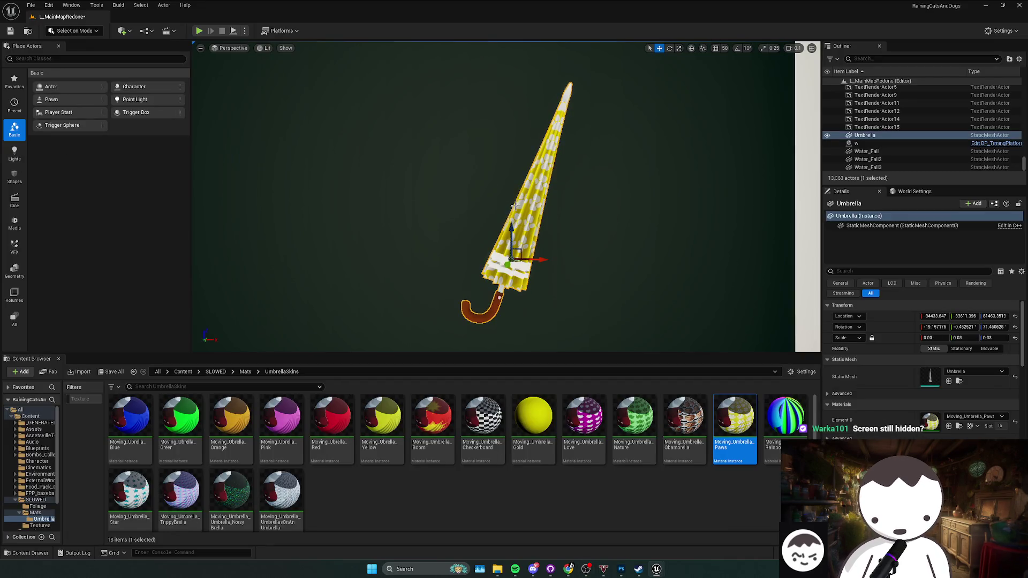
{"action": "left_click", "coordinate": [800, 429]}
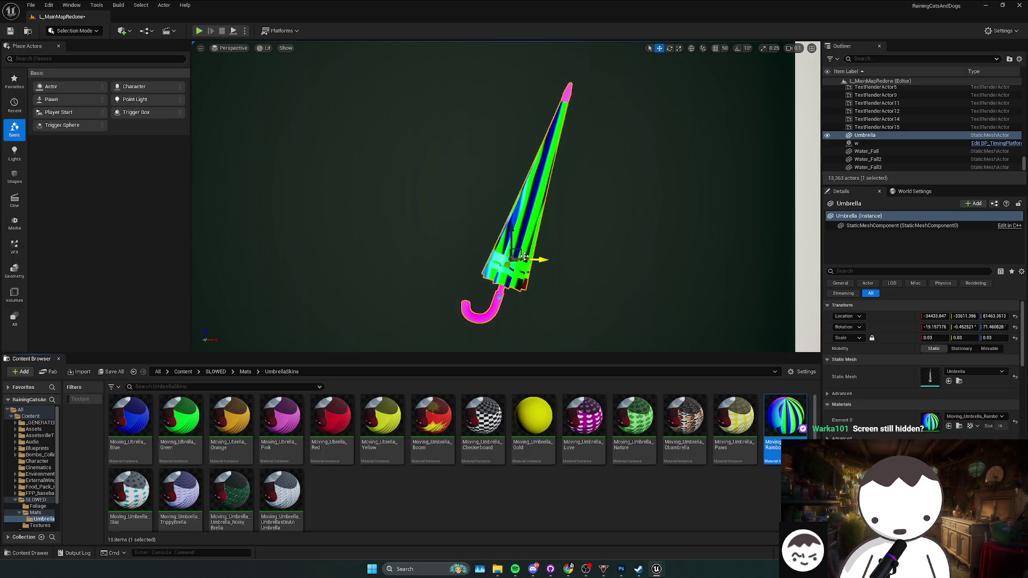
{"action": "key", "text": "Escape"}
{"action": "key", "text": "F11"}
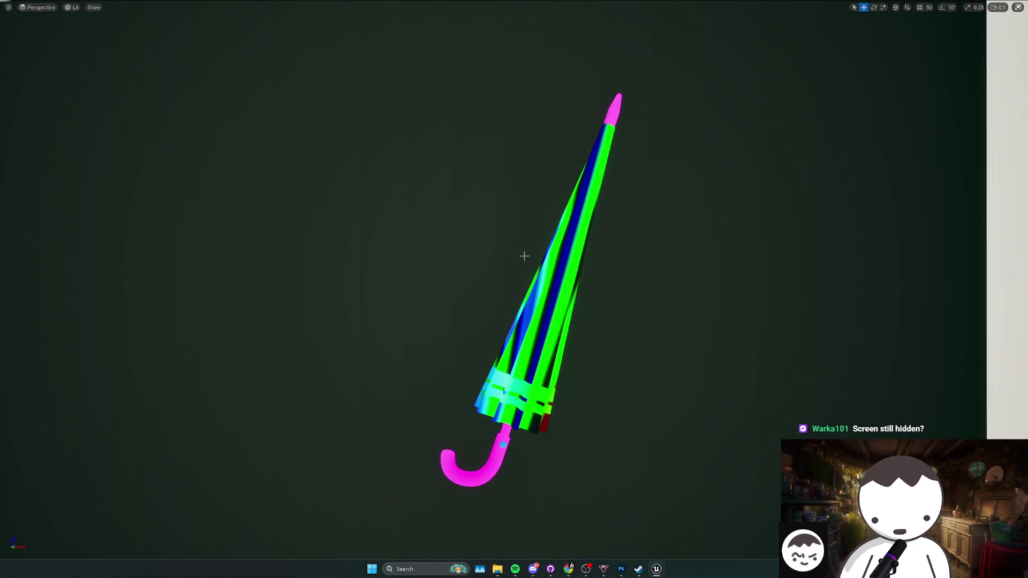
{"action": "key", "text": "super+shift+s"}
{"action": "left_click_drag", "start_coordinate": [339, 63], "coordinate": [763, 528]}
{"action": "key", "text": "F11"}
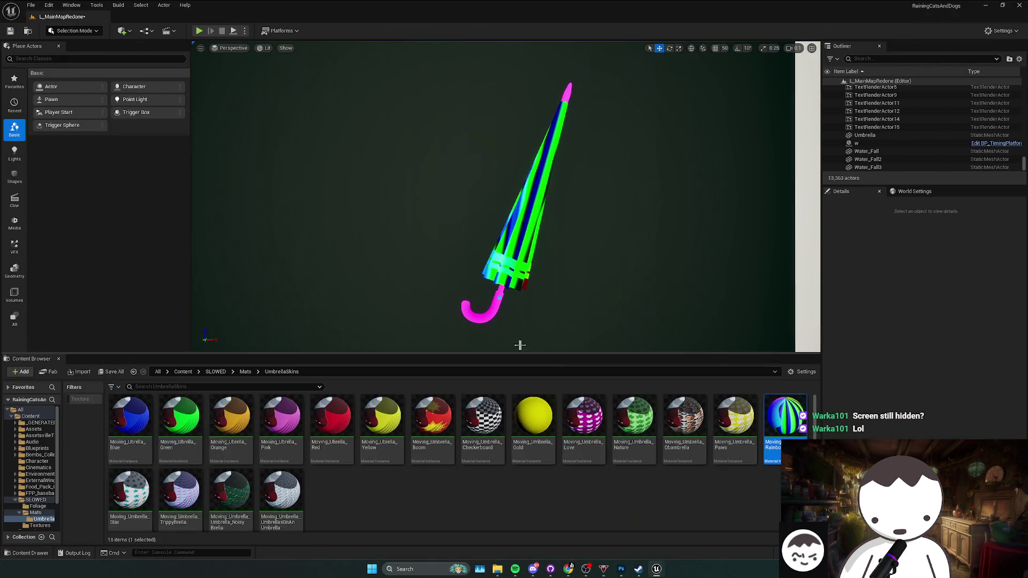
- Apply the Moving_Umbrella_Star skin and snip a fullscreen screenshot of the star umbrella
{"action": "left_click", "coordinate": [519, 288]}
{"action": "left_click", "coordinate": [131, 491]}
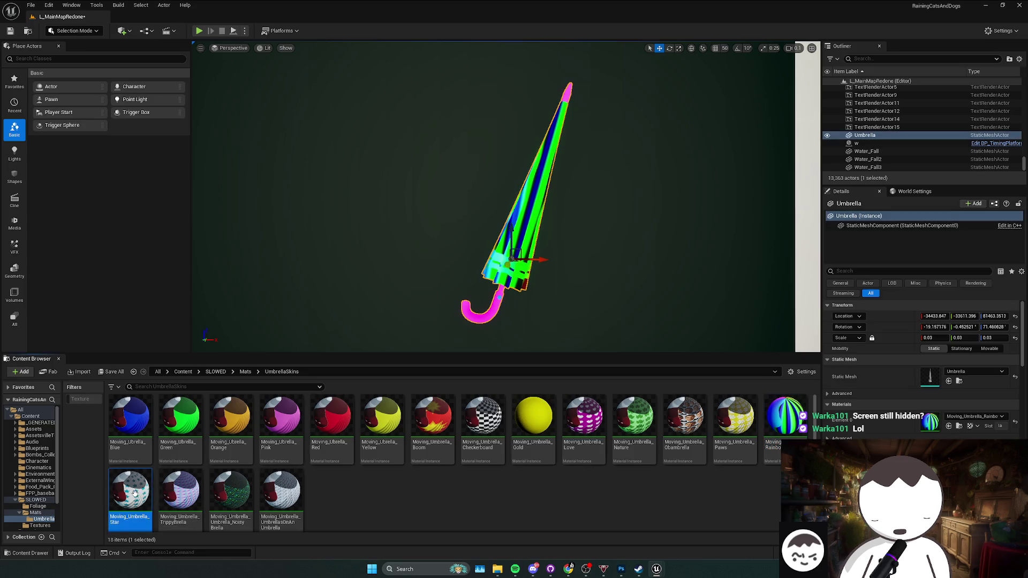
{"action": "left_click_drag", "start_coordinate": [134, 492], "coordinate": [516, 231]}
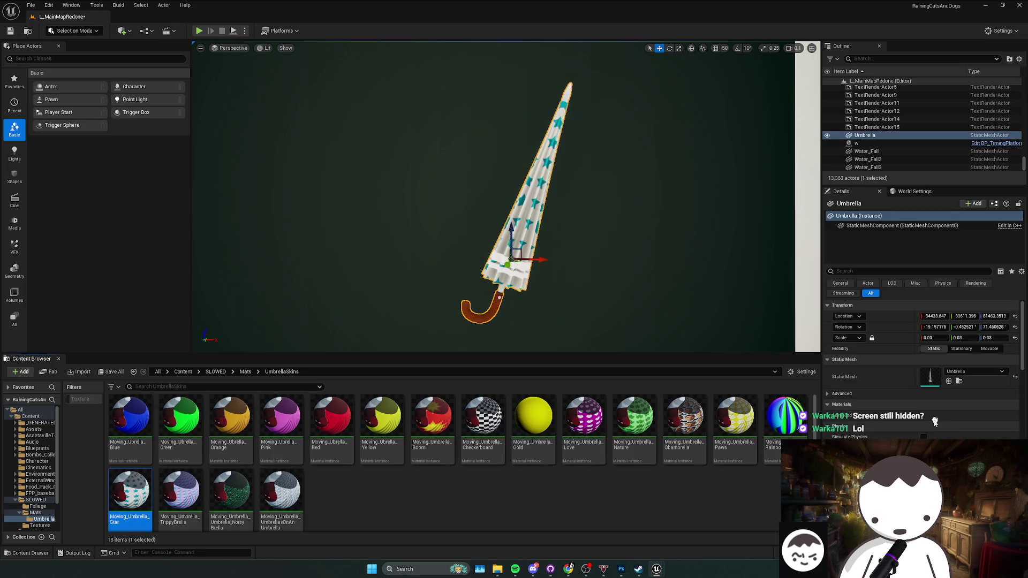
{"action": "key", "text": "F11"}
{"action": "key", "text": "Escape"}
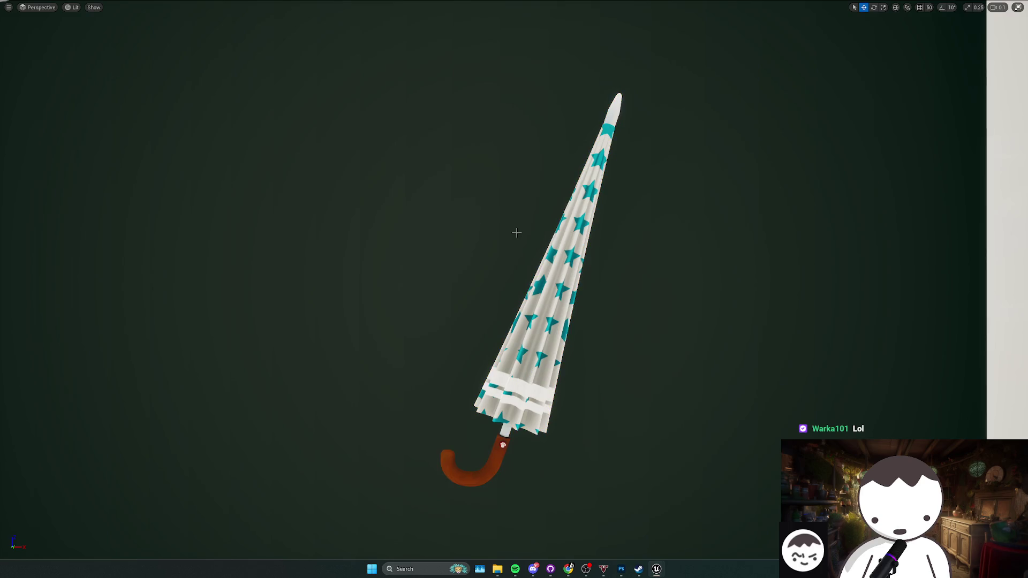
{"action": "key", "text": "F11"}
{"action": "key", "text": "F11"}
{"action": "key", "text": "super+shift+s"}
{"action": "mouse_move", "coordinate": [354, 55]}
{"action": "left_mouse_down"}
{"action": "mouse_move", "coordinate": [688, 487]}
{"action": "mouse_move", "coordinate": [769, 537]}
{"action": "left_mouse_up"}
{"action": "key", "text": "F11"}
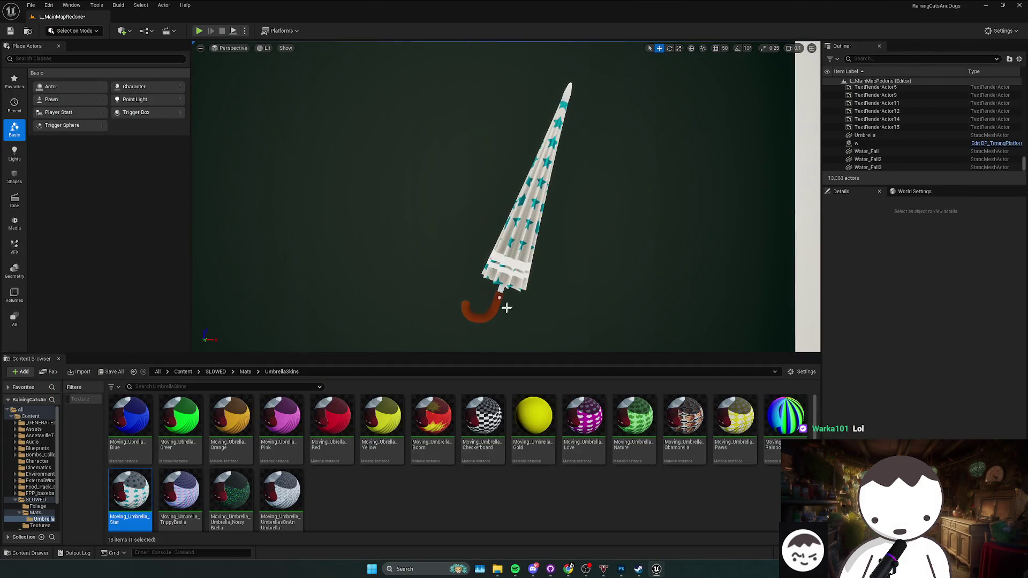
- Apply the TrippyBrella skin and snip a fullscreen screenshot of the purple umbrella
{"action": "left_click", "coordinate": [464, 308]}
{"action": "mouse_move", "coordinate": [180, 498]}
{"action": "left_mouse_down"}
{"action": "mouse_move", "coordinate": [172, 514]}
{"action": "mouse_move", "coordinate": [942, 423]}
{"action": "left_mouse_up"}
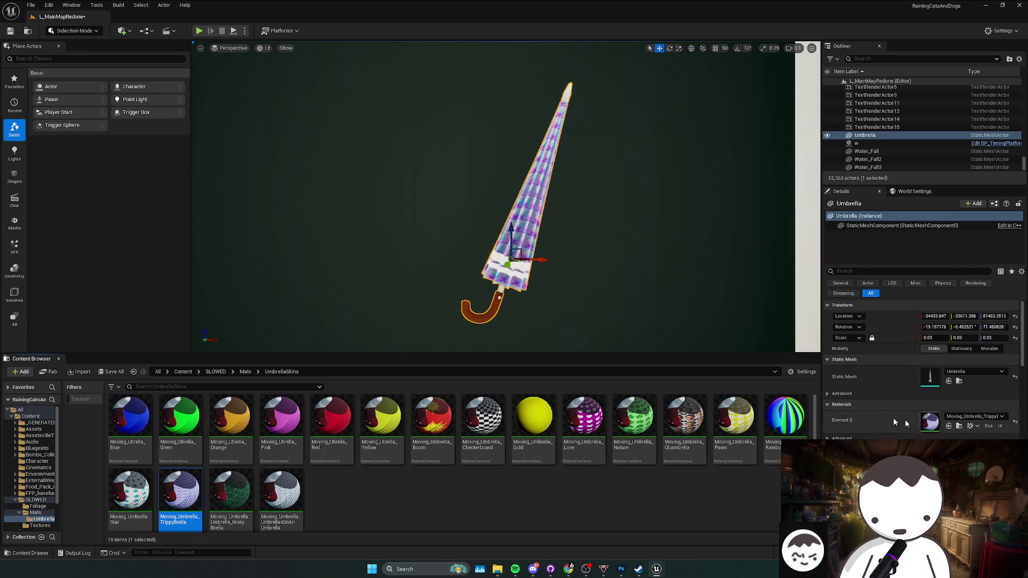
{"action": "key", "text": "Escape"}
{"action": "key", "text": "F11"}
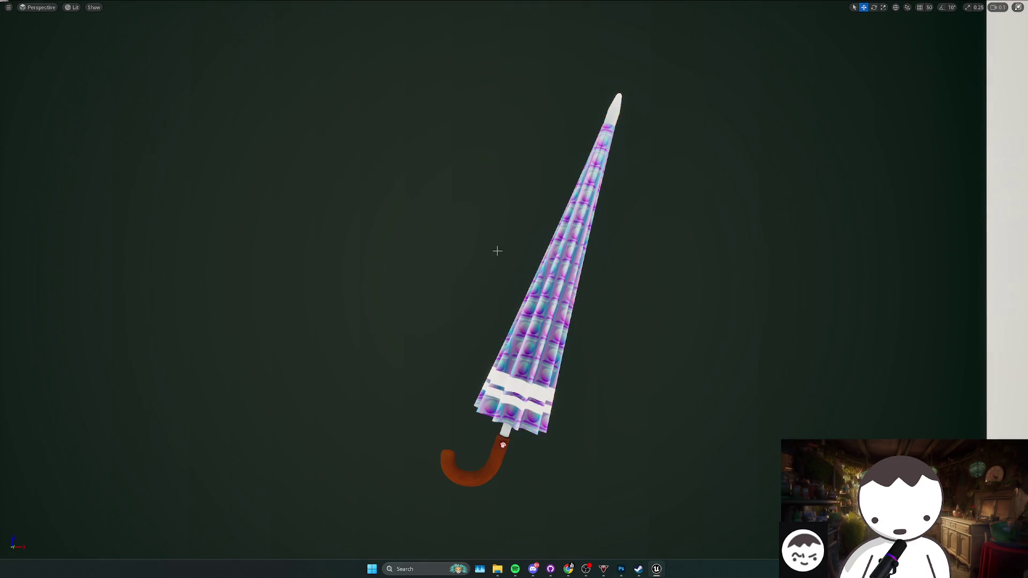
{"action": "key", "text": "F11"}
{"action": "key", "text": "F11"}
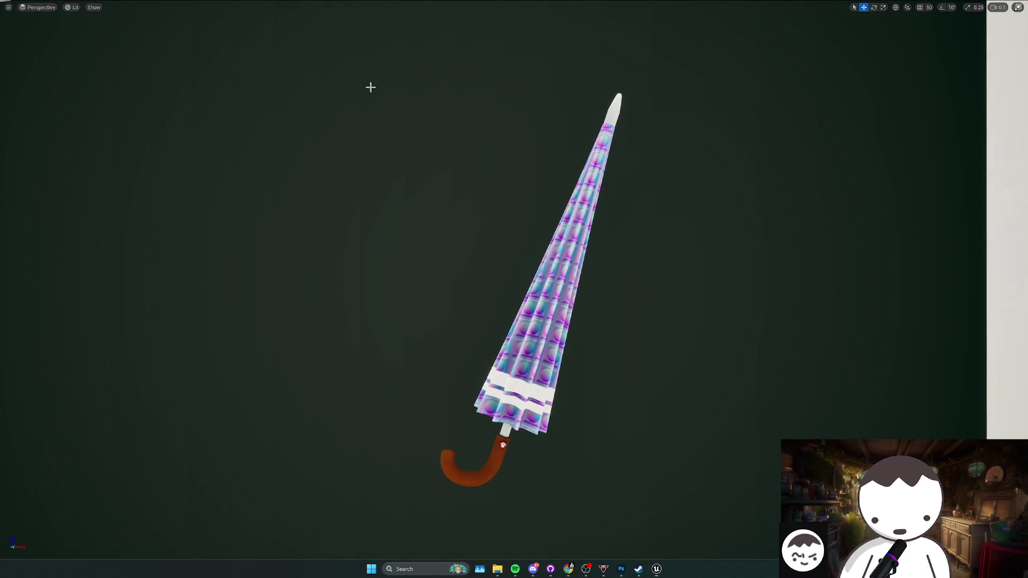
{"action": "key", "text": "super+shift+s"}
{"action": "mouse_move", "coordinate": [347, 57]}
{"action": "left_mouse_down"}
{"action": "mouse_move", "coordinate": [471, 339]}
{"action": "mouse_move", "coordinate": [736, 525]}
{"action": "mouse_move", "coordinate": [763, 529]}
{"action": "left_mouse_up"}
{"action": "key", "text": "F11"}
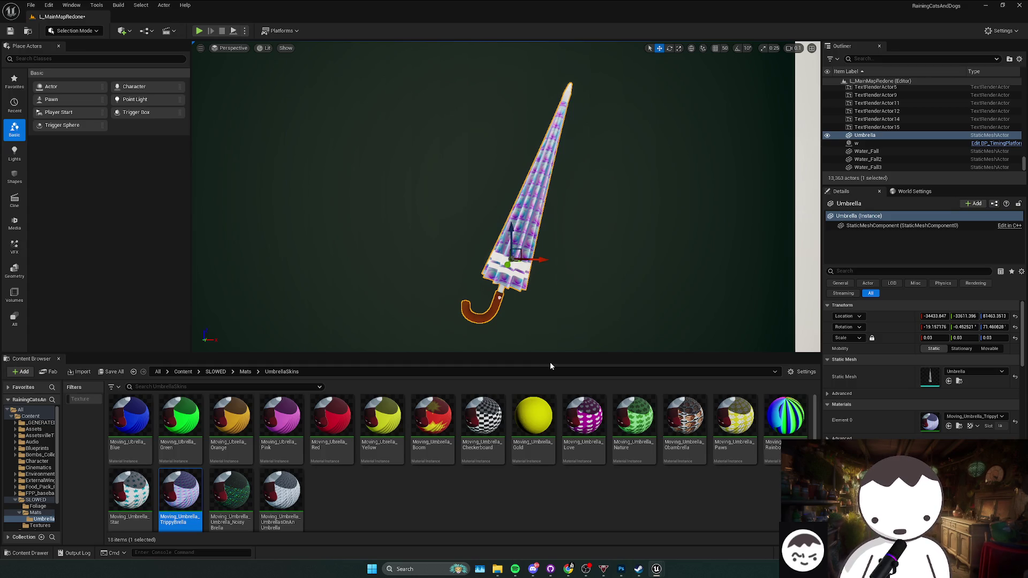
- Apply the Noisy Brella skin and snip a fullscreen screenshot of the green umbrella
{"action": "left_click", "coordinate": [230, 497]}
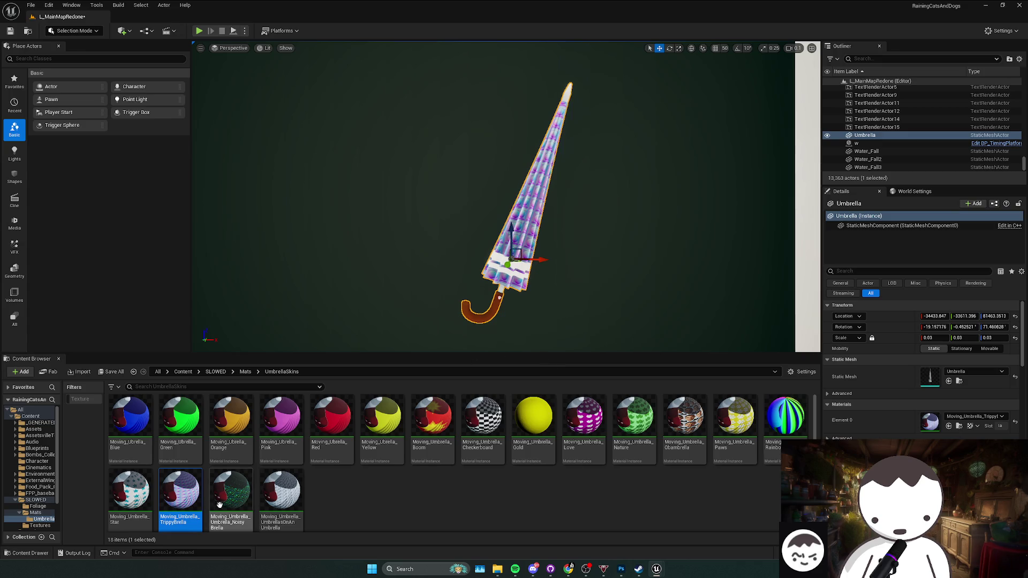
{"action": "left_click", "coordinate": [948, 426]}
{"action": "key", "text": "F11"}
{"action": "key", "text": "g"}
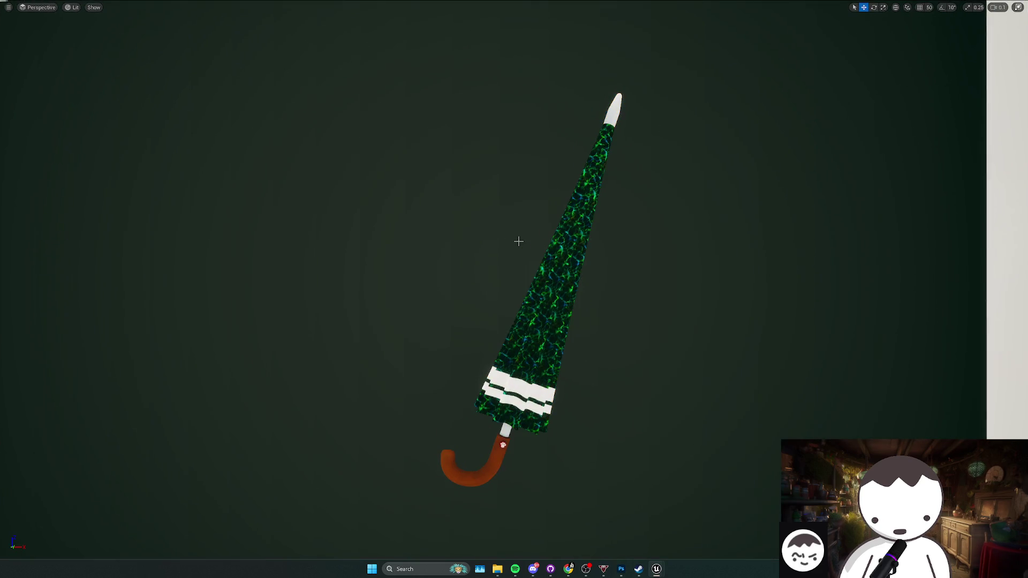
{"action": "key", "text": "super+shift+s"}
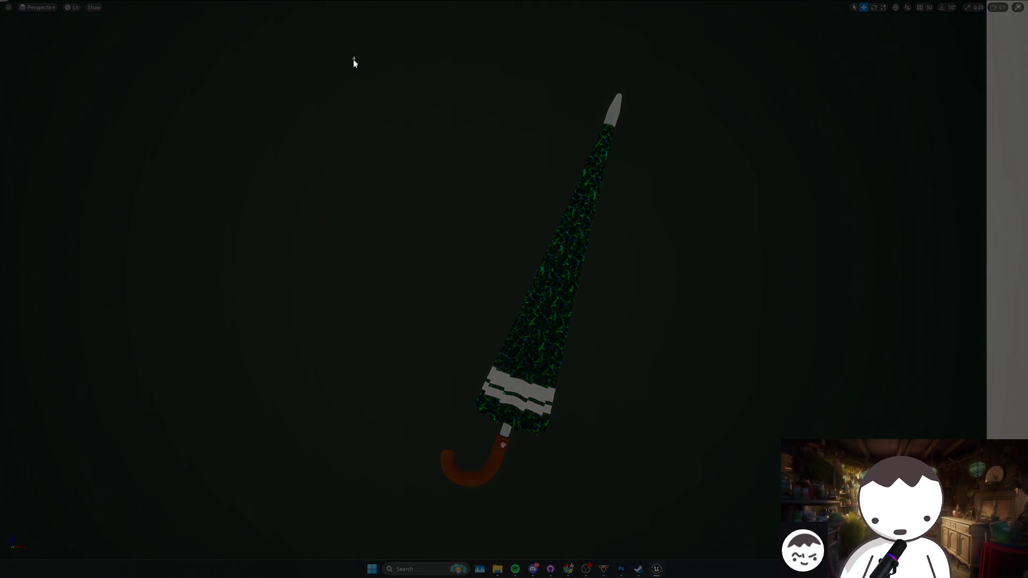
{"action": "left_click_drag", "start_coordinate": [353, 57], "coordinate": [763, 533]}
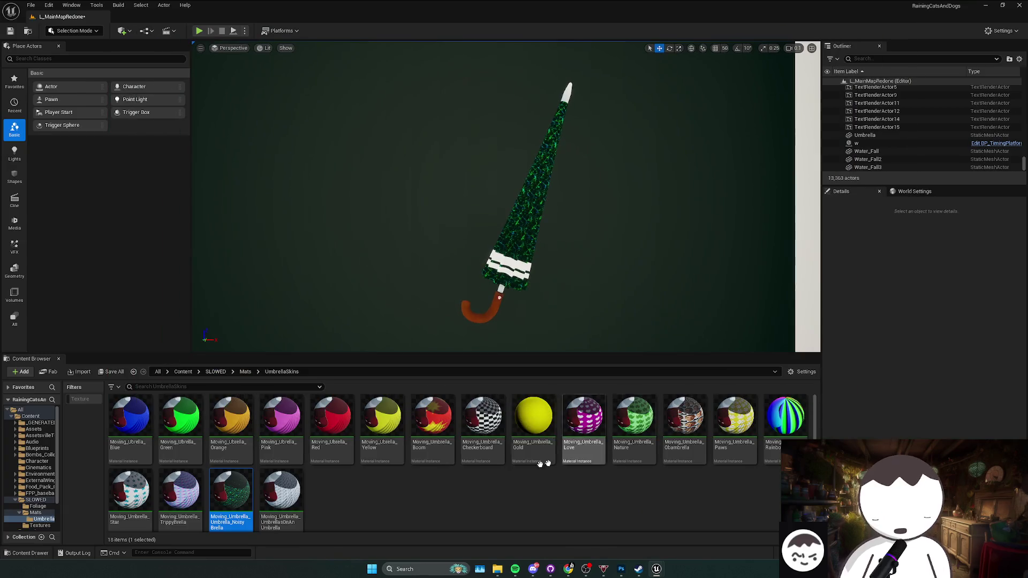
{"action": "key", "text": "F11"}
- Apply the UmbrellasOnAnUmbrella skin, snip its screenshot, and switch to the blank Photoshop canvas
{"action": "left_click", "coordinate": [513, 237]}
{"action": "mouse_move", "coordinate": [281, 500]}
{"action": "left_mouse_down"}
{"action": "mouse_move", "coordinate": [321, 428]}
{"action": "mouse_move", "coordinate": [481, 241]}
{"action": "mouse_move", "coordinate": [514, 219]}
{"action": "left_mouse_up"}
{"action": "key", "text": "Escape"}
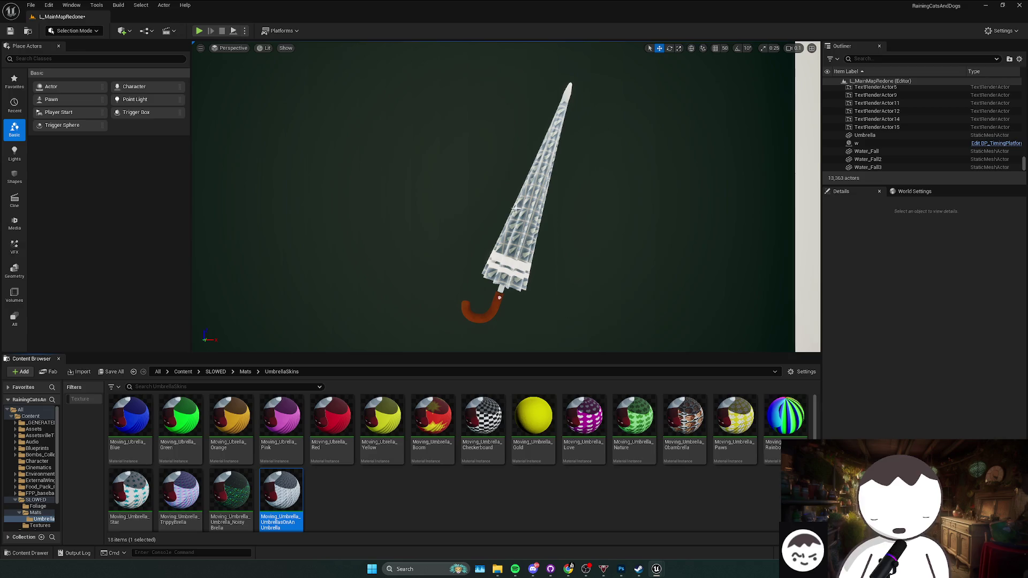
{"action": "left_click", "coordinate": [515, 208]}
{"action": "key", "text": "Escape"}
{"action": "key", "text": "F11"}
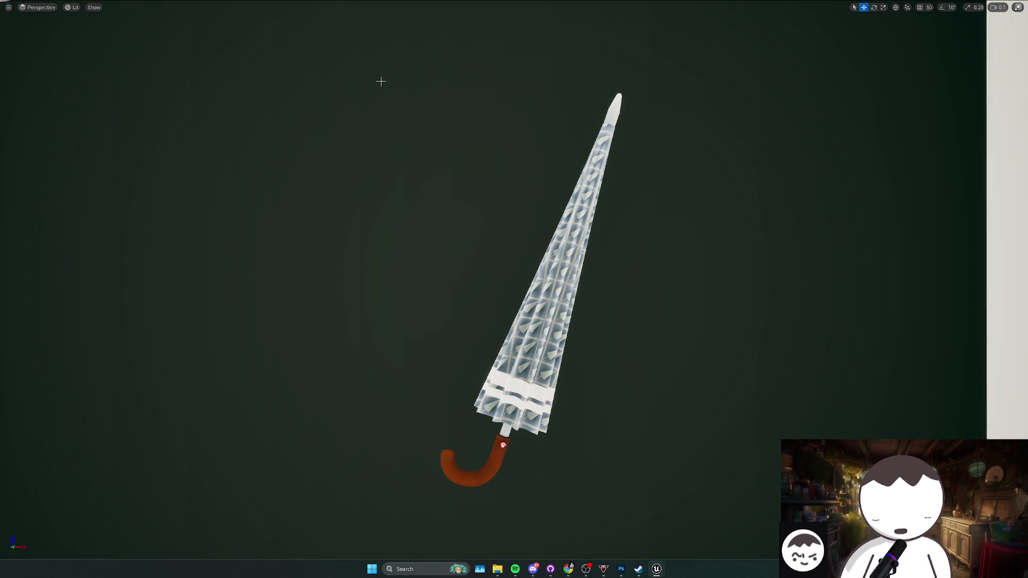
{"action": "key", "text": "super+shift+s"}
{"action": "mouse_move", "coordinate": [353, 56]}
{"action": "left_mouse_down"}
{"action": "mouse_move", "coordinate": [467, 265]}
{"action": "mouse_move", "coordinate": [770, 529]}
{"action": "left_mouse_up"}
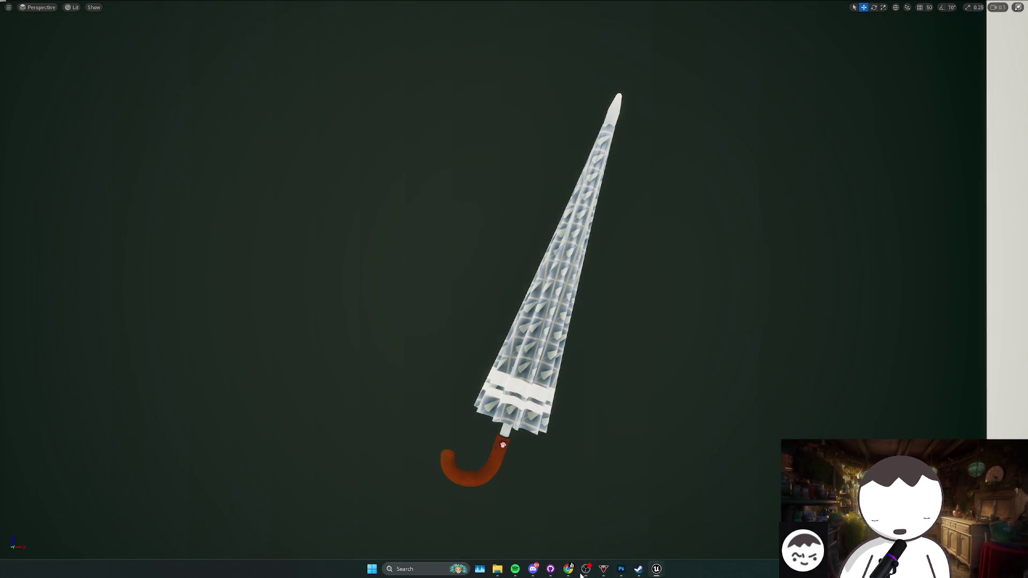
{"action": "left_click", "coordinate": [623, 569]}
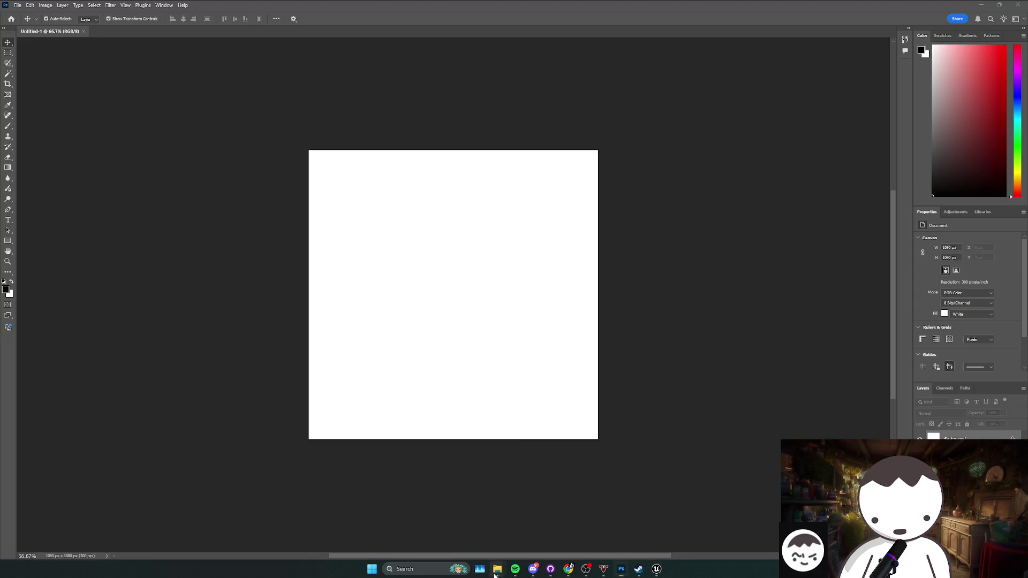
- Bring up the WindowsEditor screenshots folder, preview ScreenShot00000.png, and close the umbrella previews
{"action": "mouse_move", "coordinate": [498, 568]}
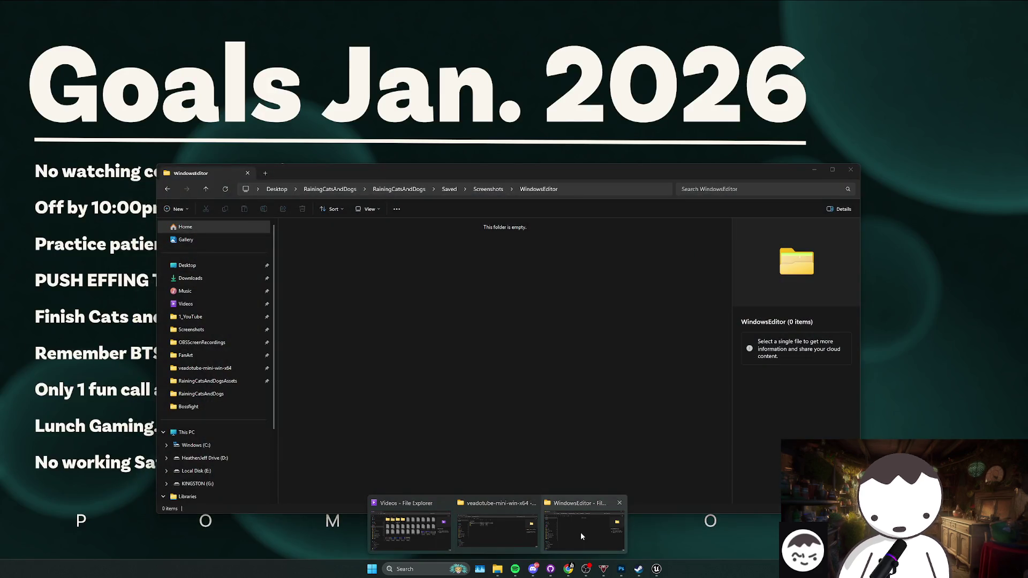
{"action": "left_click", "coordinate": [583, 532]}
{"action": "left_click", "coordinate": [552, 166]}
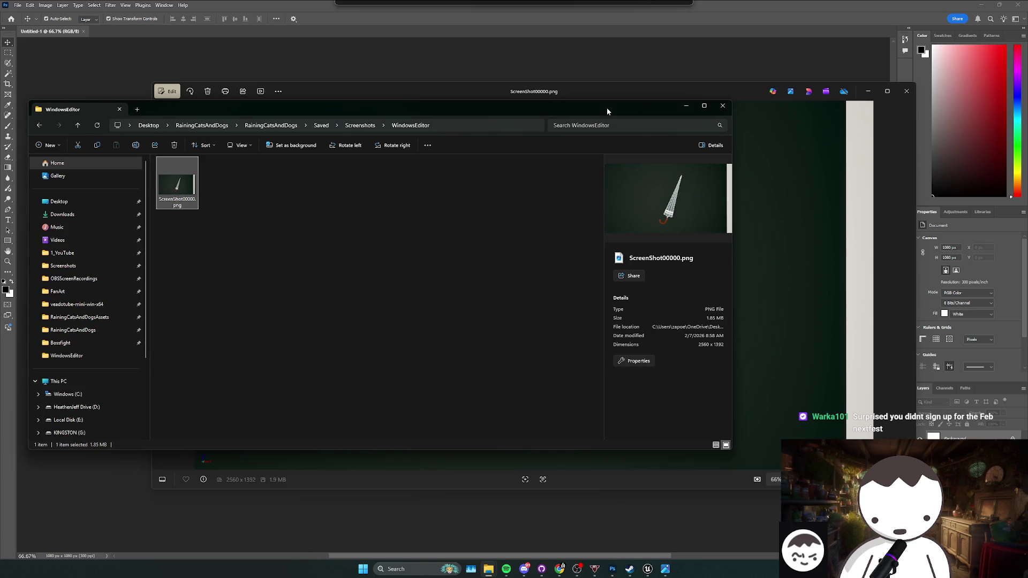
{"action": "double_click", "coordinate": [187, 190]}
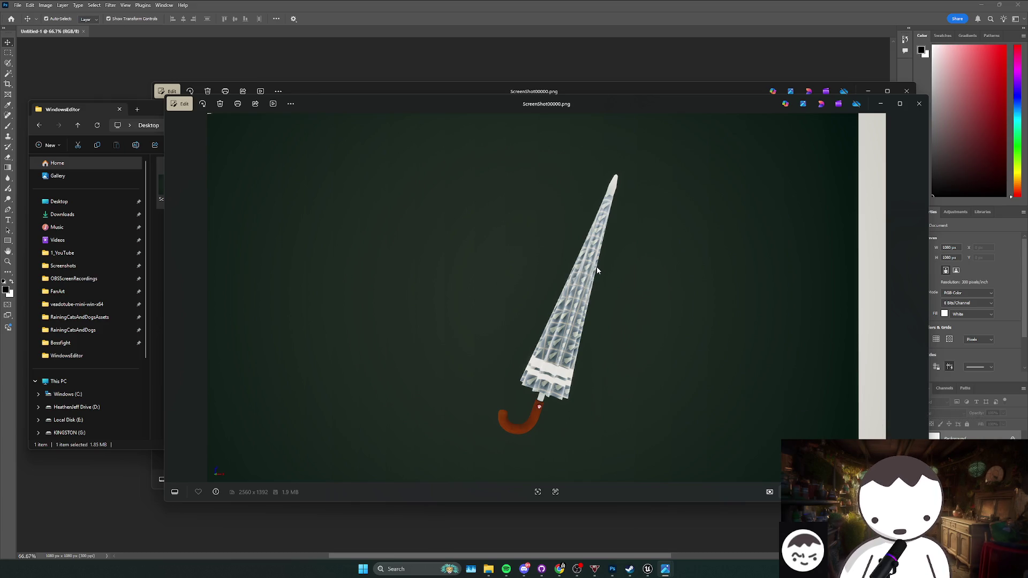
{"action": "left_click", "coordinate": [919, 107]}
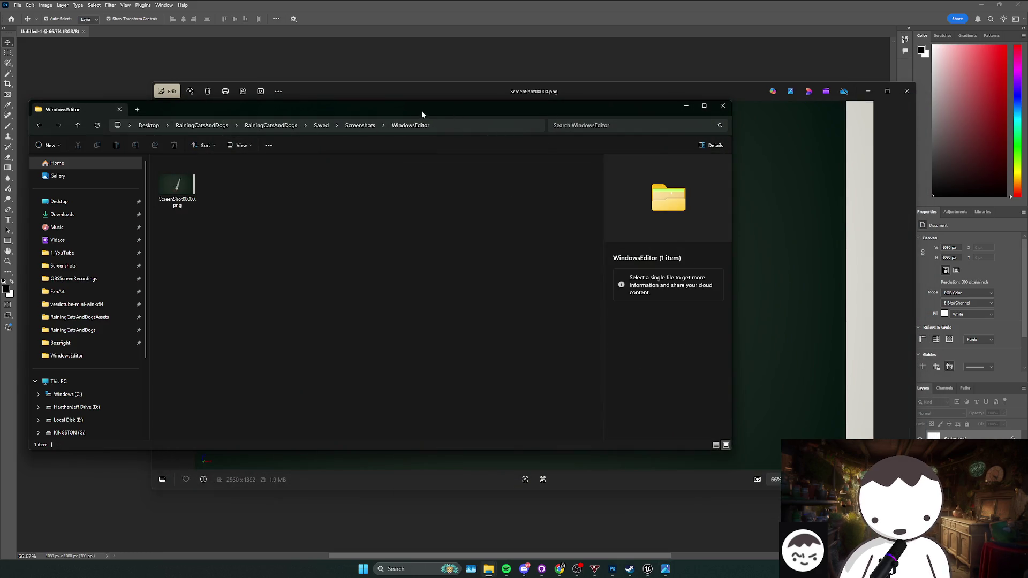
{"action": "left_click", "coordinate": [723, 105]}
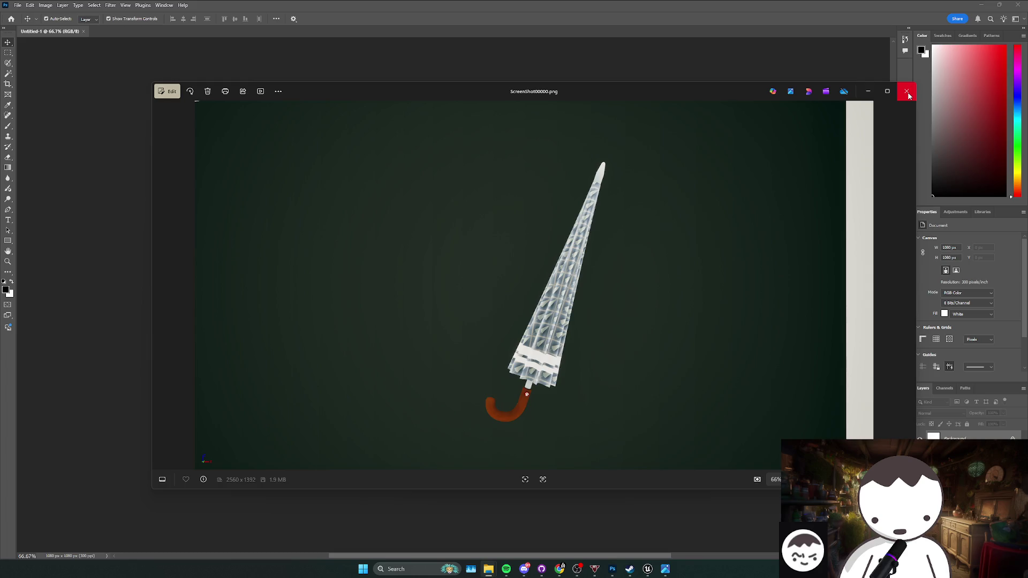
{"action": "left_click", "coordinate": [906, 91]}
- Drag the umbrella screenshots from the WindowsEditor folder onto the Photoshop canvas
{"action": "left_click", "coordinate": [498, 568]}
{"action": "left_click_drag", "start_coordinate": [301, 162], "coordinate": [370, 143]}
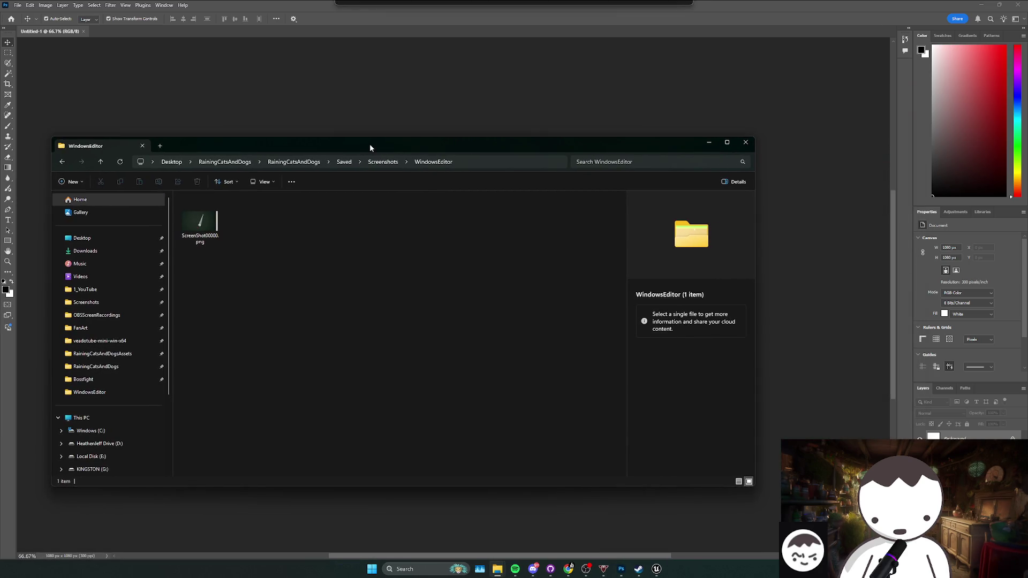
{"action": "left_click", "coordinate": [300, 253]}
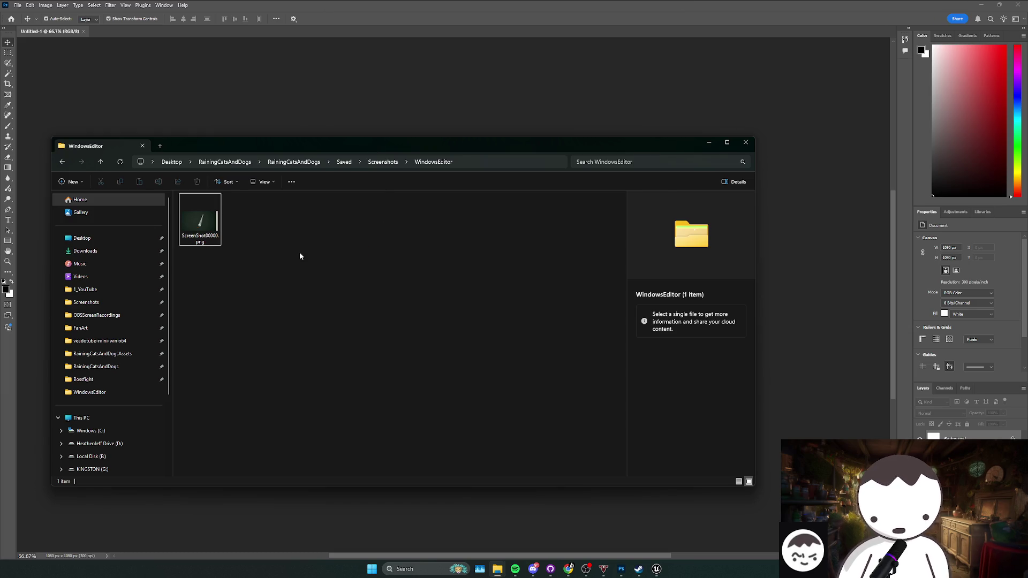
{"action": "left_click_drag", "start_coordinate": [200, 219], "coordinate": [493, 459]}
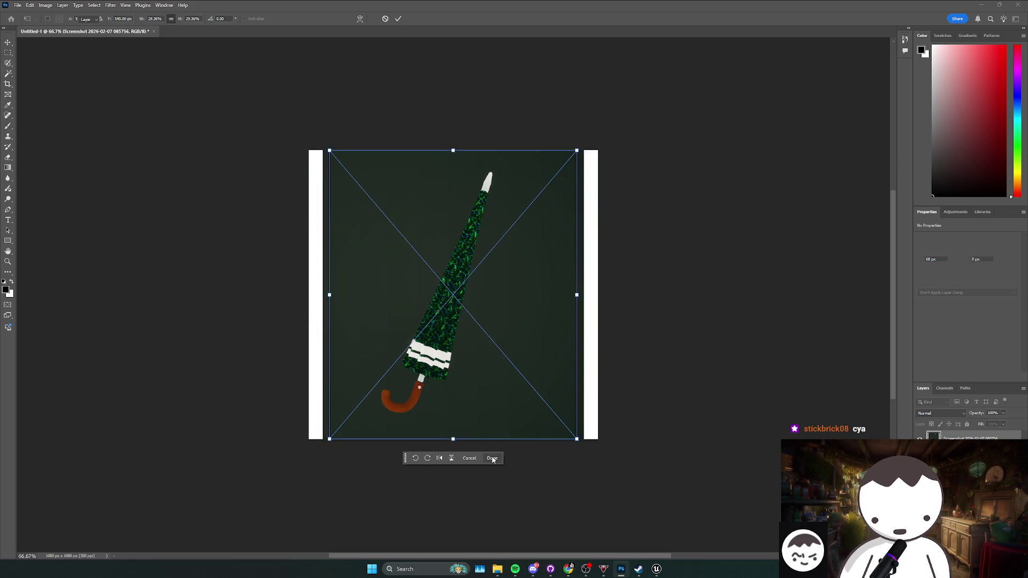
- Confirm the placement of the umbrella, red button, phone, taco and TV images
{"action": "left_click", "coordinate": [493, 454]}
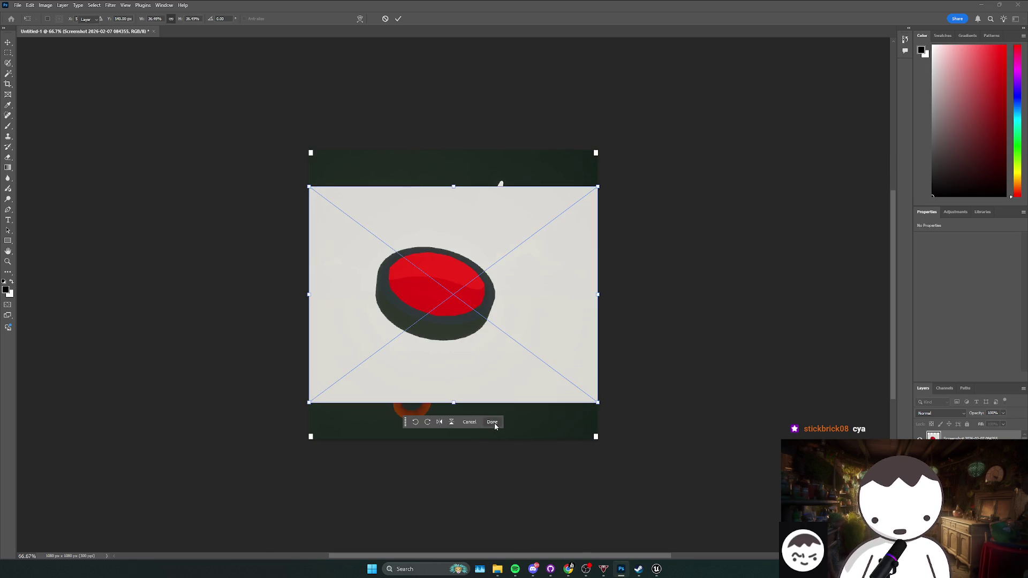
{"action": "left_click", "coordinate": [494, 423]}
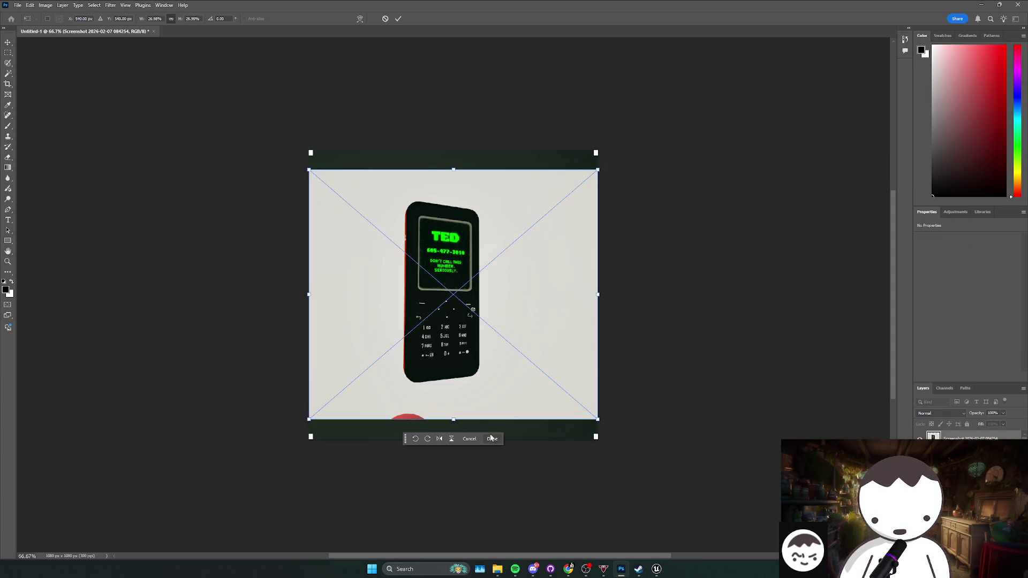
{"action": "left_click", "coordinate": [493, 439]}
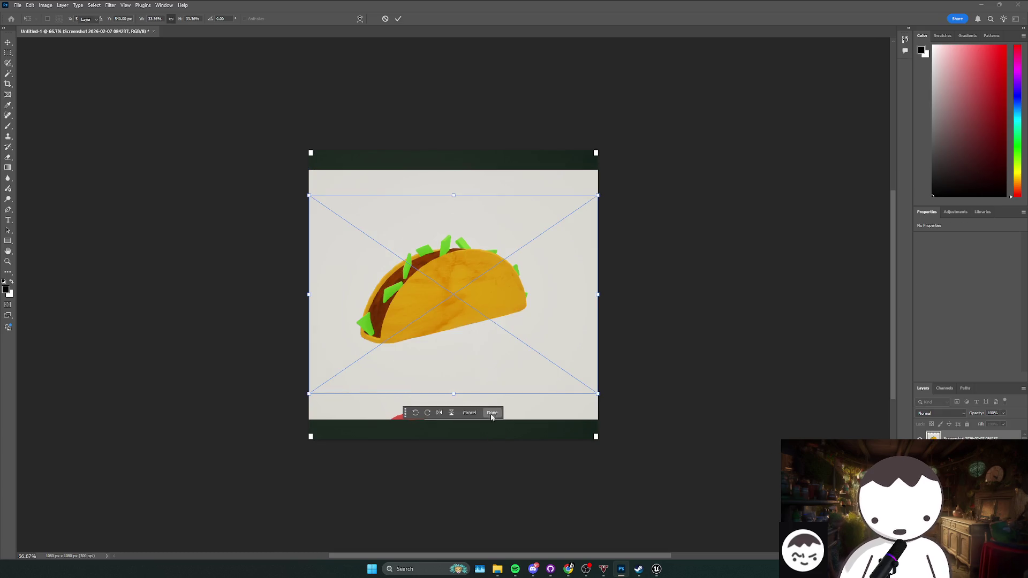
{"action": "left_click", "coordinate": [496, 419]}
{"action": "left_click", "coordinate": [496, 423]}
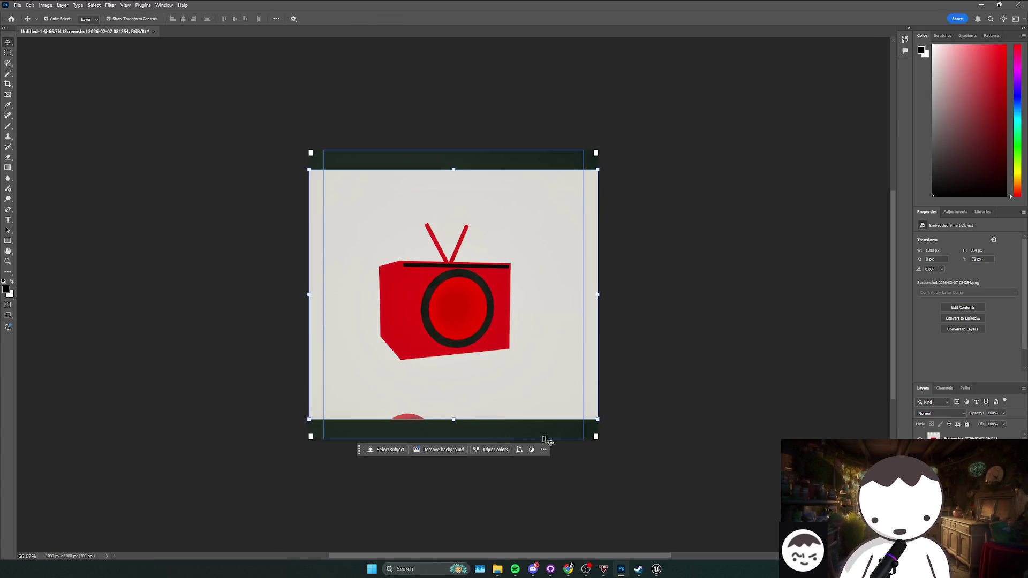
- Delete the dark-backed screenshot layer and the white Background layer
{"action": "left_click", "coordinate": [503, 434]}
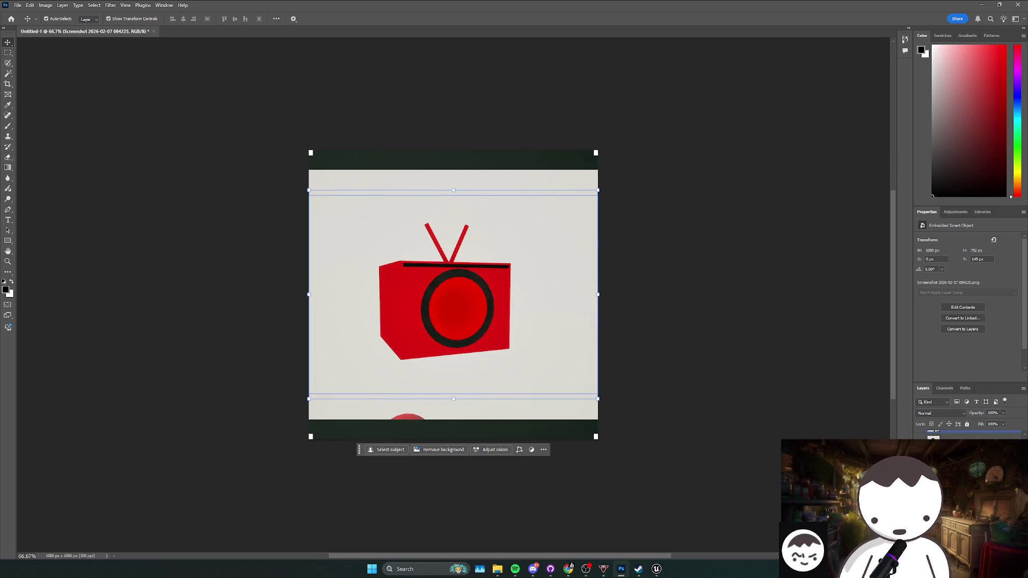
{"action": "left_click", "coordinate": [493, 185]}
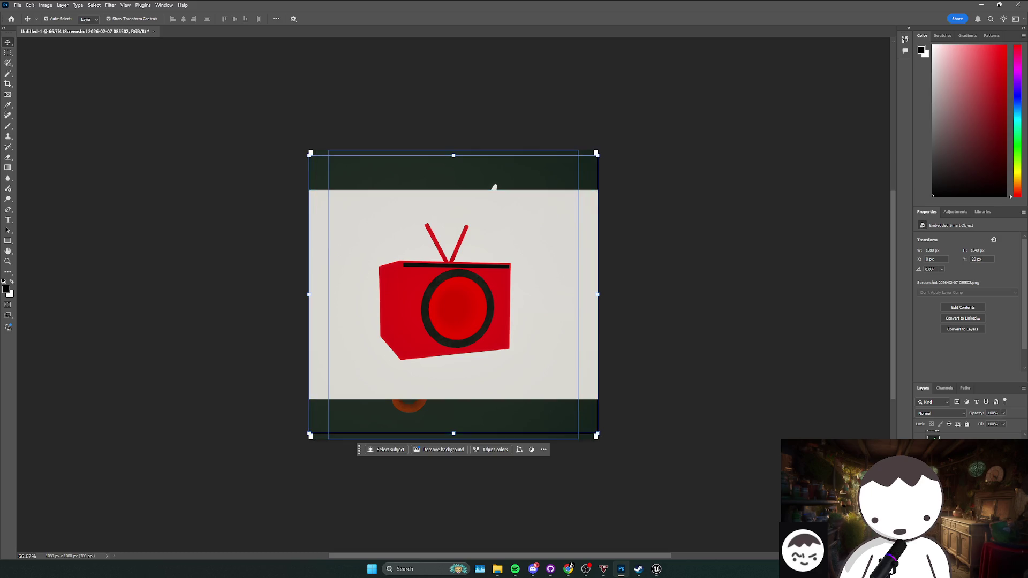
{"action": "left_click", "coordinate": [493, 185]}
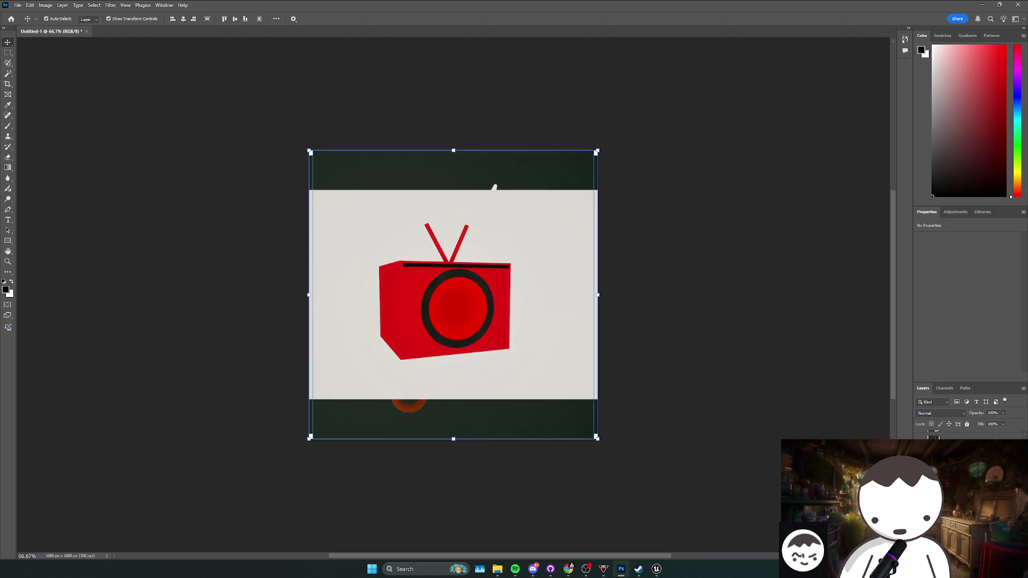
{"action": "key", "text": "Delete"}
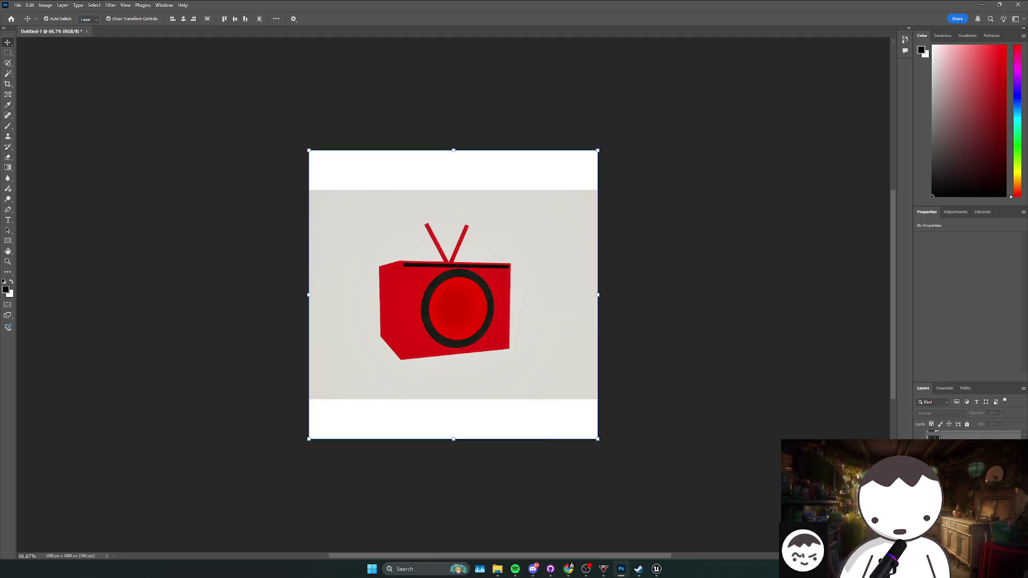
{"action": "key", "text": "Delete"}
{"action": "left_click", "coordinate": [517, 345]}
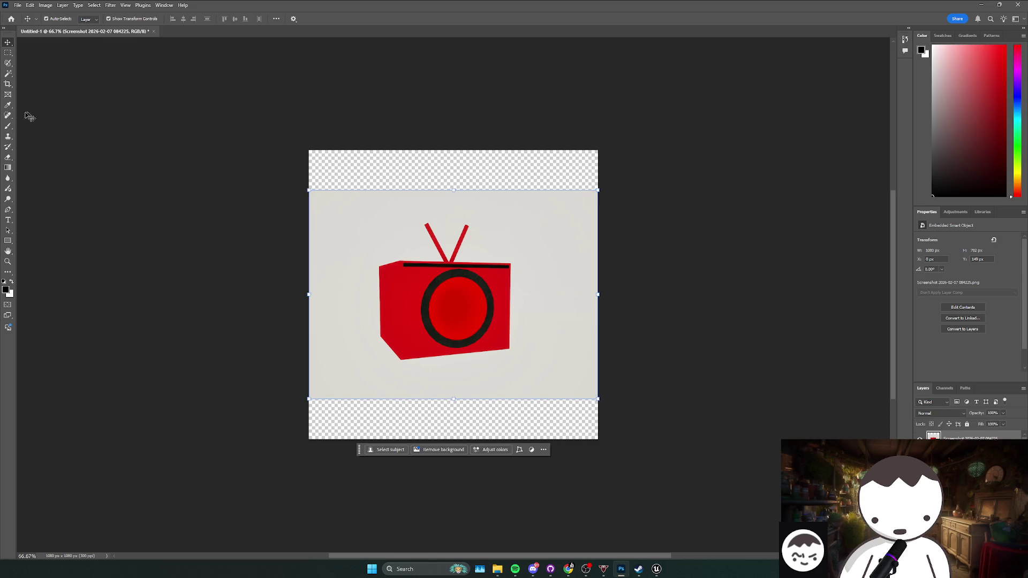
- Remove the TV image's grey backdrop on device, then hide the cut-out TV layer to reveal the taco
{"action": "left_click", "coordinate": [9, 64]}
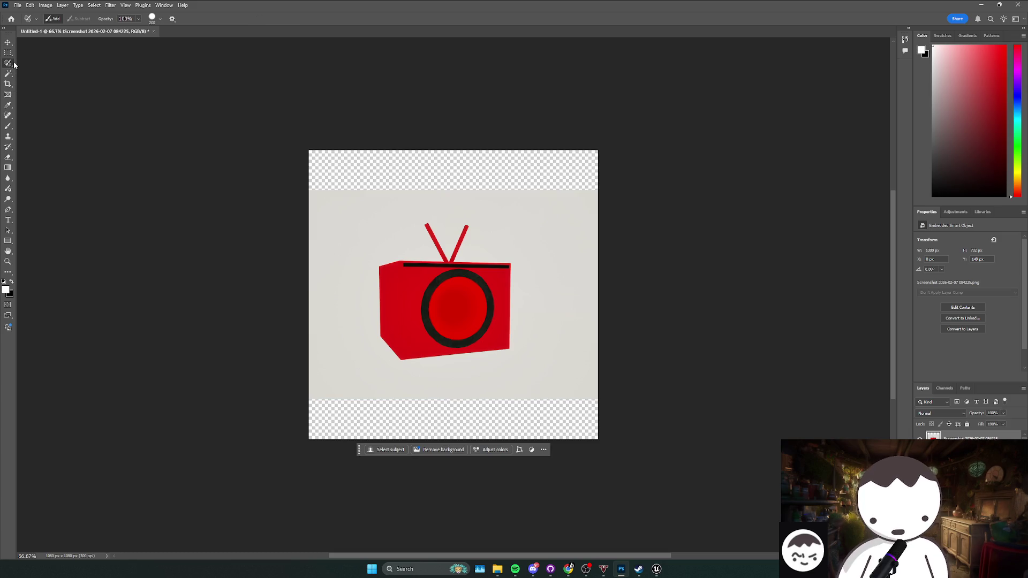
{"action": "left_click", "coordinate": [8, 42]}
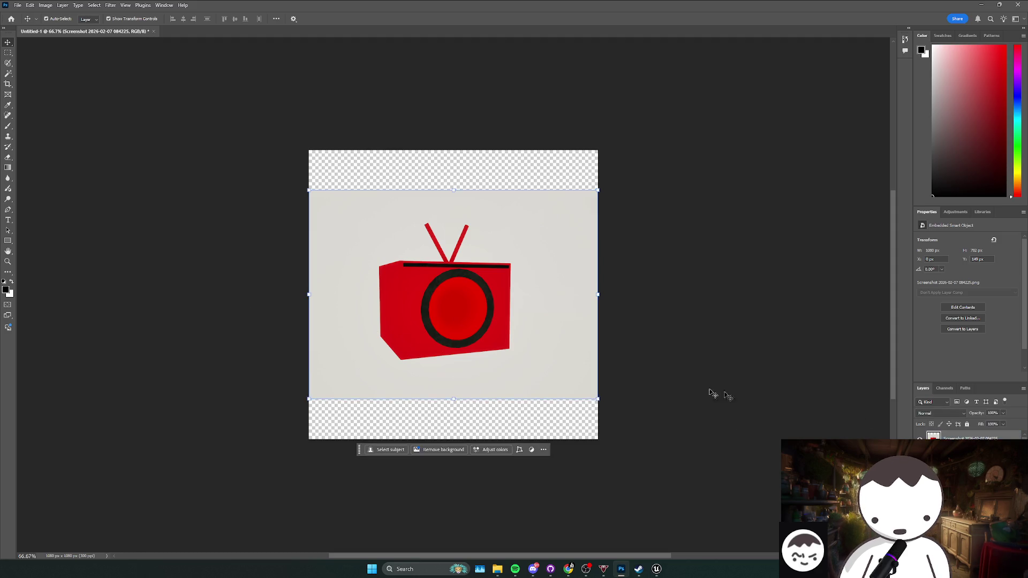
{"action": "left_click", "coordinate": [443, 450]}
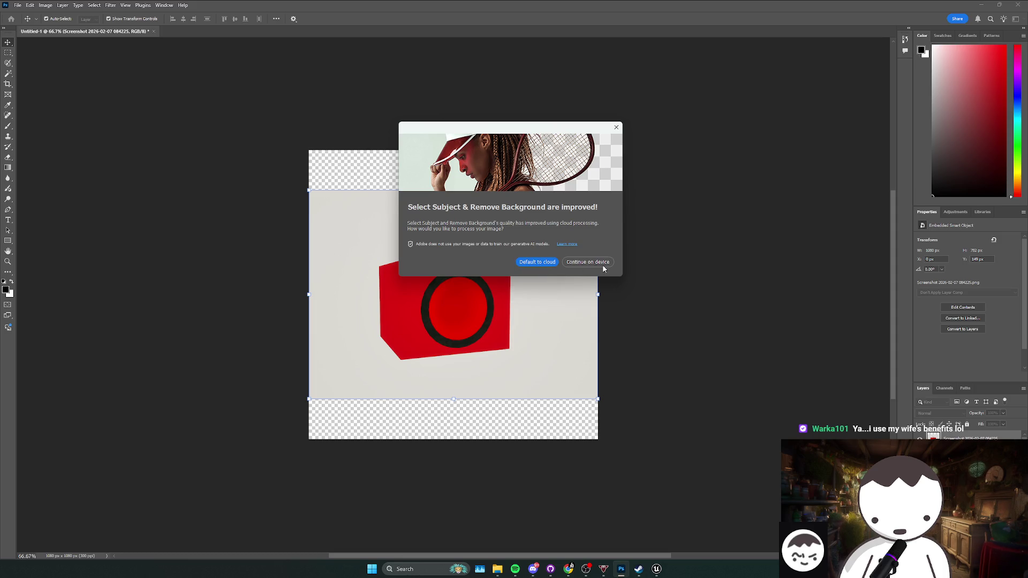
{"action": "key", "text": "Escape"}
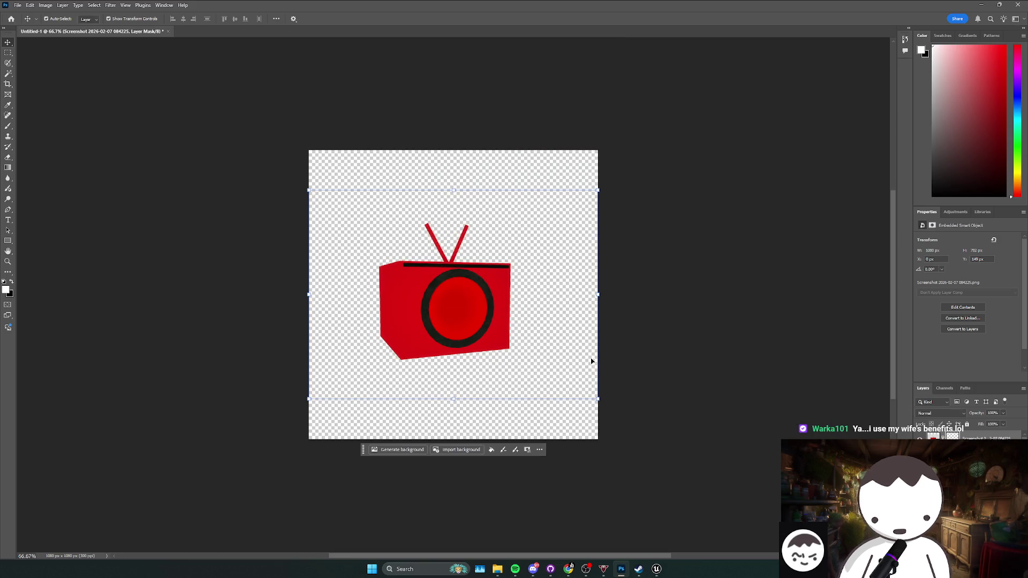
{"action": "left_click", "coordinate": [470, 424]}
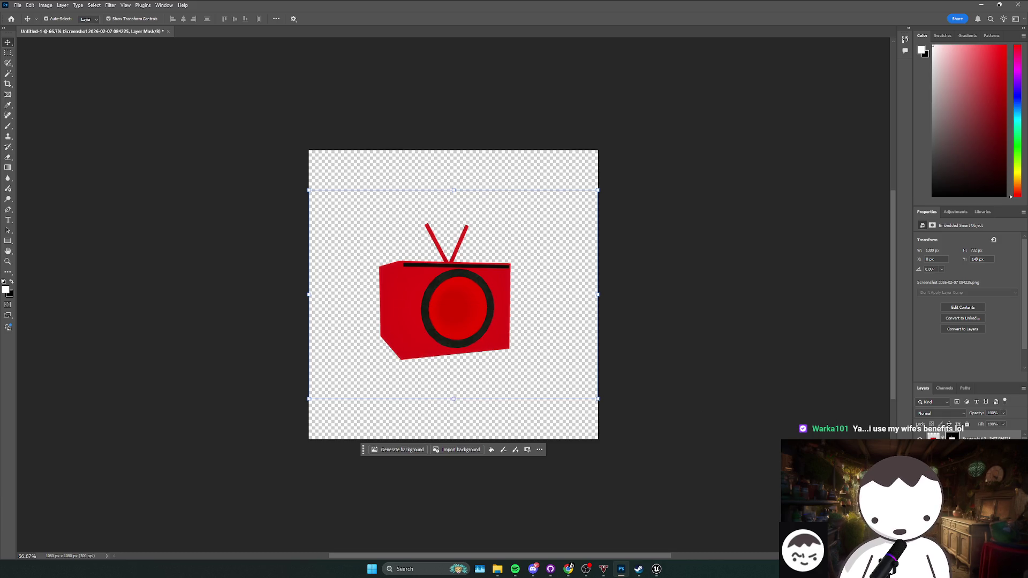
{"action": "left_click_drag", "start_coordinate": [838, 424], "coordinate": [547, 377]}
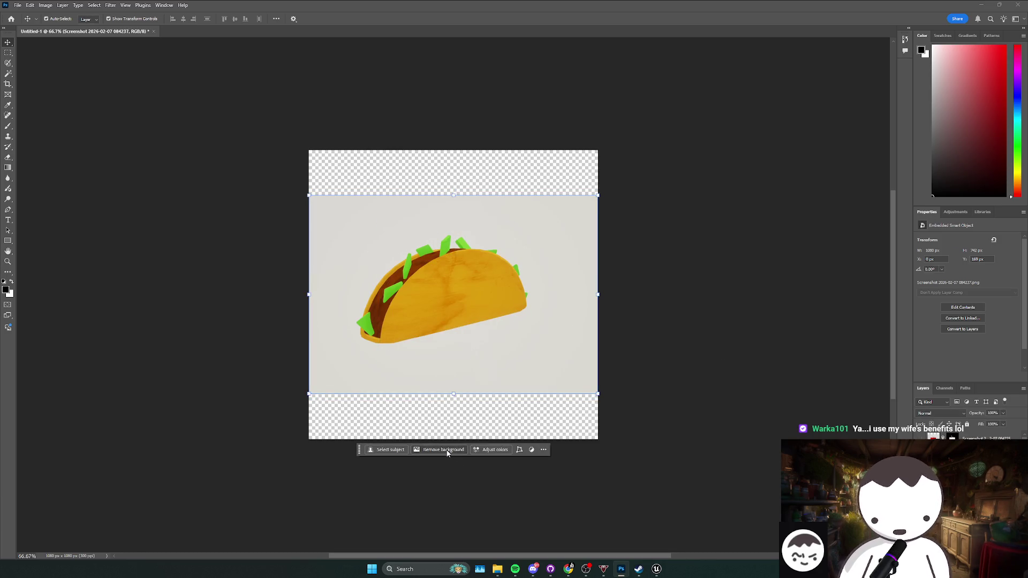
- Remove the backgrounds from the taco, bread and key images, hiding each layer in turn
{"action": "left_click", "coordinate": [439, 450]}
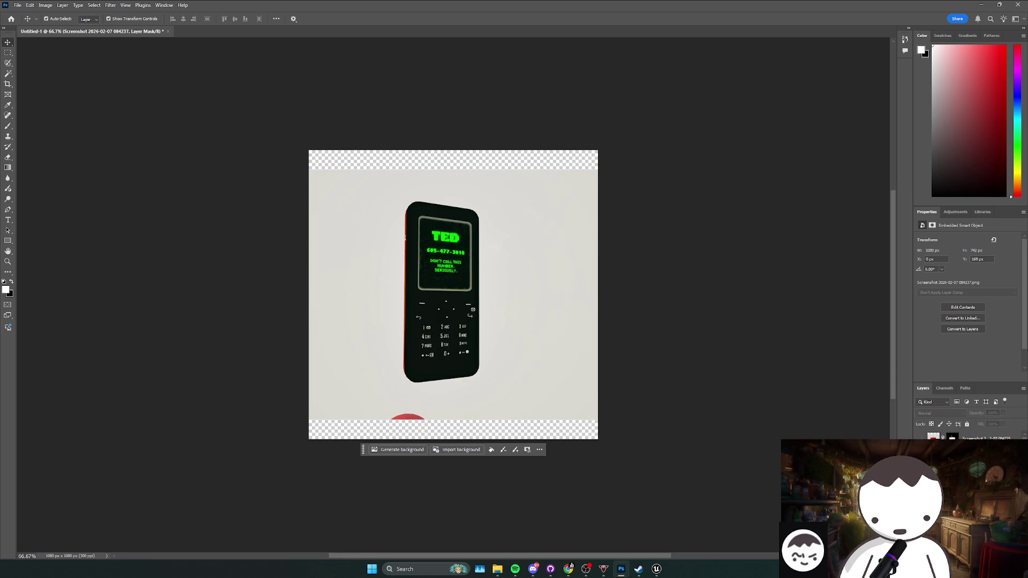
{"action": "left_click", "coordinate": [523, 367]}
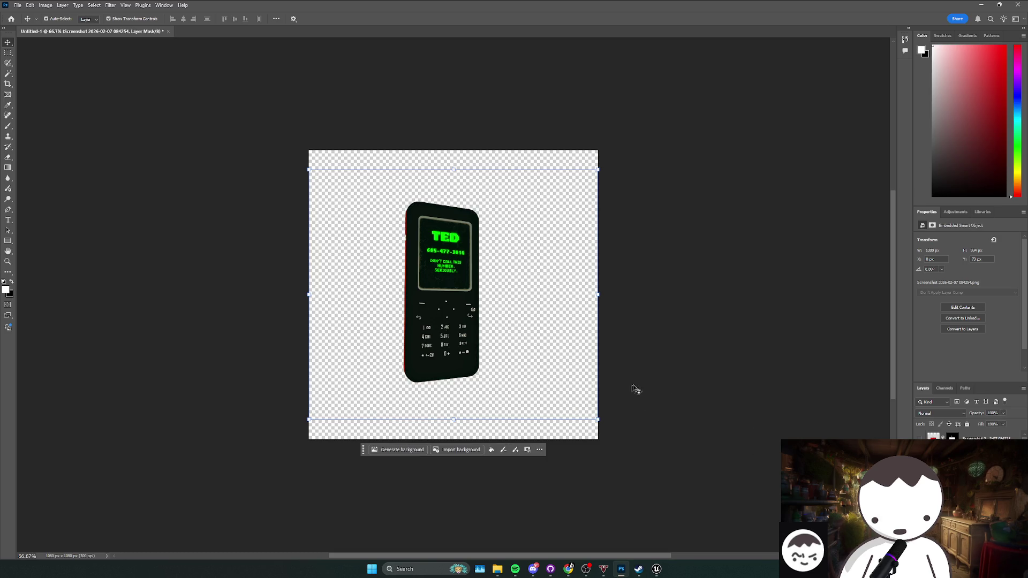
{"action": "left_click", "coordinate": [692, 385]}
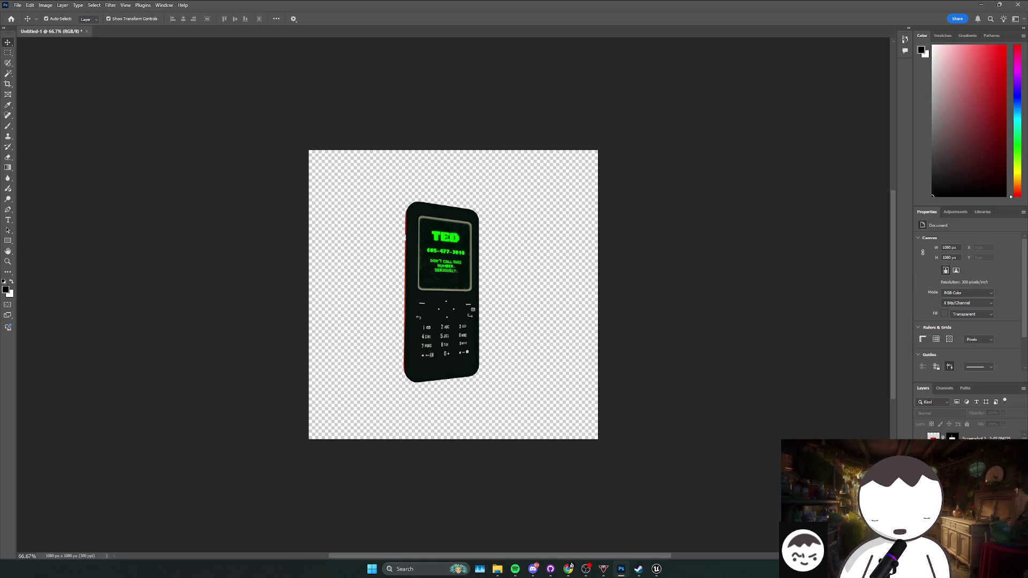
{"action": "left_click_drag", "start_coordinate": [1027, 375], "coordinate": [516, 373]}
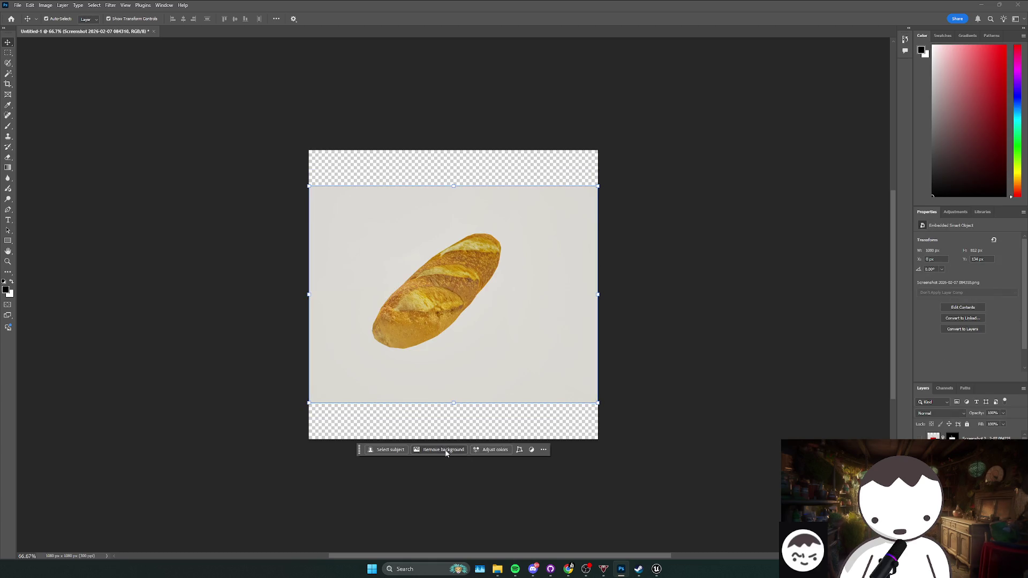
{"action": "left_click", "coordinate": [443, 450]}
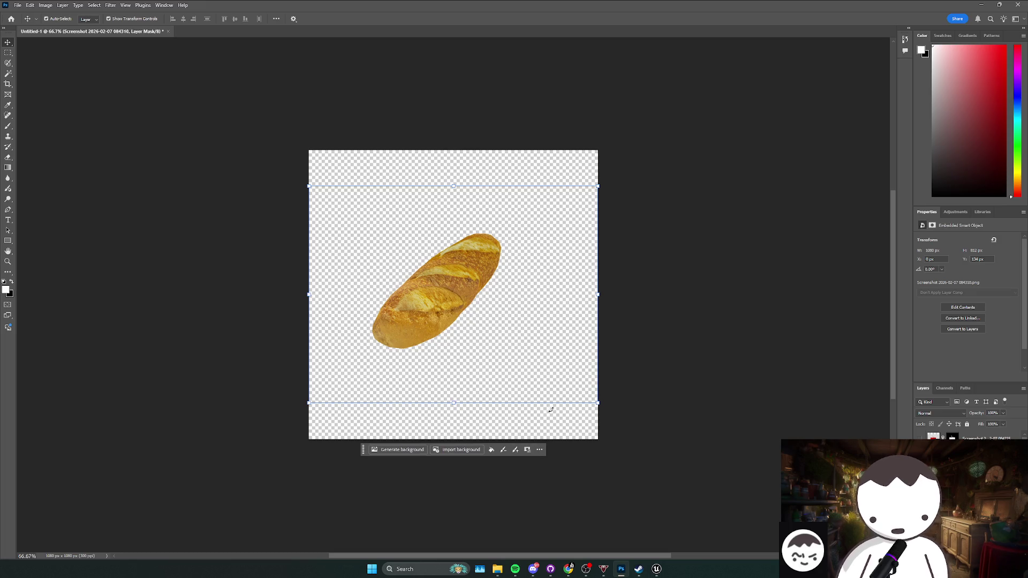
{"action": "key", "text": "Delete"}
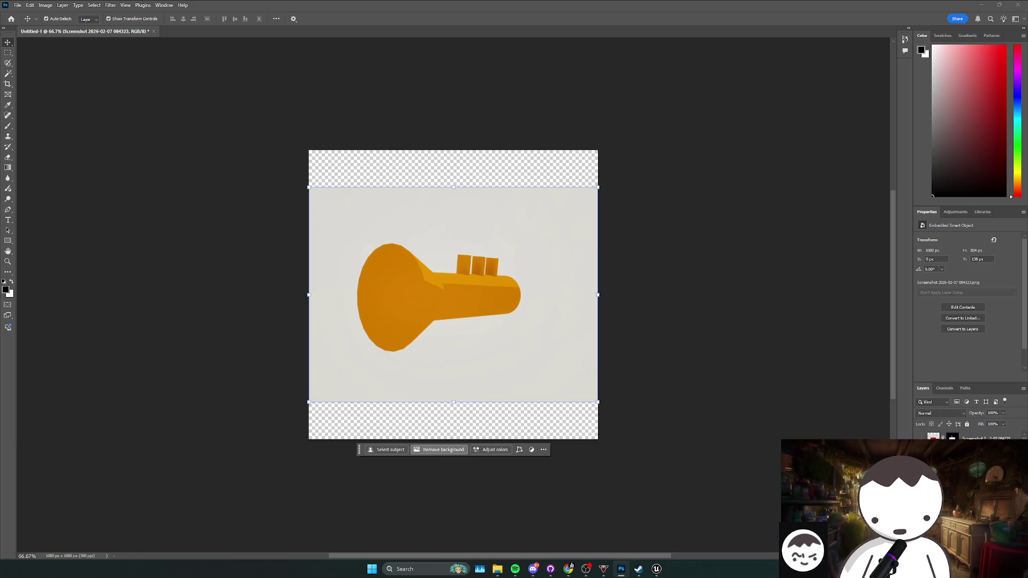
{"action": "left_click", "coordinate": [439, 450]}
{"action": "key", "text": "Delete"}
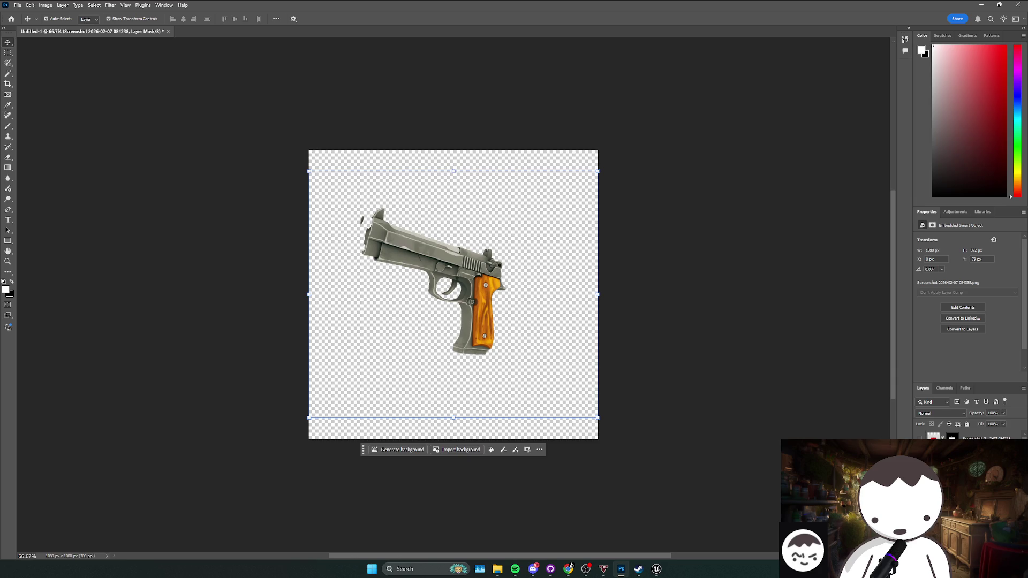
- Hide the gun layer and paste the blue umbrella screenshot as a new layer
{"action": "key", "text": "Delete"}
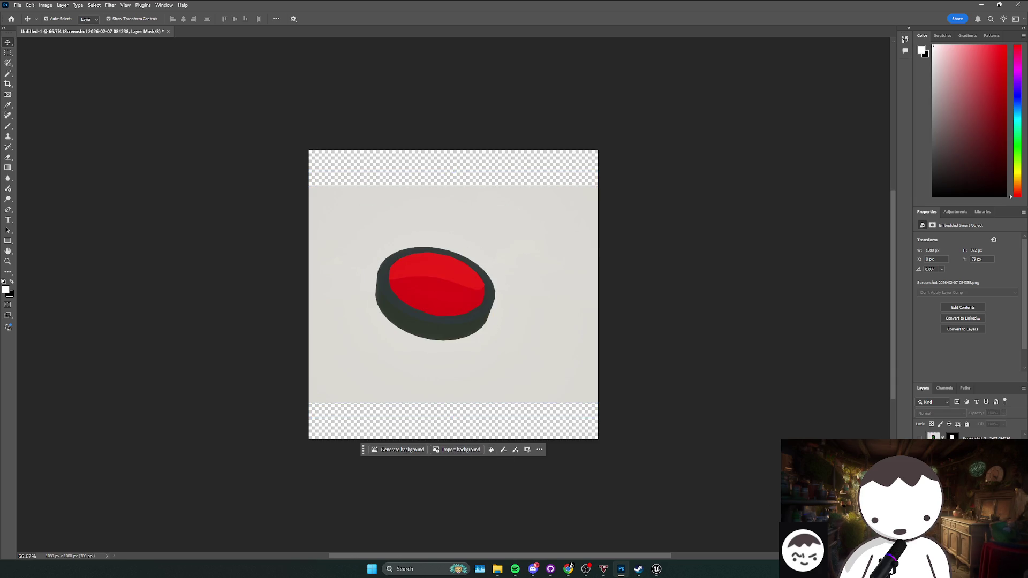
{"action": "key", "text": "ctrl+v"}
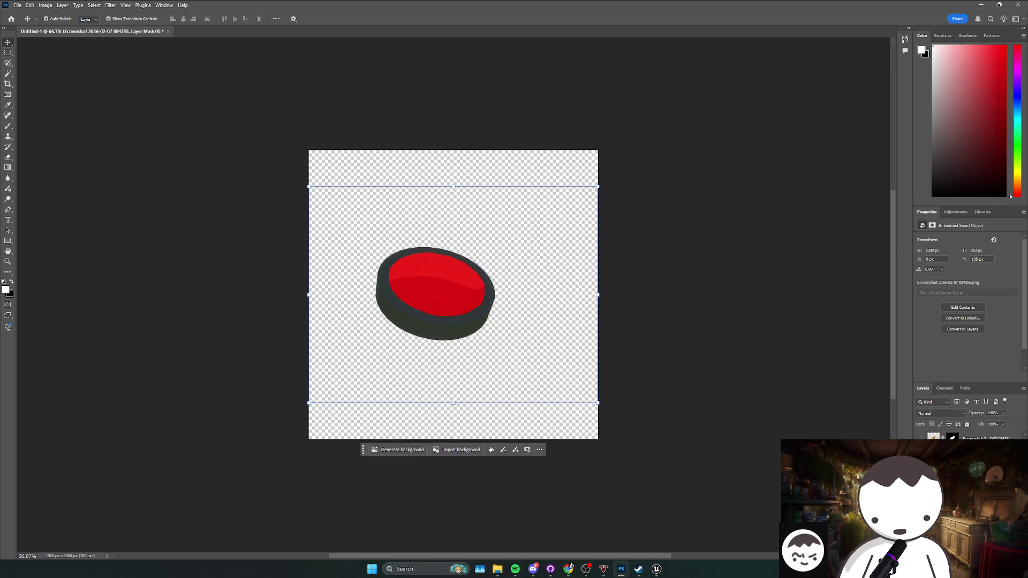
{"action": "key", "text": "ctrl+v"}
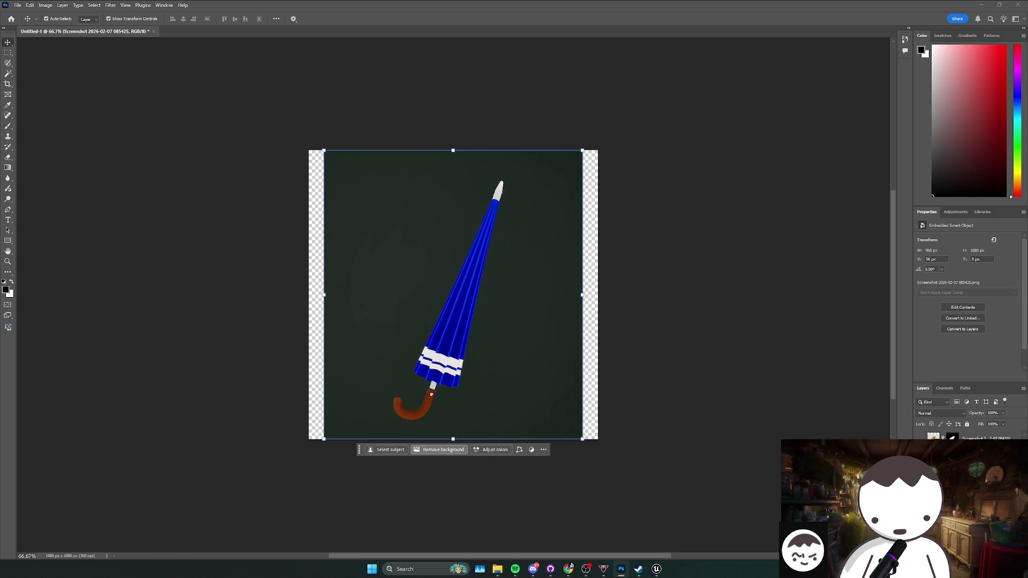
- Paste and cut out the green umbrella, then align the green and blue umbrellas with arrow nudges
{"action": "key", "text": "ctrl+v"}
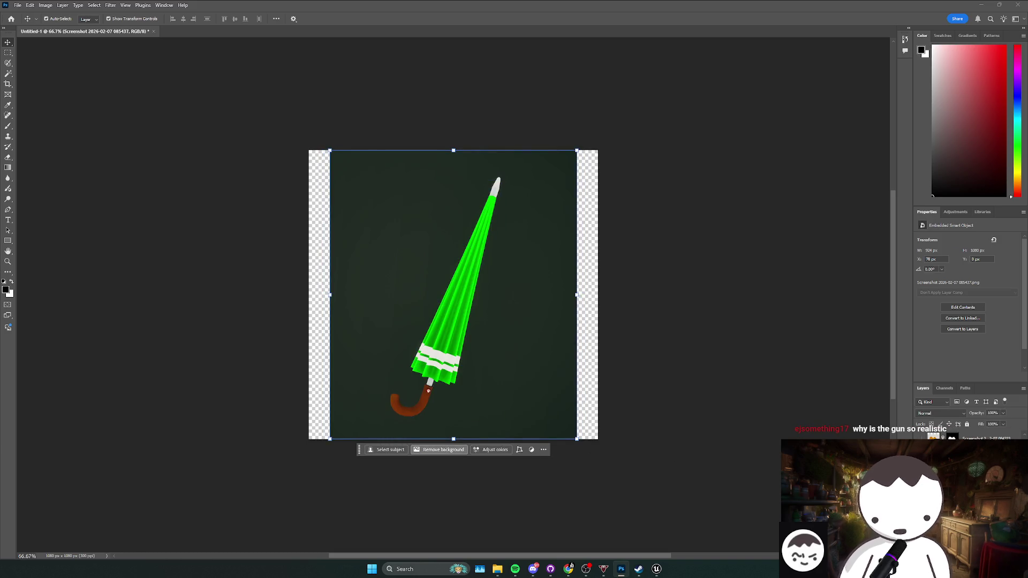
{"action": "left_click", "coordinate": [439, 449]}
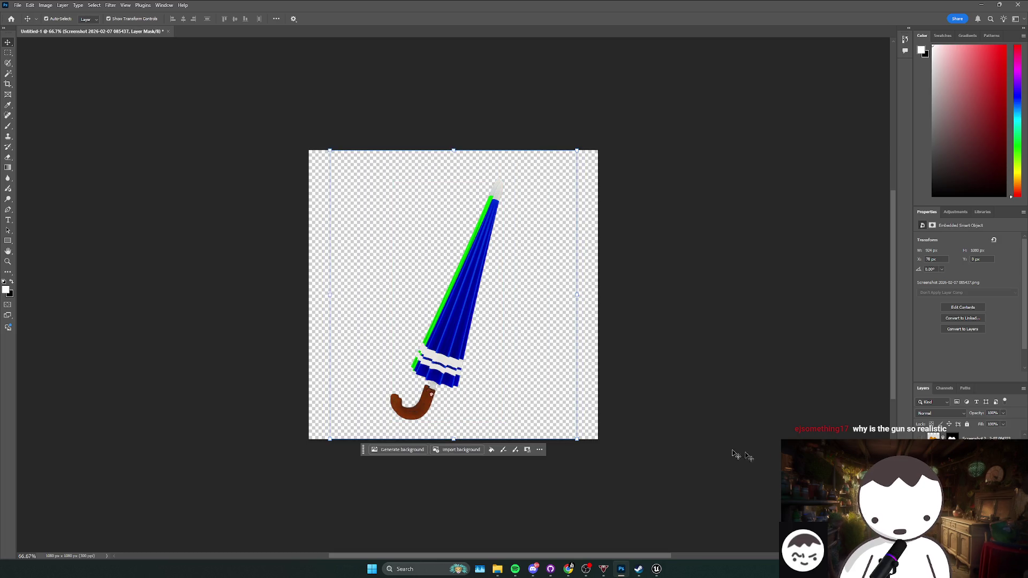
{"action": "key", "text": "Up"}
{"action": "key", "text": "Up"}
{"action": "key", "text": "Up"}
{"action": "key", "text": "Left"}
{"action": "key", "text": "Left"}
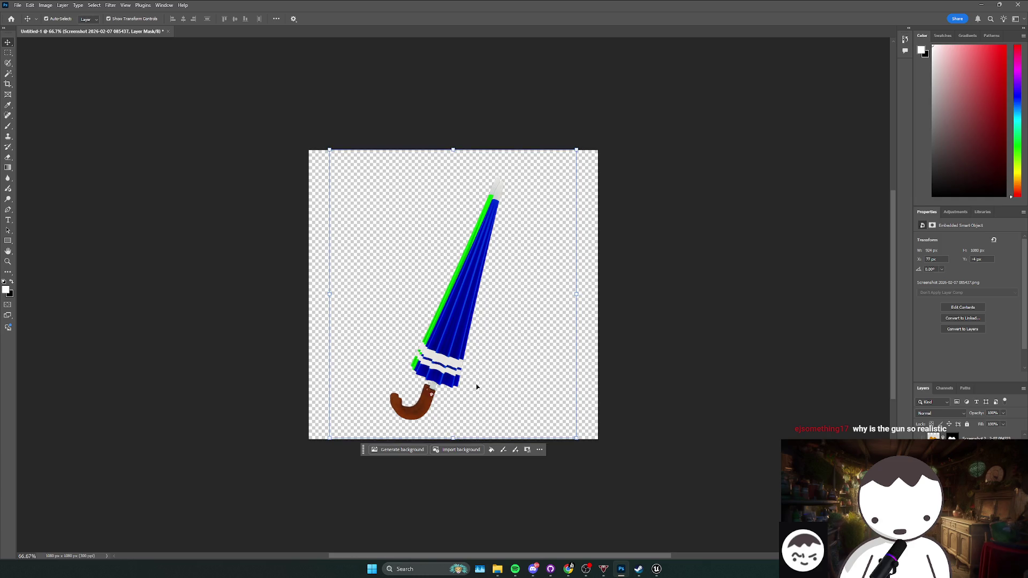
{"action": "key", "text": "Down"}
{"action": "key", "text": "Down"}
{"action": "key", "text": "alt+bracketleft"}
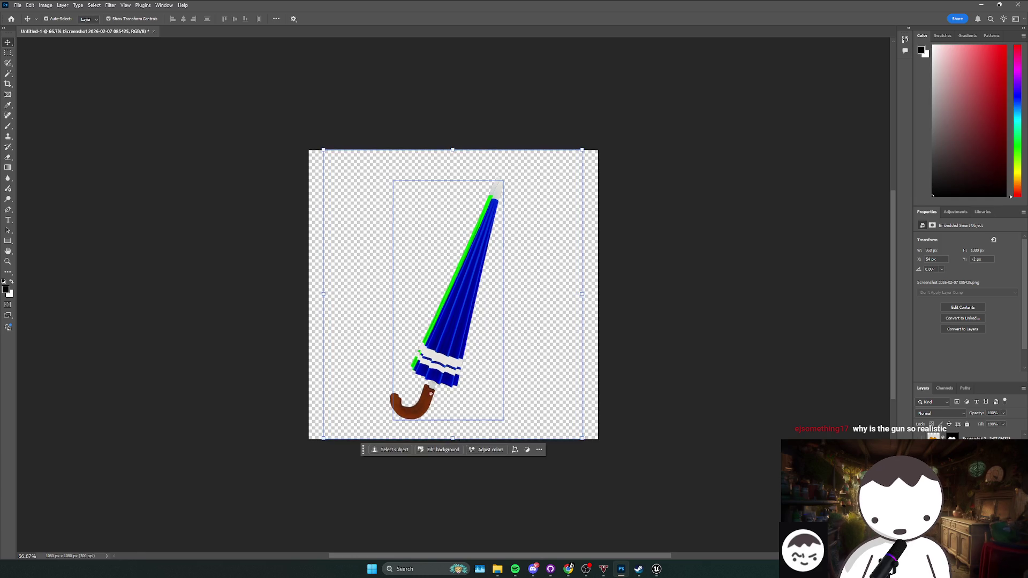
{"action": "key", "text": "Up"}
{"action": "key", "text": "Up"}
{"action": "key", "text": "Up"}
{"action": "key", "text": "Left"}
{"action": "key", "text": "Left"}
{"action": "key", "text": "Left"}
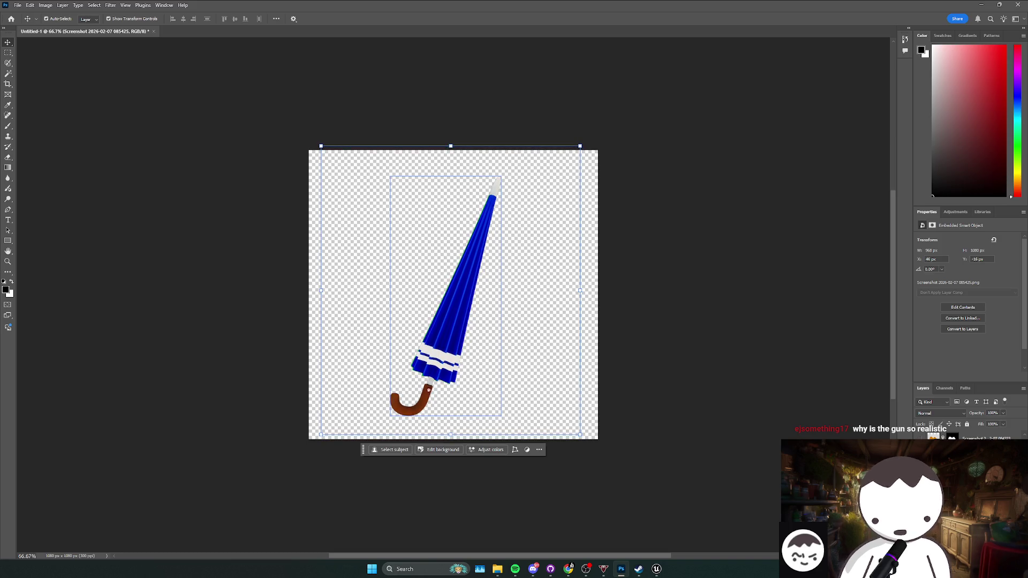
{"action": "key", "text": "ctrl+comma"}
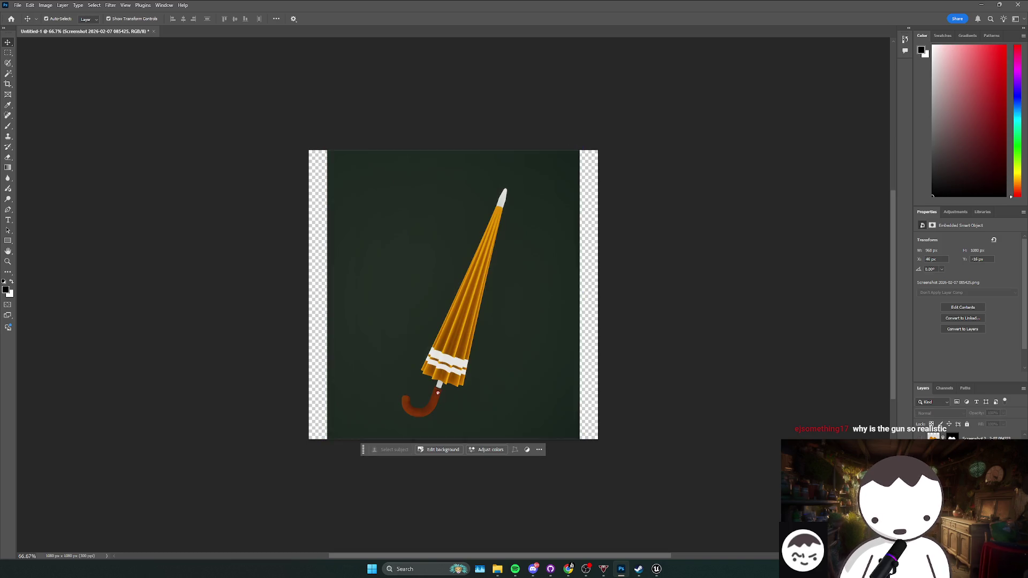
- Remove the dark backgrounds from the orange and red umbrella layers
{"action": "key", "text": "alt+bracketleft"}
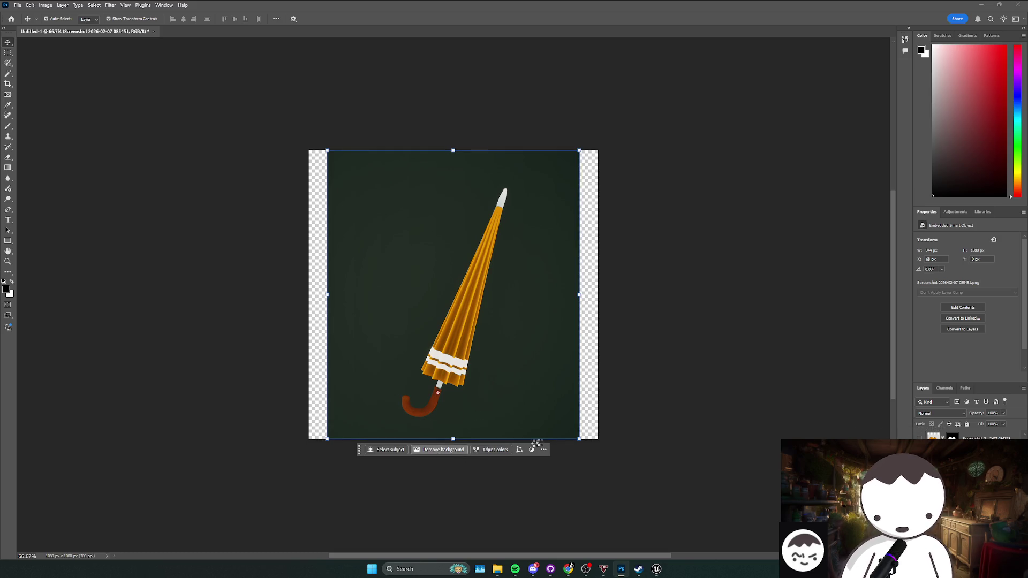
{"action": "left_click", "coordinate": [439, 449]}
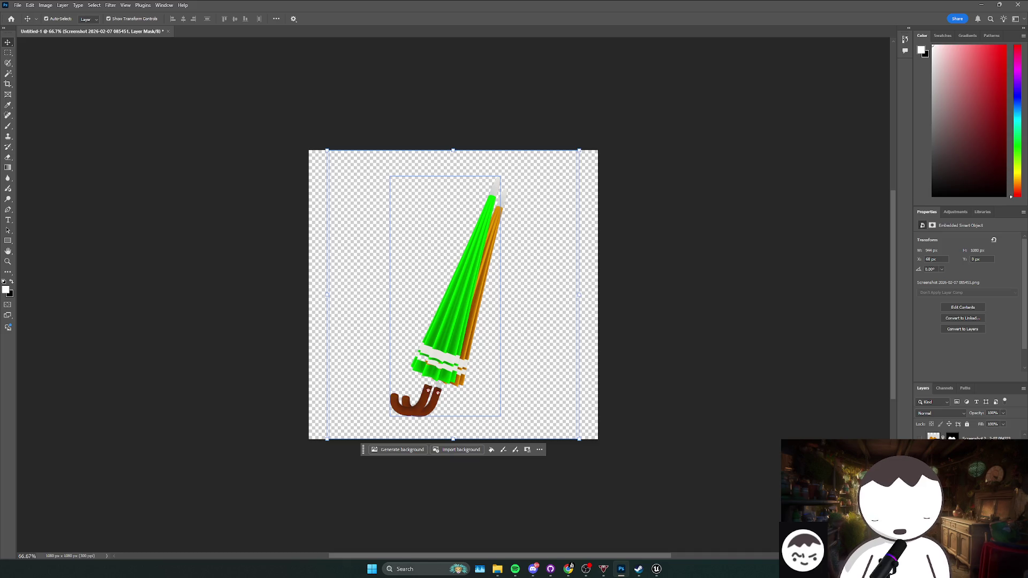
{"action": "key", "text": "ctrl+comma"}
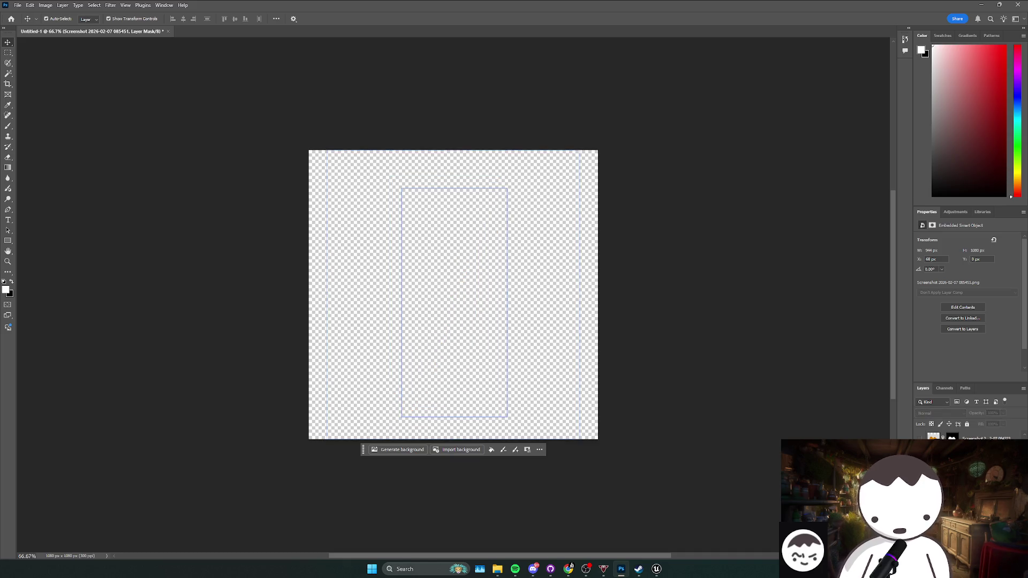
{"action": "key", "text": "alt+bracketleft"}
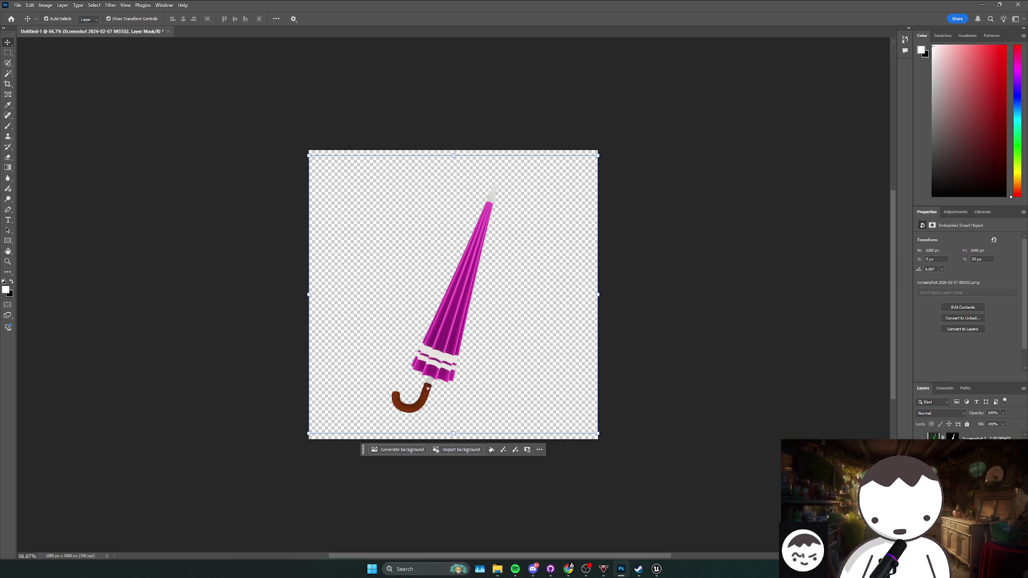
{"action": "key", "text": "alt+bracketleft"}
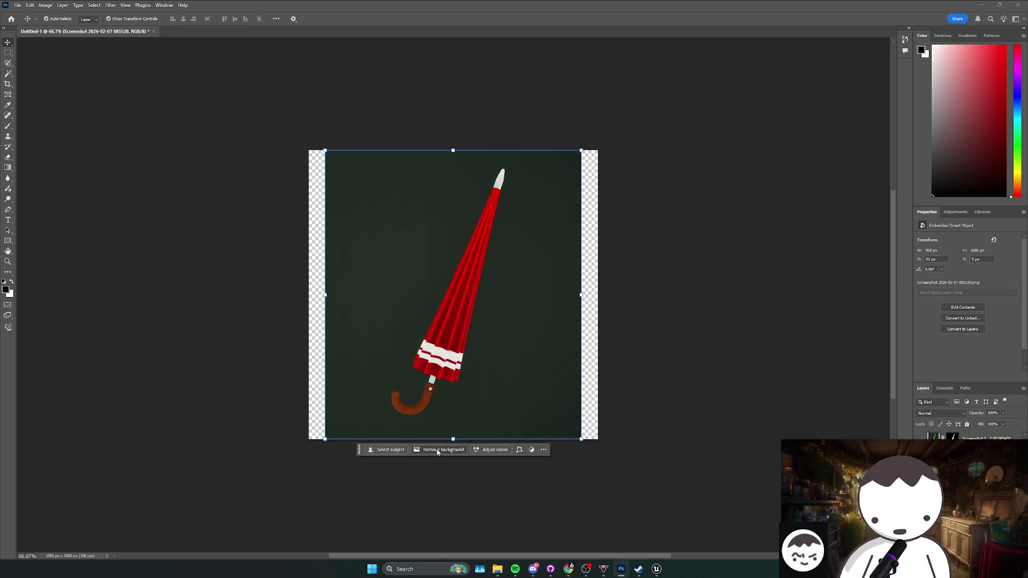
{"action": "left_click", "coordinate": [437, 449]}
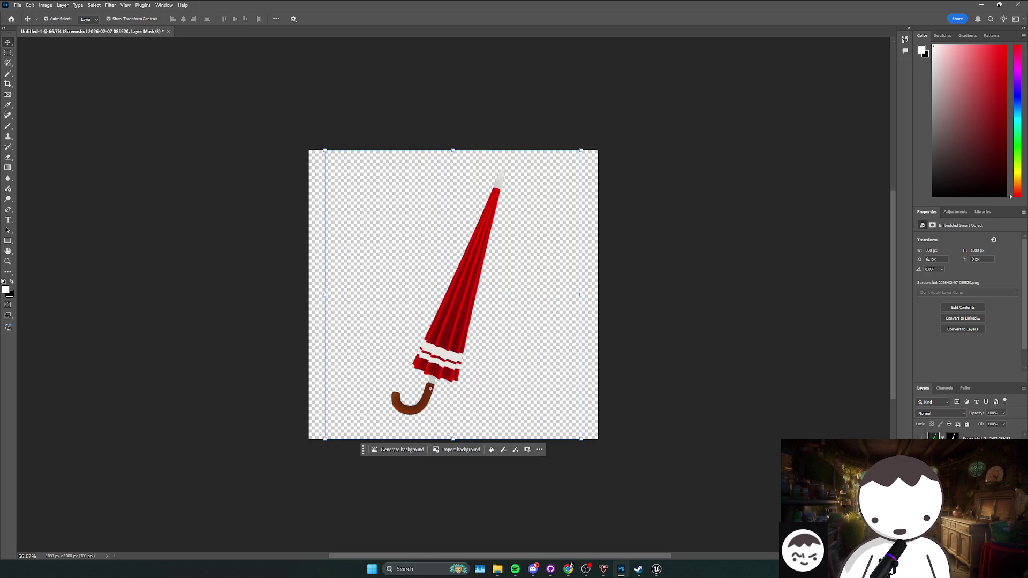
{"action": "key", "text": "ctrl+z"}
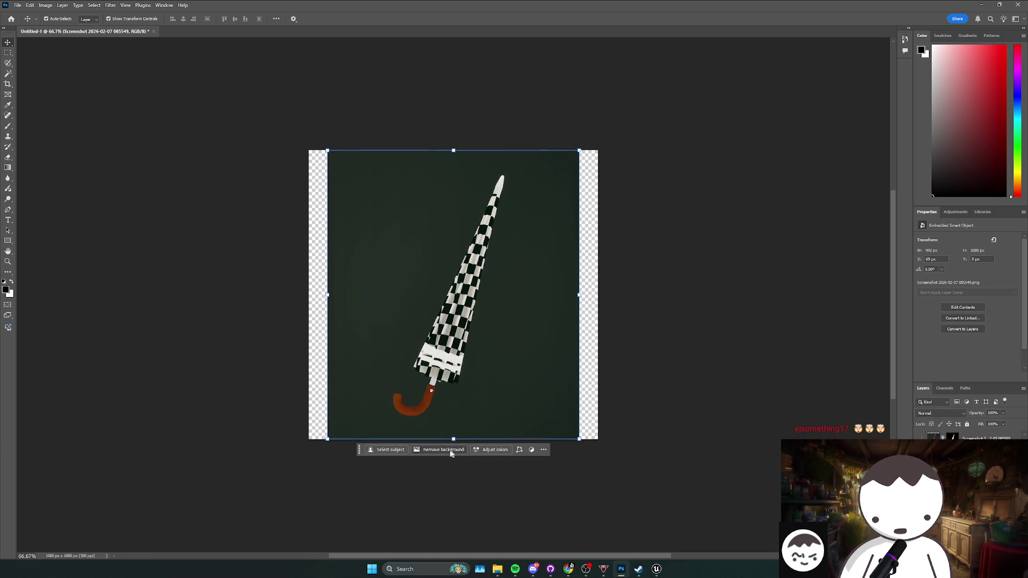
- Remove the dark backgrounds from the checkered, face-pattern and yellow umbrella layers
{"action": "left_click", "coordinate": [451, 451]}
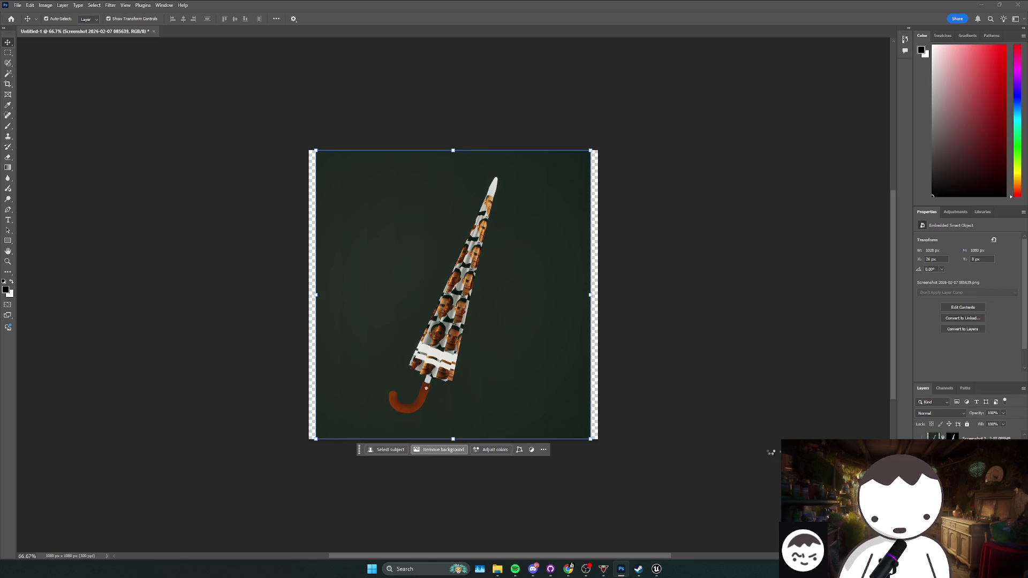
{"action": "left_click", "coordinate": [440, 449]}
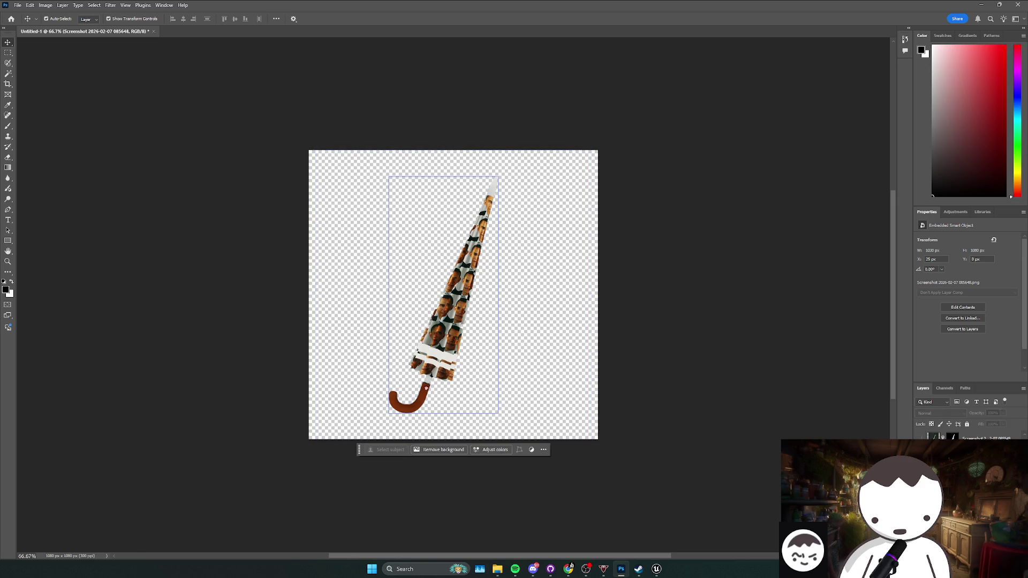
{"action": "key", "text": "Delete"}
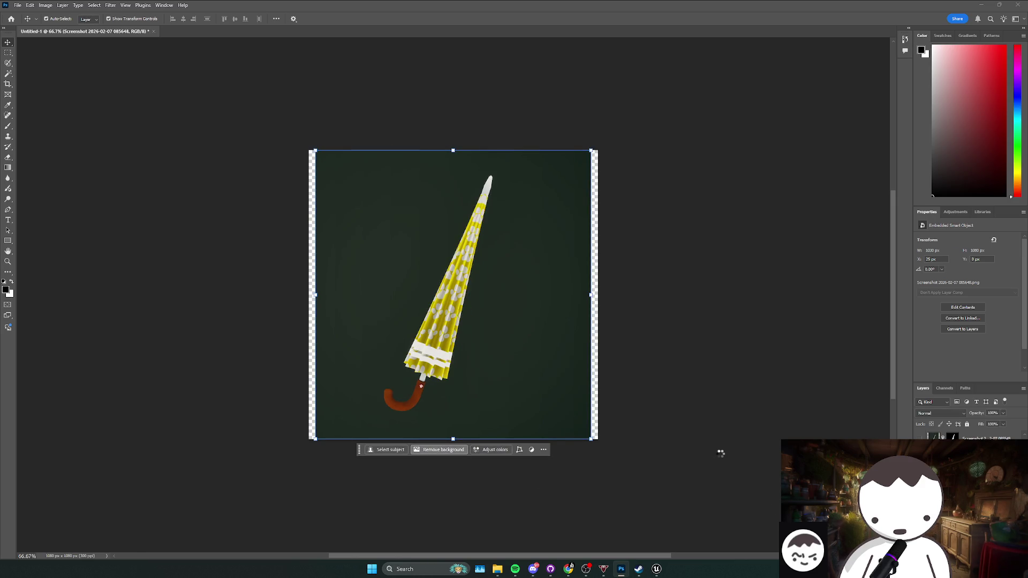
{"action": "left_click", "coordinate": [440, 450]}
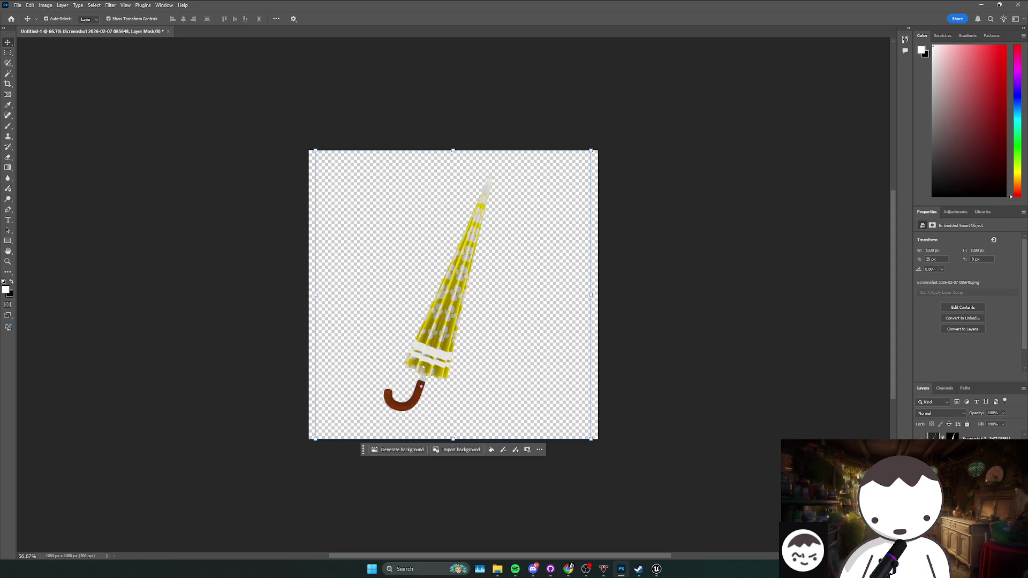
{"action": "key", "text": "Delete"}
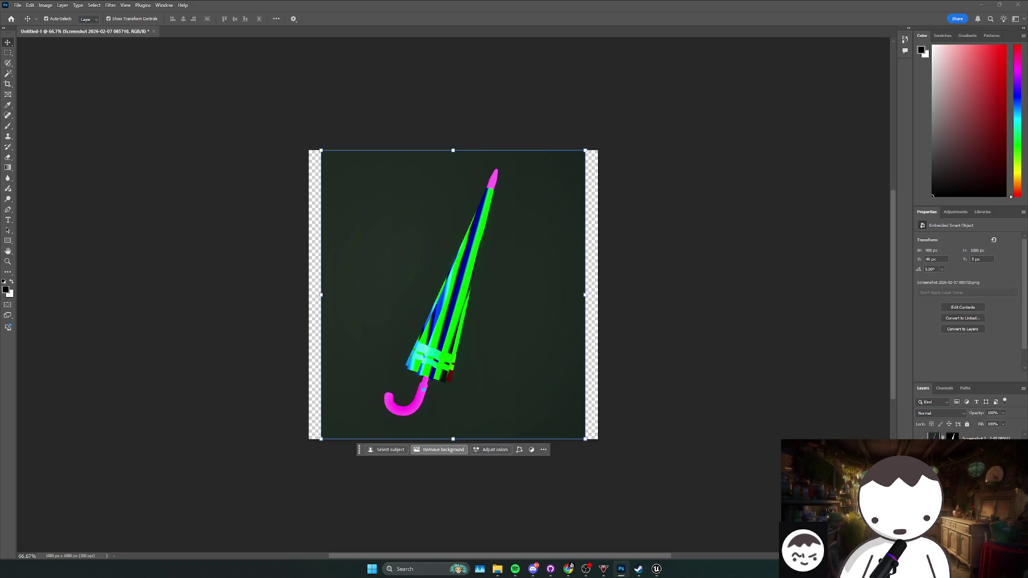
- Hide the cut-out neon, star, purple checkered and dark green umbrella layers
{"action": "key", "text": "Delete"}
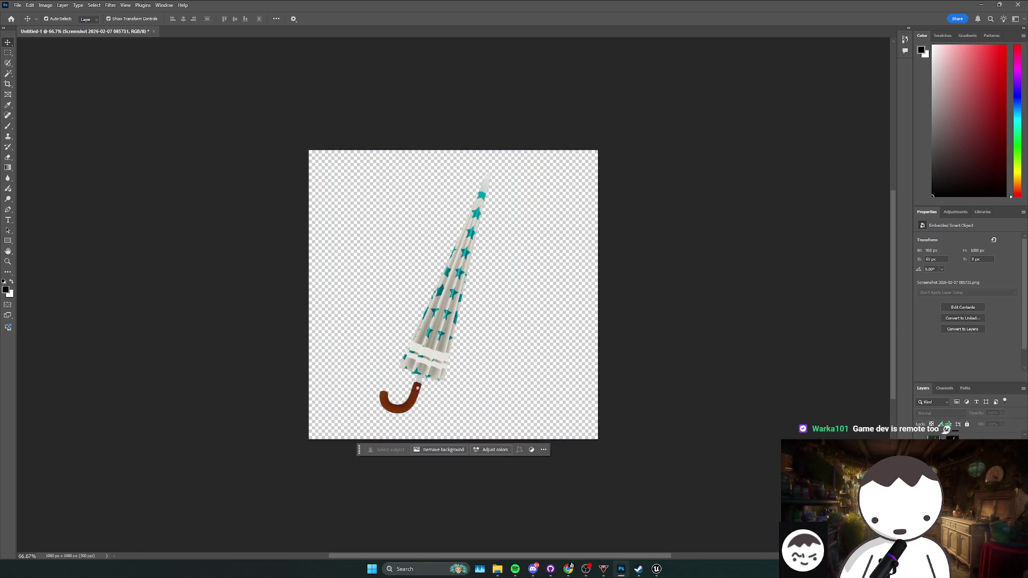
{"action": "key", "text": "Delete"}
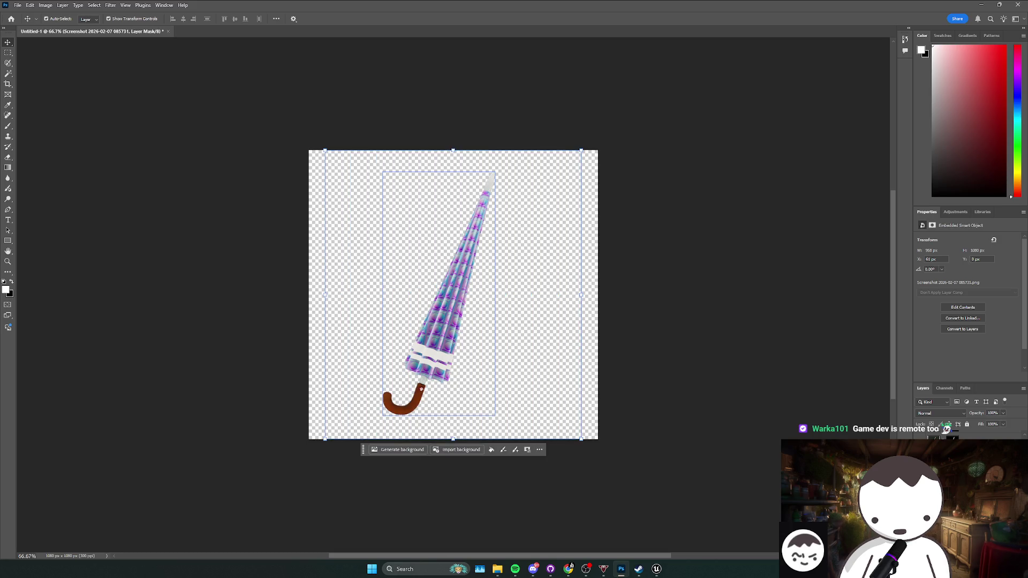
{"action": "key", "text": "Delete"}
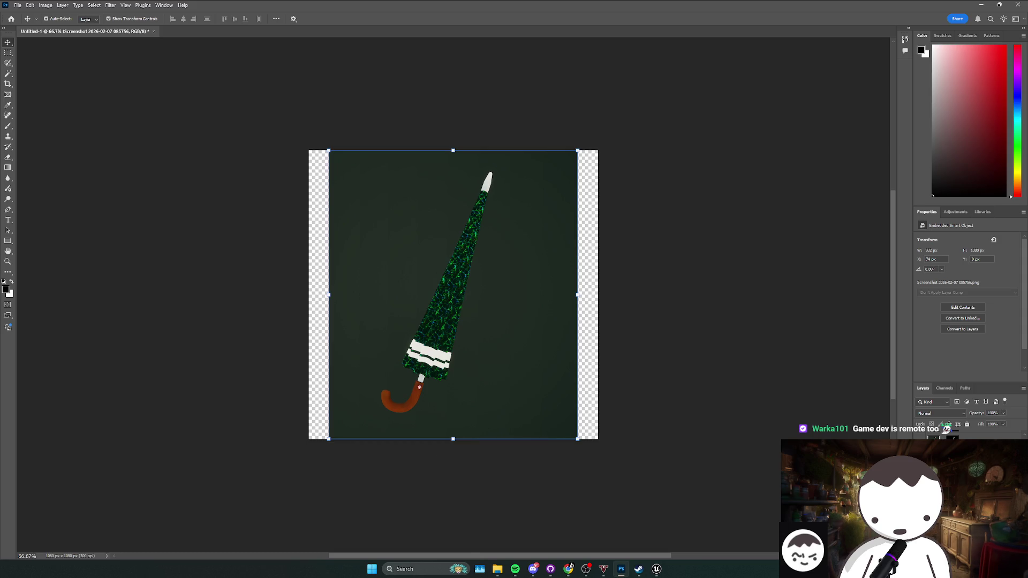
{"action": "key", "text": "Delete"}
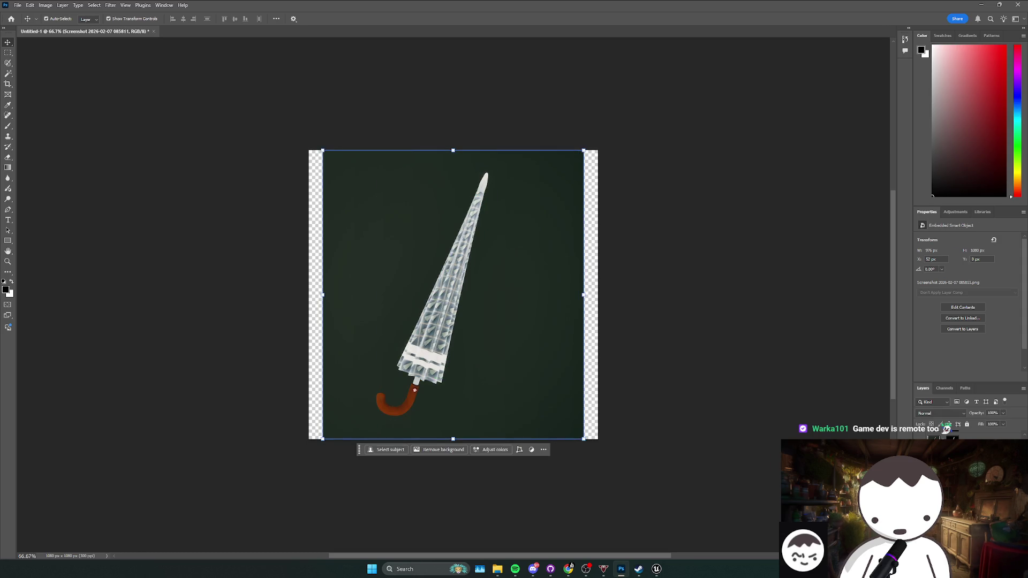
- Switch to Unreal Engine and browse from the Content root into the UI and Shop folders
{"action": "mouse_move", "coordinate": [656, 569]}
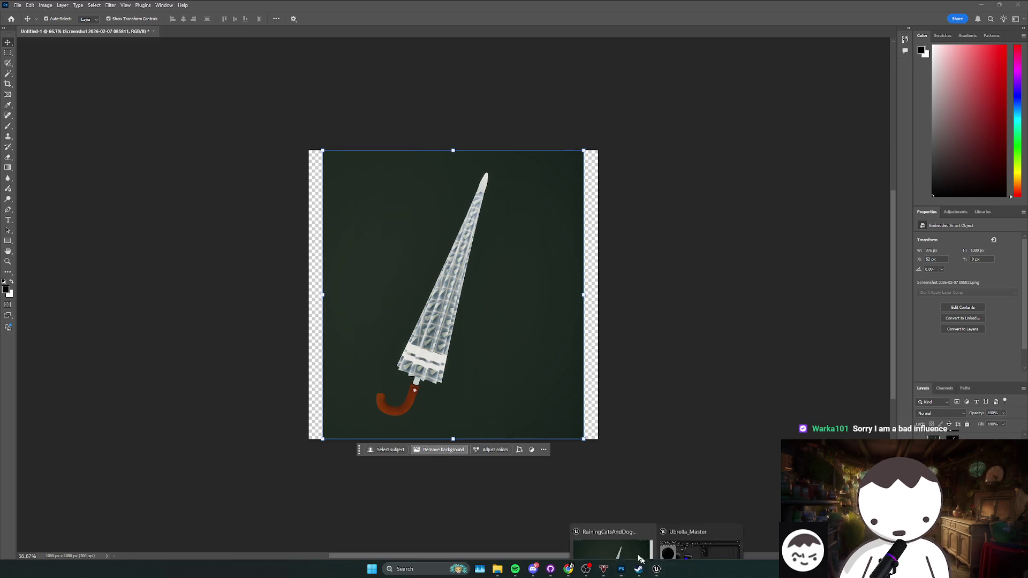
{"action": "left_click", "coordinate": [615, 532]}
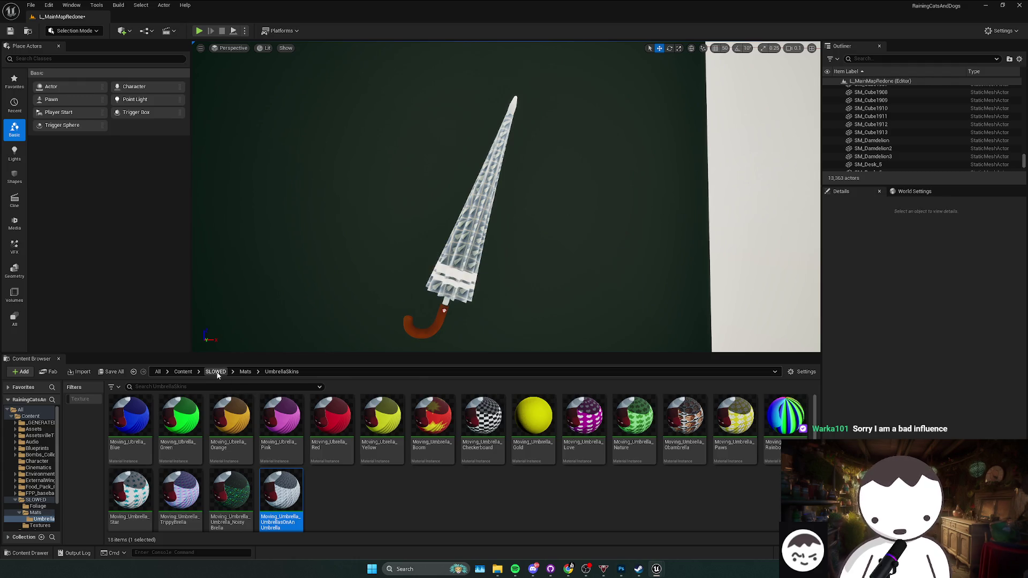
{"action": "left_click", "coordinate": [183, 372]}
{"action": "left_click", "coordinate": [231, 490]}
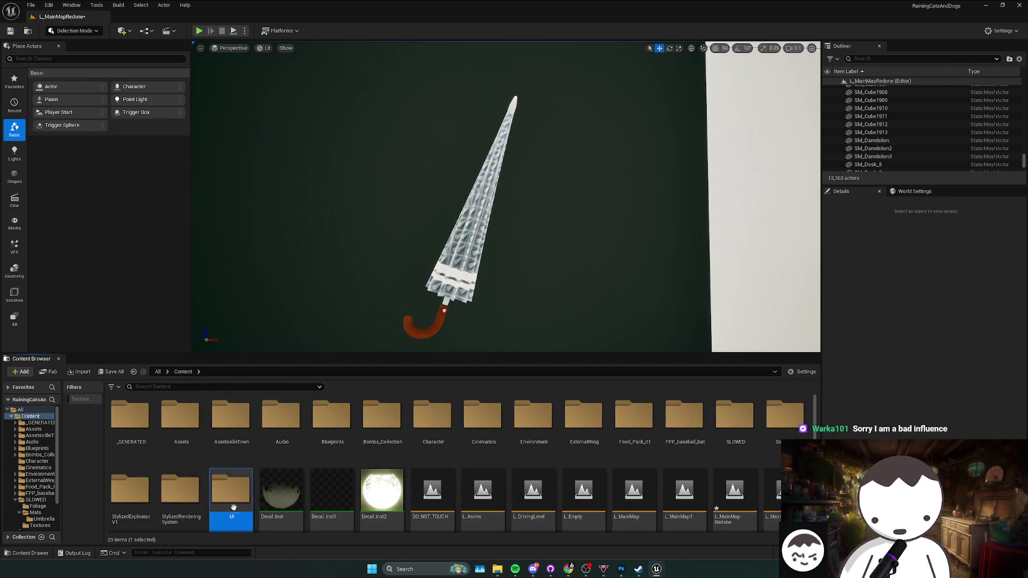
{"action": "double_click", "coordinate": [231, 490]}
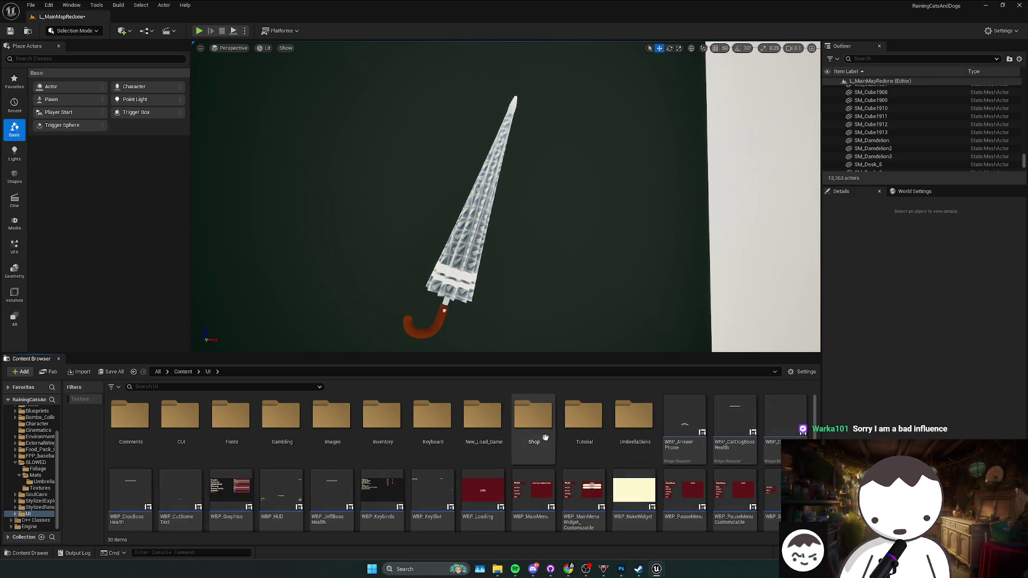
{"action": "double_click", "coordinate": [514, 444]}
{"action": "key", "text": "alt+Left"}
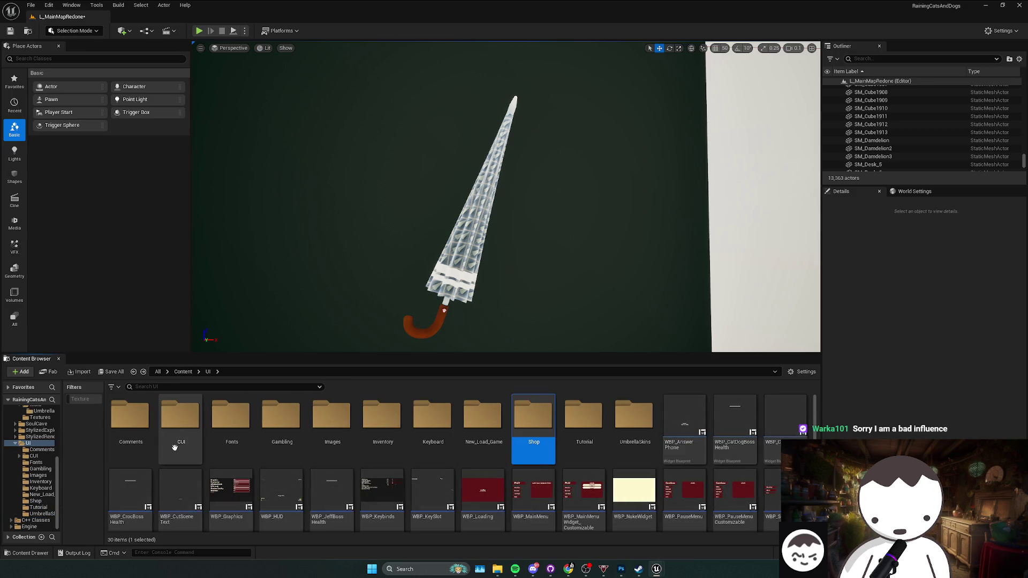
- Look through CUI and Graphics, open the UI Images folder, then return to Photoshop
{"action": "left_click", "coordinate": [170, 452]}
{"action": "double_click", "coordinate": [170, 452]}
{"action": "left_click", "coordinate": [129, 423]}
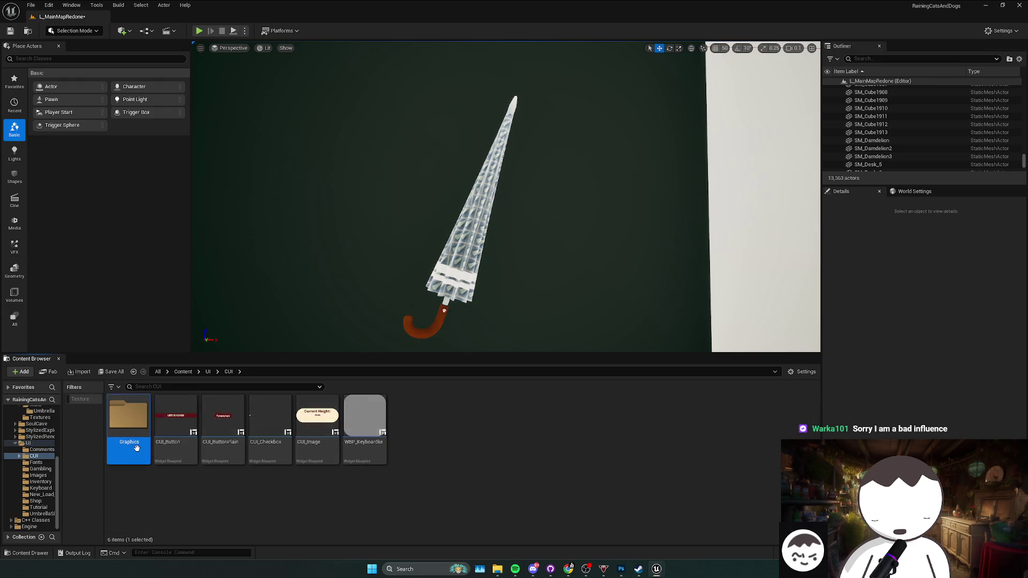
{"action": "double_click", "coordinate": [128, 423]}
{"action": "key", "text": "alt+Left"}
{"action": "key", "text": "alt+Left"}
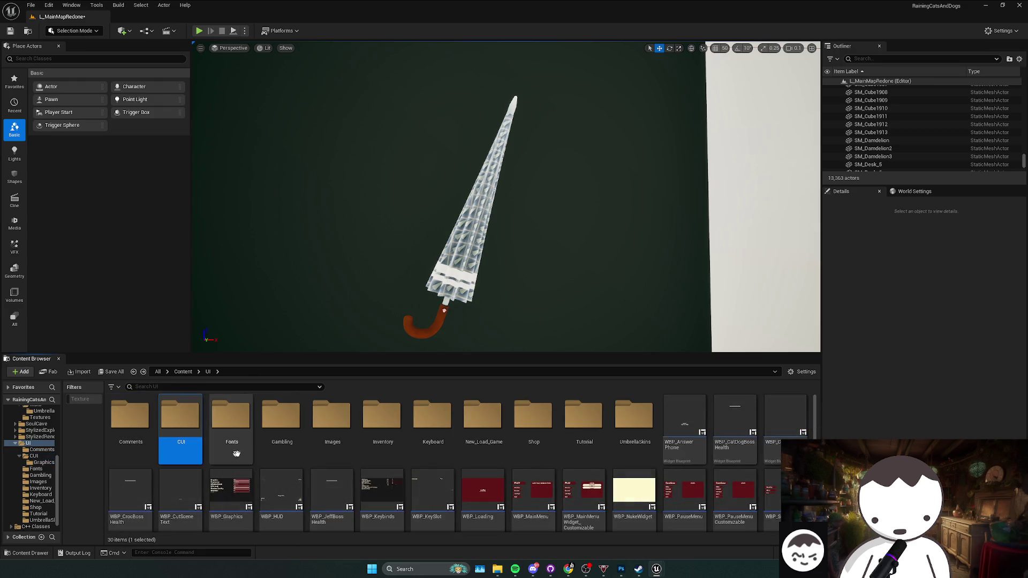
{"action": "double_click", "coordinate": [333, 418]}
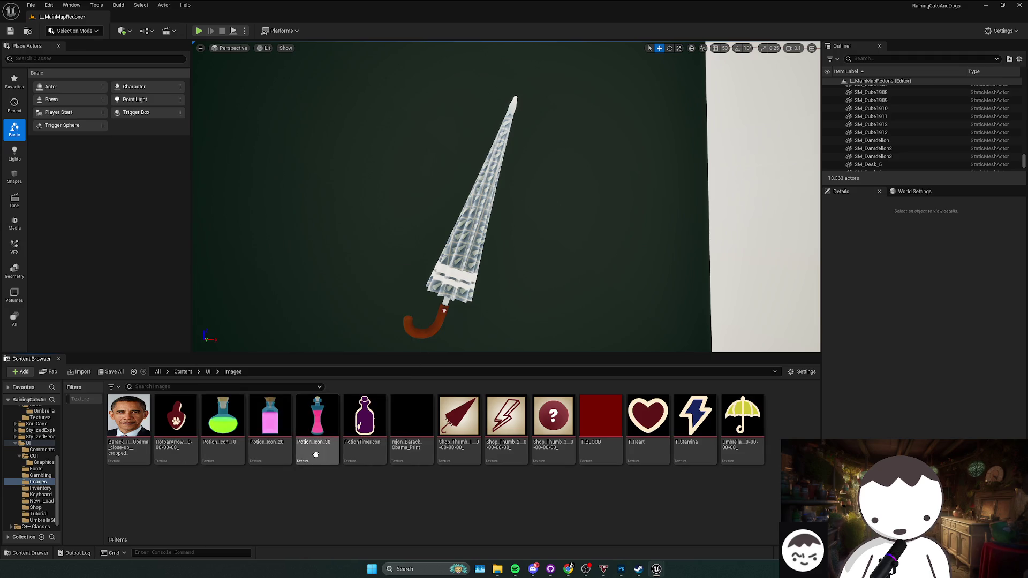
{"action": "left_click", "coordinate": [317, 421]}
{"action": "mouse_move", "coordinate": [656, 572]}
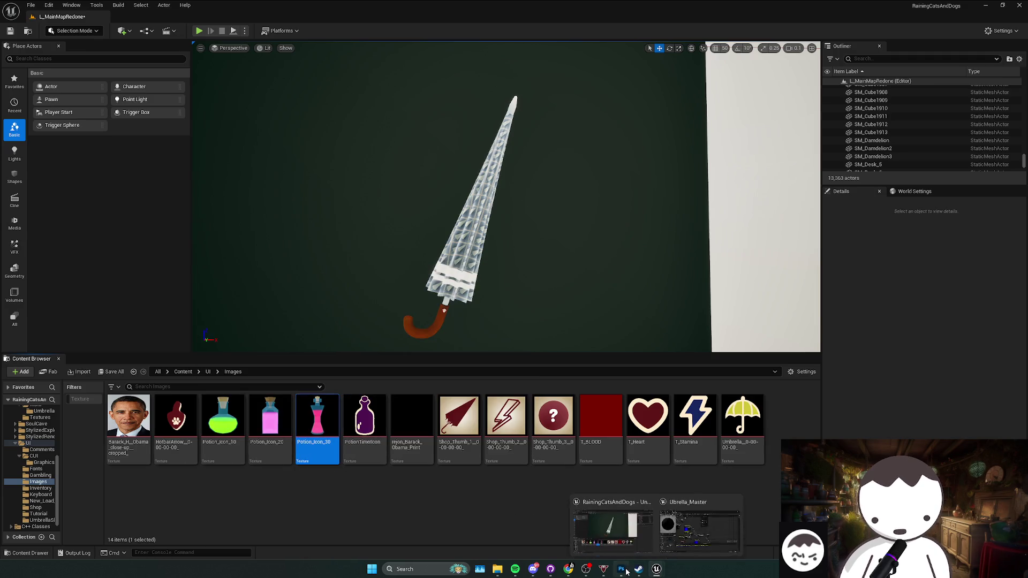
{"action": "left_click", "coordinate": [608, 509]}
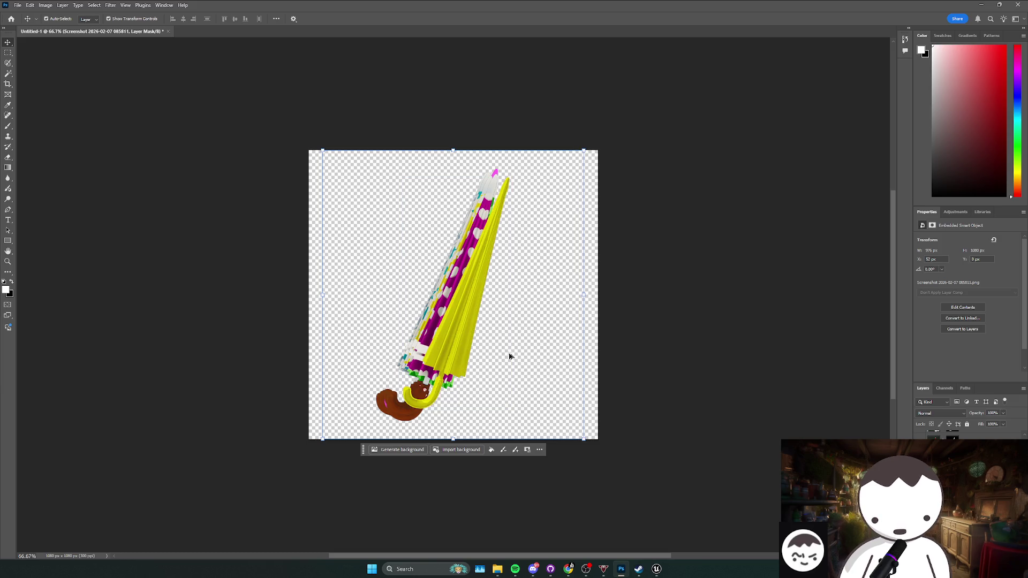
- Scale the yellow umbrella skin layer up to about 108% and commit the transform
{"action": "left_click", "coordinate": [301, 447]}
{"action": "left_click", "coordinate": [301, 448]}
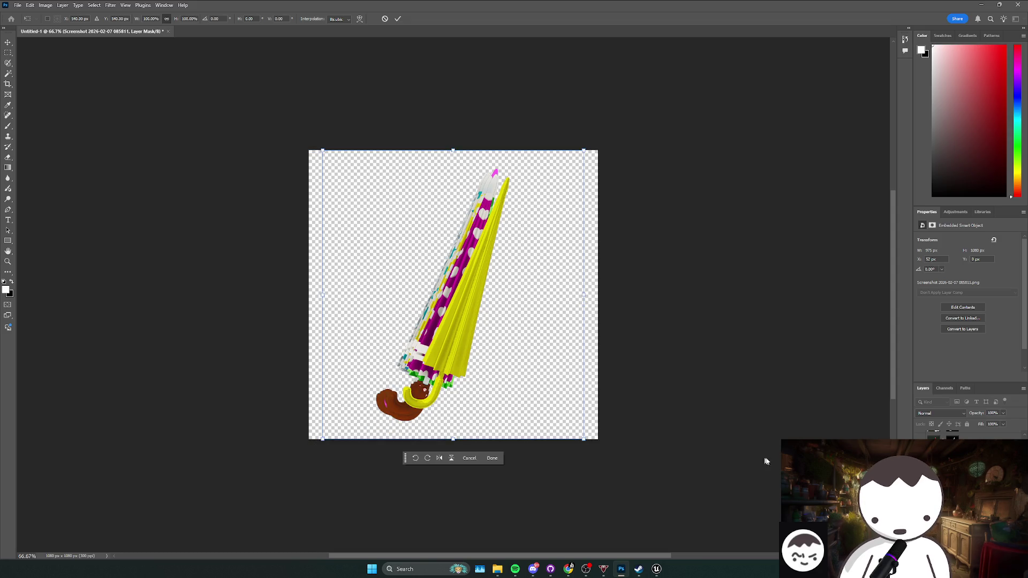
{"action": "left_click", "coordinate": [492, 458]}
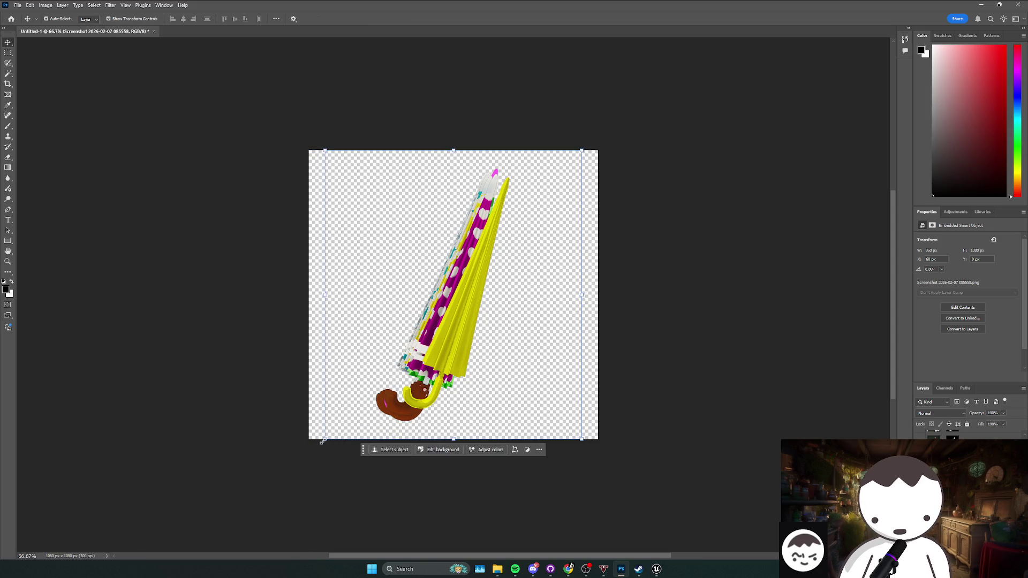
{"action": "mouse_move", "coordinate": [322, 441]}
{"action": "left_mouse_down"}
{"action": "mouse_move", "coordinate": [299, 452]}
{"action": "mouse_move", "coordinate": [347, 423]}
{"action": "left_mouse_up"}
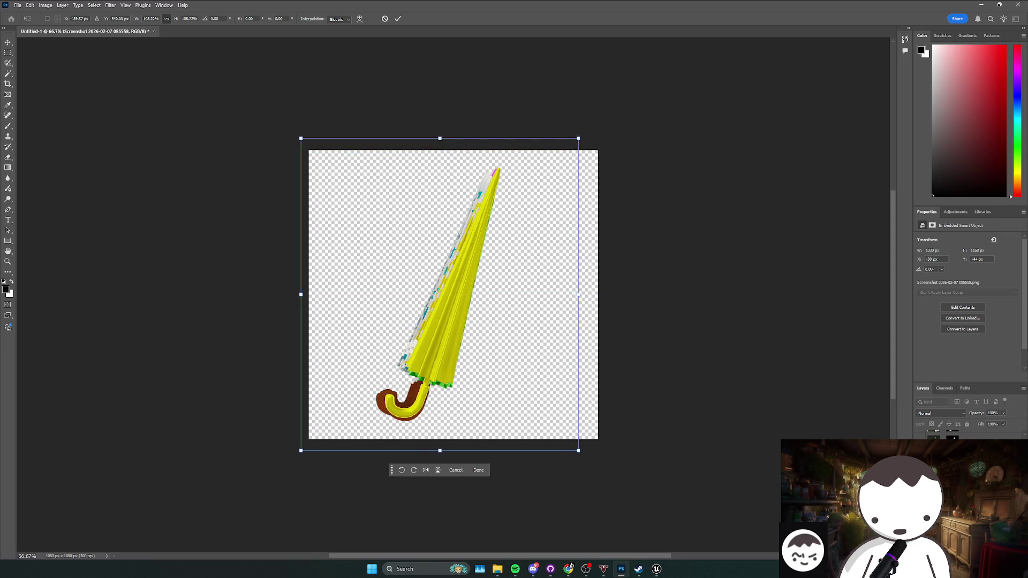
{"action": "key", "text": "Return"}
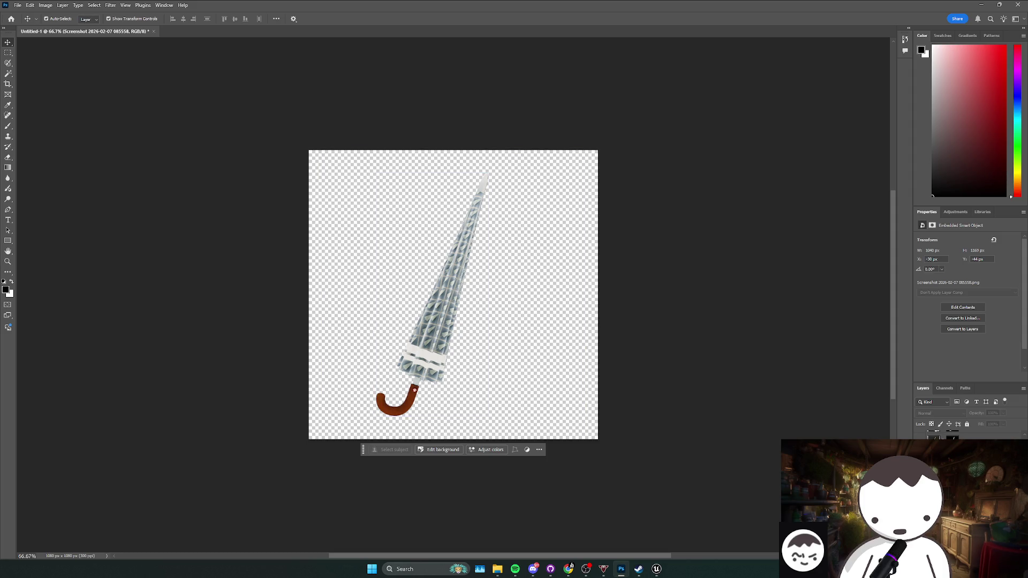
- Try moving, enlarging and rotating the grey lattice umbrella, then undo and cancel the transform
{"action": "left_click_drag", "start_coordinate": [423, 334], "coordinate": [438, 326]}
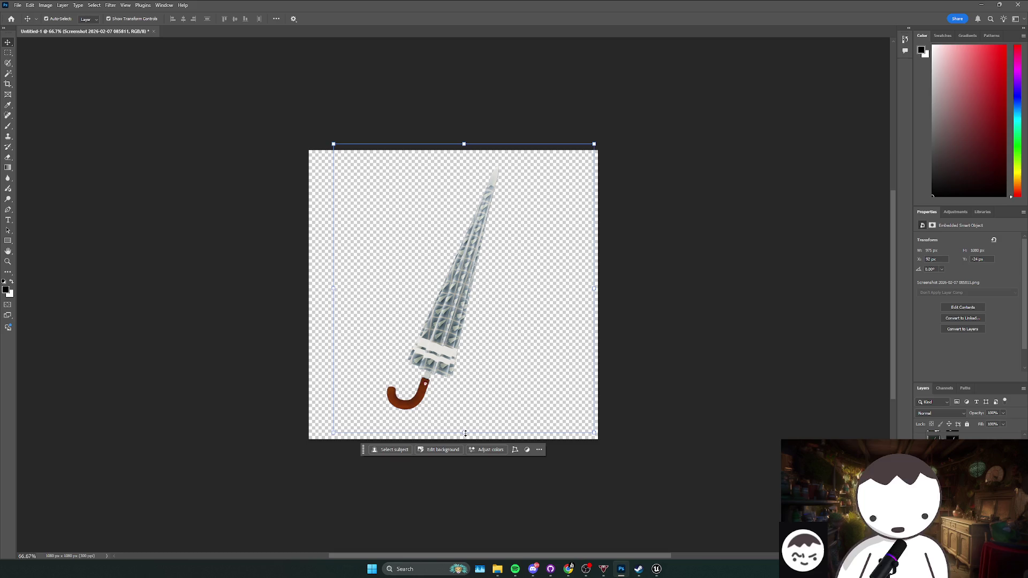
{"action": "left_click", "coordinate": [315, 438]}
{"action": "left_click_drag", "start_coordinate": [316, 438], "coordinate": [293, 436]}
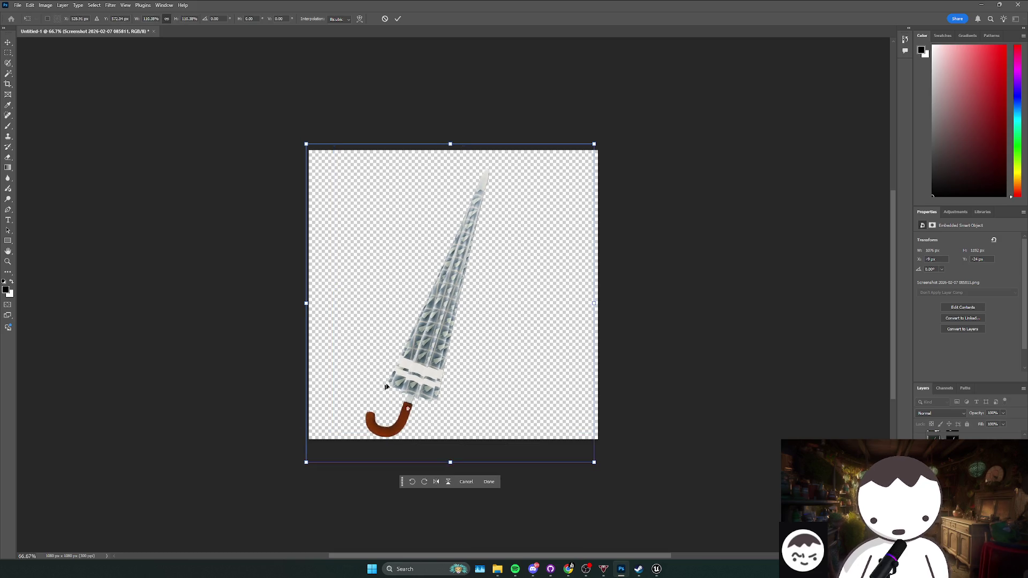
{"action": "left_click_drag", "start_coordinate": [456, 344], "coordinate": [466, 334]}
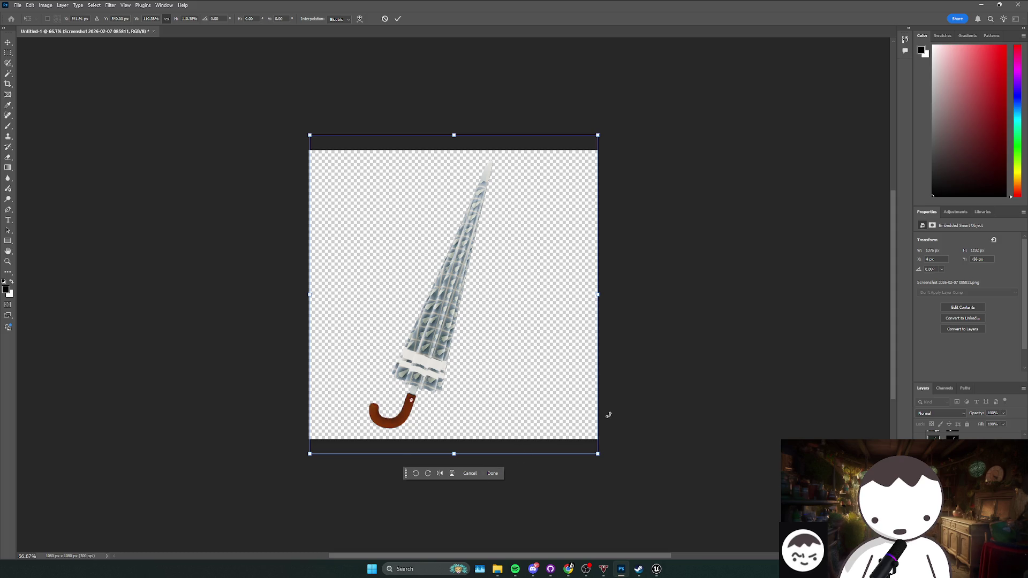
{"action": "key", "text": "ctrl+z"}
{"action": "key", "text": "ctrl+z"}
{"action": "left_click_drag", "start_coordinate": [608, 415], "coordinate": [608, 439]}
{"action": "key", "text": "ctrl+z"}
{"action": "left_click", "coordinate": [477, 452]}
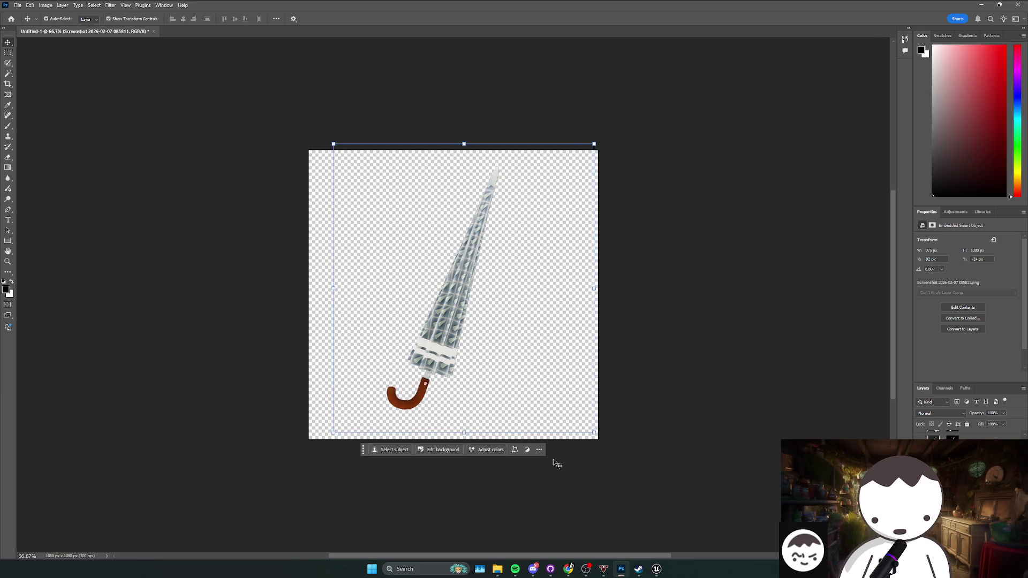
- Snap the grey umbrella to the canvas top edge, deselect it, and select the green umbrella layer
{"action": "key", "text": "ctrl+z"}
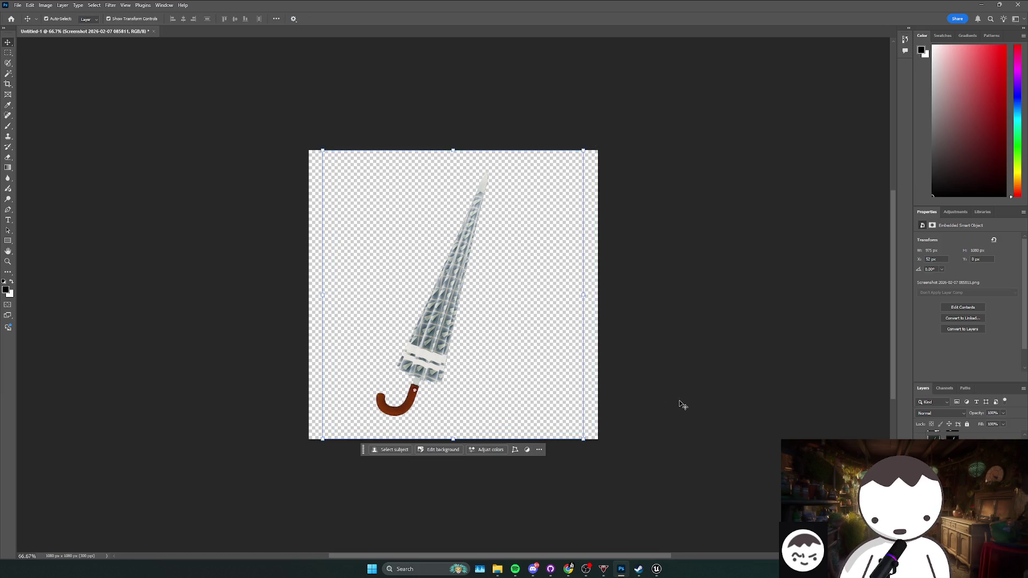
{"action": "left_click", "coordinate": [683, 406]}
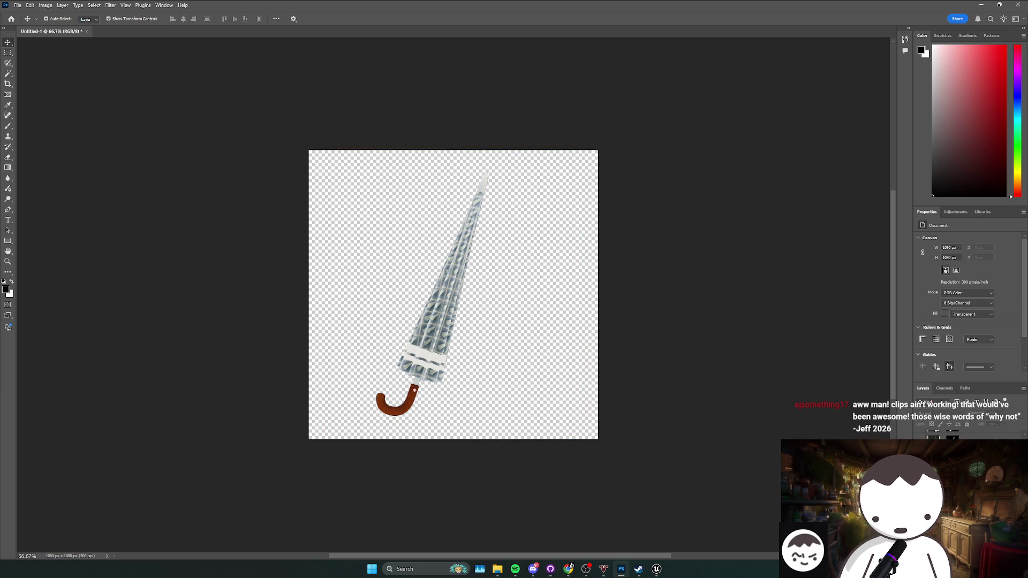
{"action": "key", "text": "ctrl+z"}
- Select the green umbrella skin layer on the canvas
{"action": "left_click", "coordinate": [436, 337]}
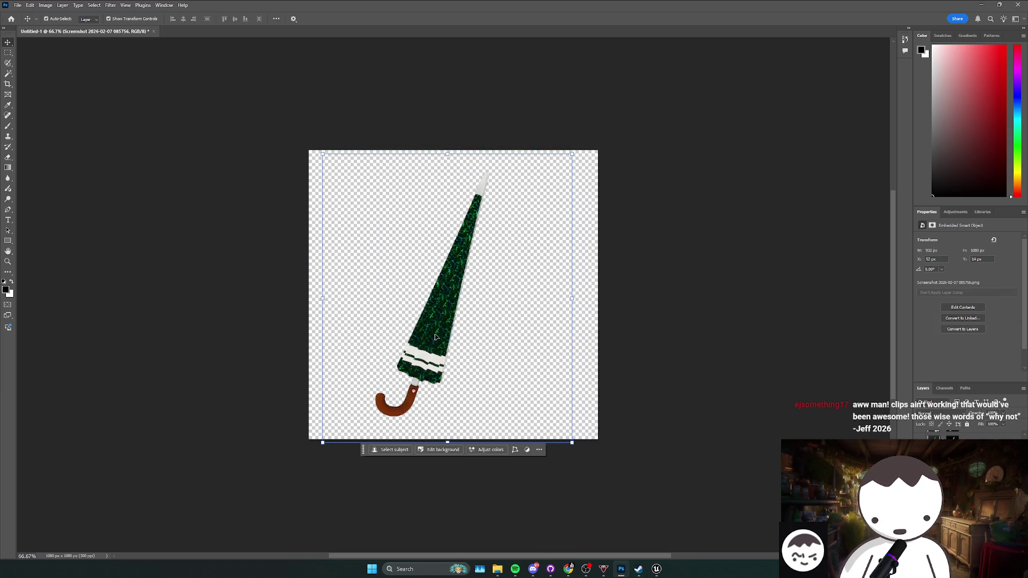
{"action": "key", "text": "ctrl+alt+a"}
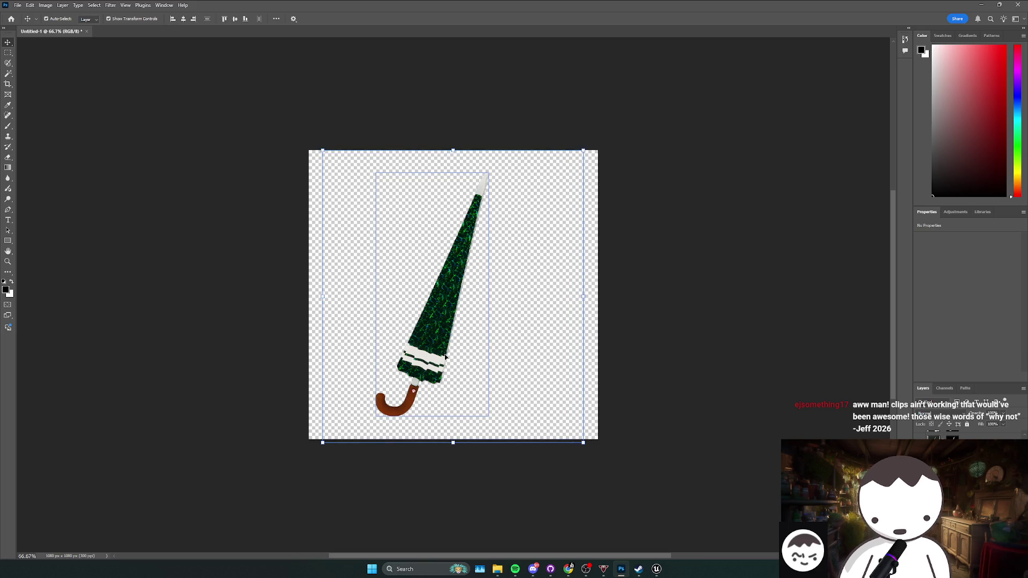
{"action": "left_click", "coordinate": [439, 322]}
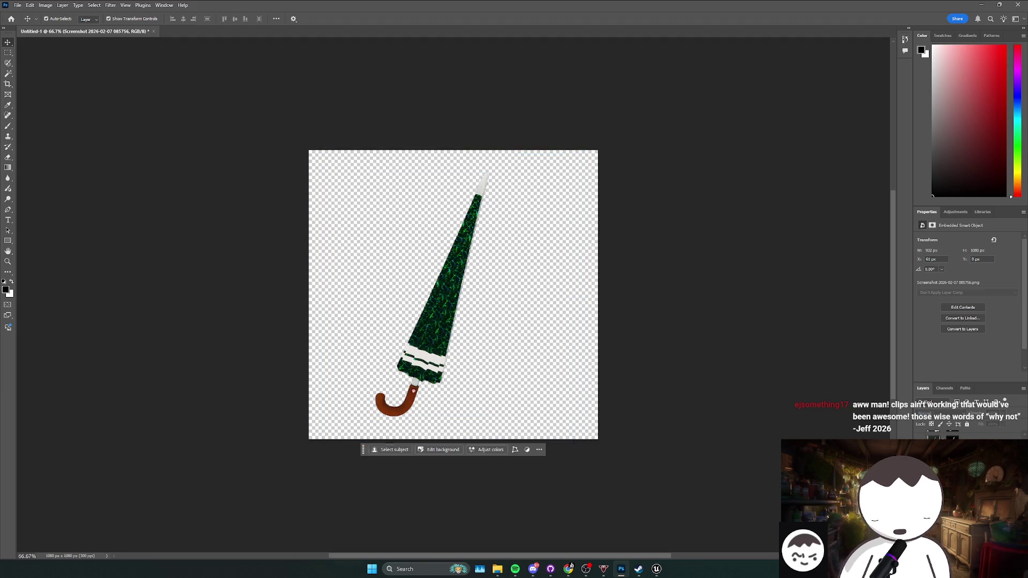
{"action": "key", "text": "ctrl+alt+a"}
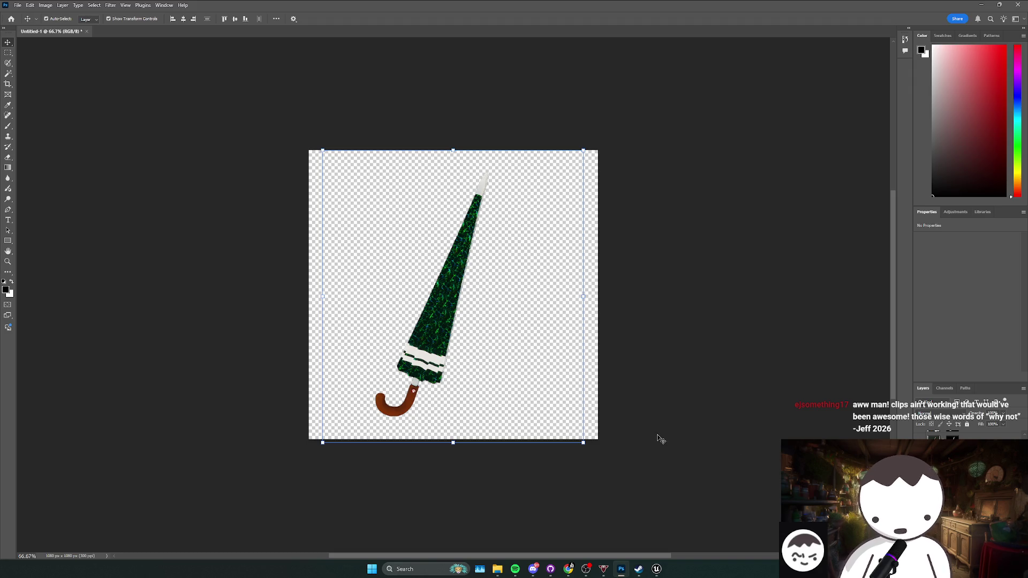
- Nudge the green umbrella about 30 px right, deselect, and bring up the purple umbrella layer
{"action": "key", "text": "shift+Right"}
{"action": "key", "text": "shift+Right"}
{"action": "key", "text": "shift+Right"}
{"action": "key", "text": "Left"}
{"action": "key", "text": "Left"}
{"action": "key", "text": "Left"}
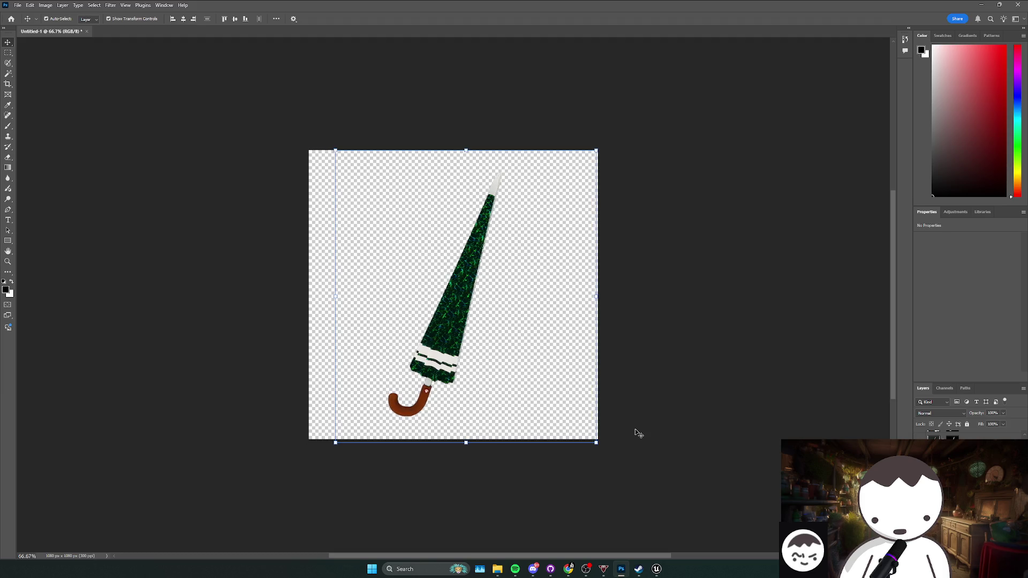
{"action": "left_click", "coordinate": [646, 433]}
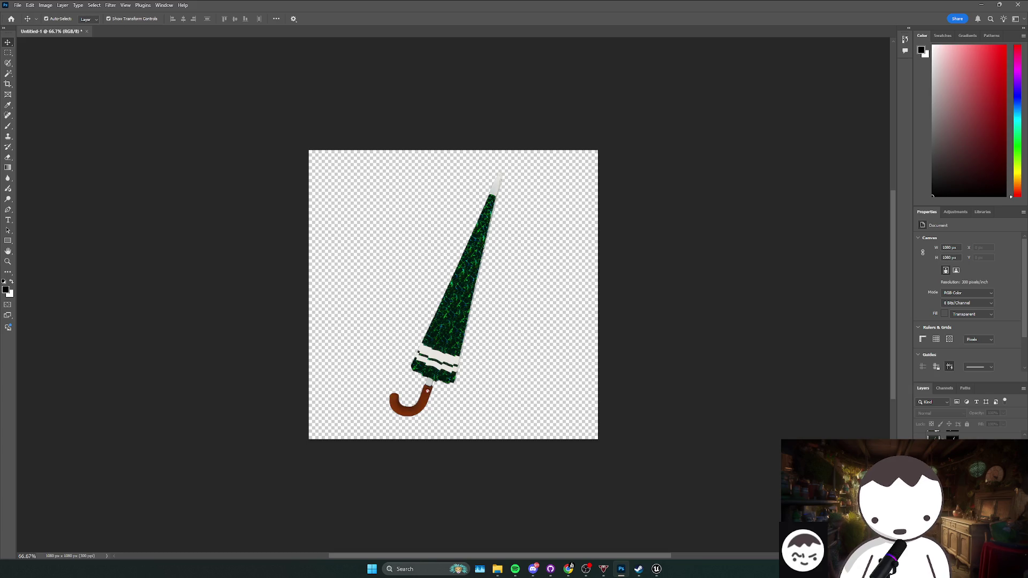
{"action": "key", "text": "ctrl+v"}
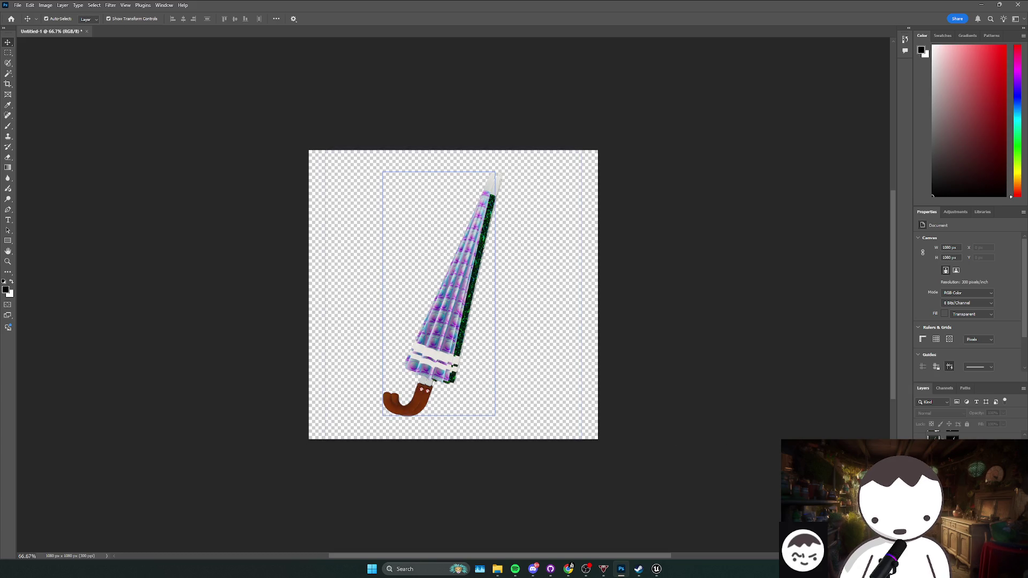
- Nudge the purple, star-pattern and green-pink umbrella layers into alignment
{"action": "key", "text": "Right"}
{"action": "key", "text": "Right"}
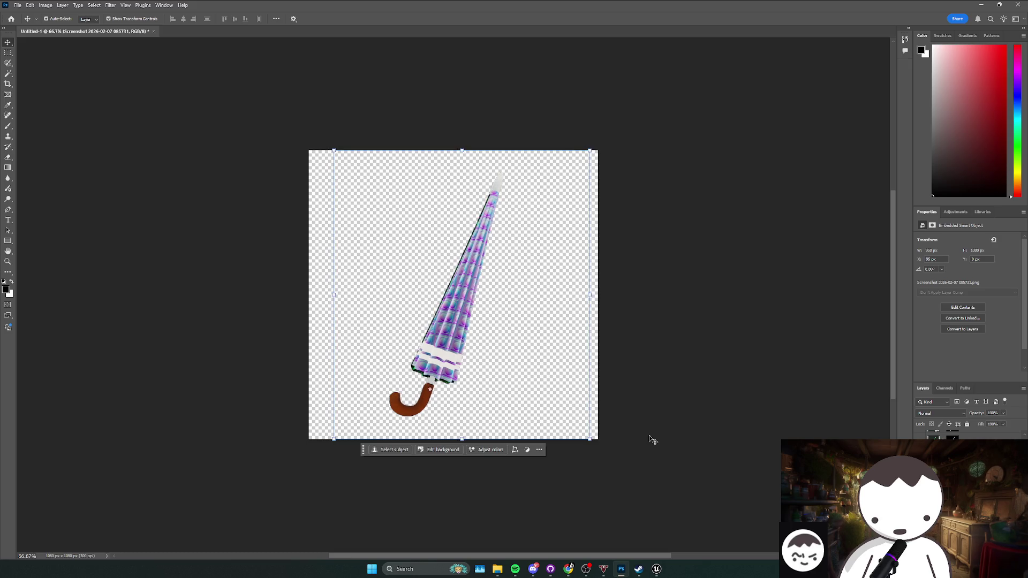
{"action": "key", "text": "Down"}
{"action": "key", "text": "Down"}
{"action": "key", "text": "Down"}
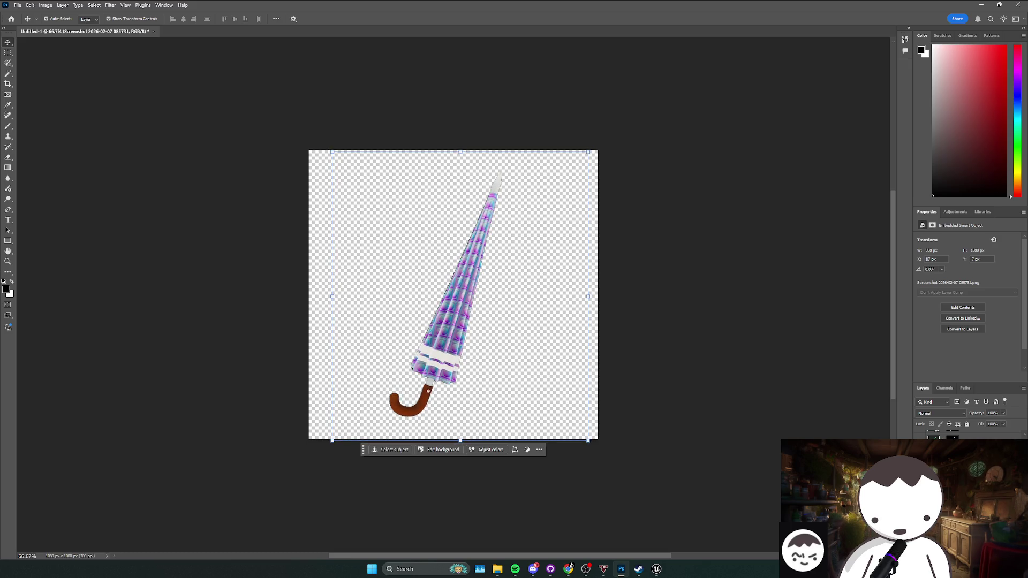
{"action": "key", "text": "ctrl+z"}
{"action": "key", "text": "ctrl+z"}
{"action": "key", "text": "ctrl+z"}
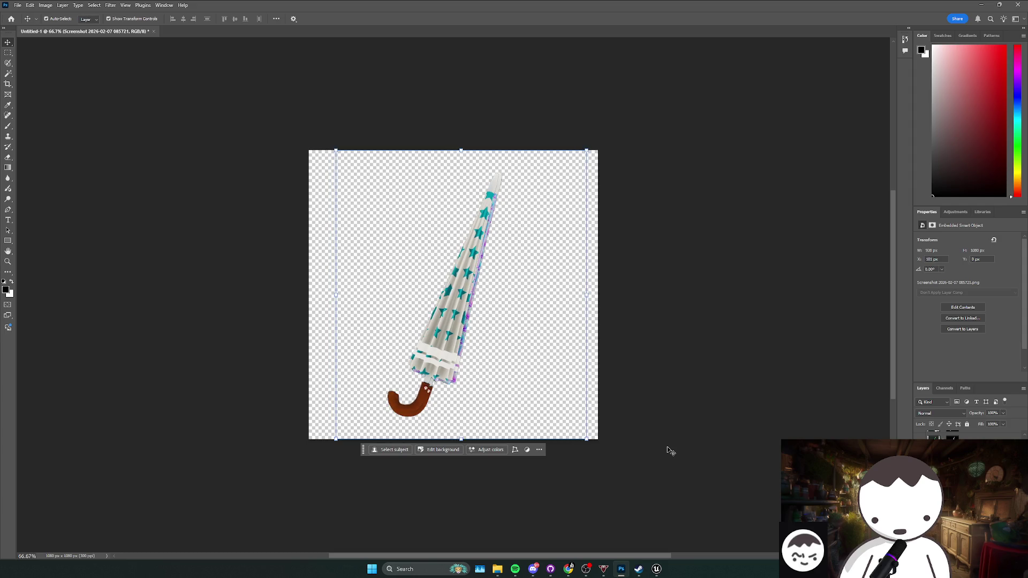
{"action": "key", "text": "Right"}
{"action": "key", "text": "Right"}
{"action": "key", "text": "Right"}
{"action": "key", "text": "Down"}
{"action": "key", "text": "Down"}
{"action": "key", "text": "Down"}
{"action": "key", "text": "ctrl+z"}
{"action": "key", "text": "ctrl+z"}
{"action": "key", "text": "ctrl+z"}
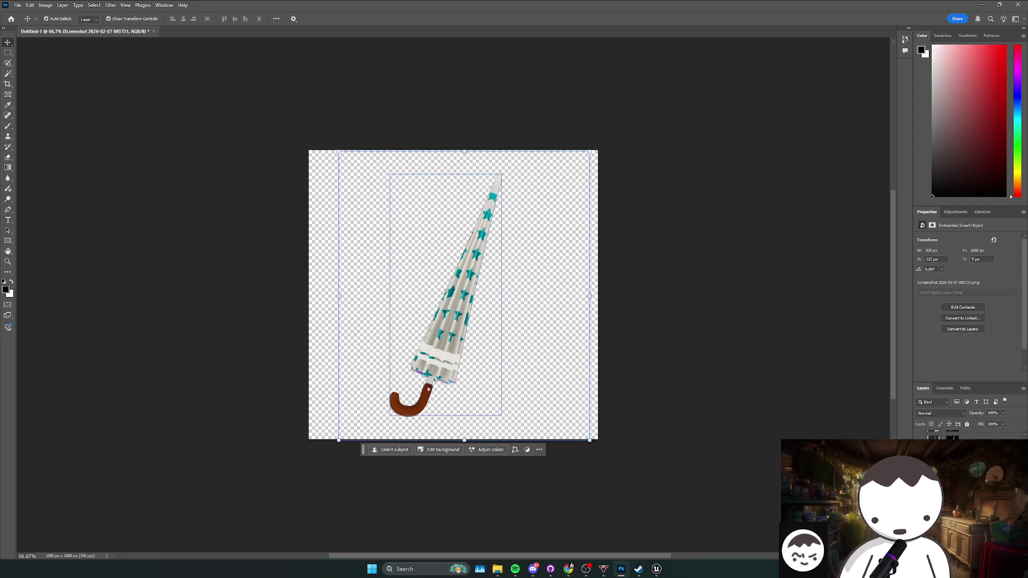
{"action": "key", "text": "shift+Right"}
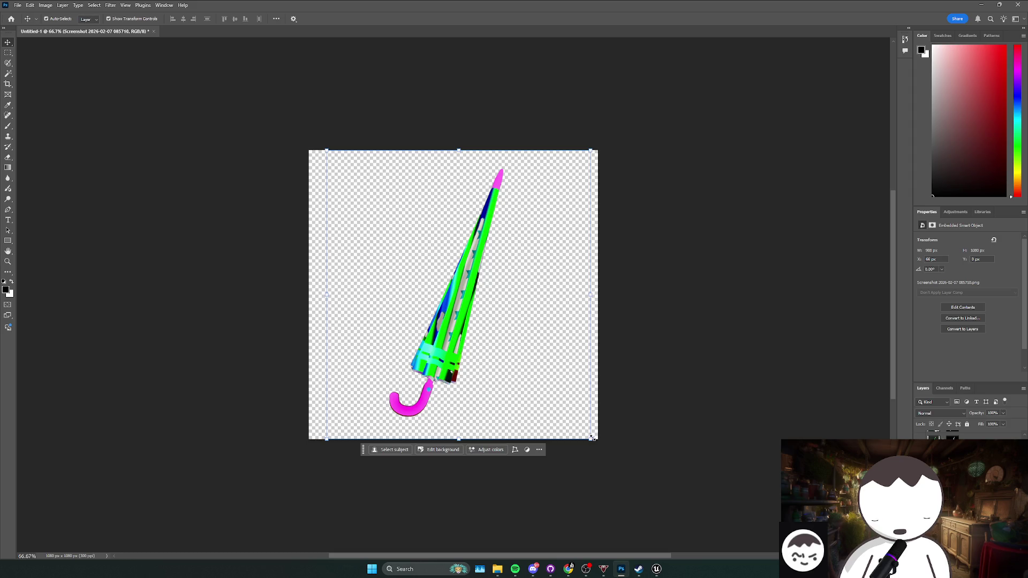
- Nudge the yellow flower, face-pattern and green leaf umbrella layers into alignment
{"action": "key", "text": "ctrl+z"}
{"action": "key", "text": "ctrl+z"}
{"action": "key", "text": "ctrl+z"}
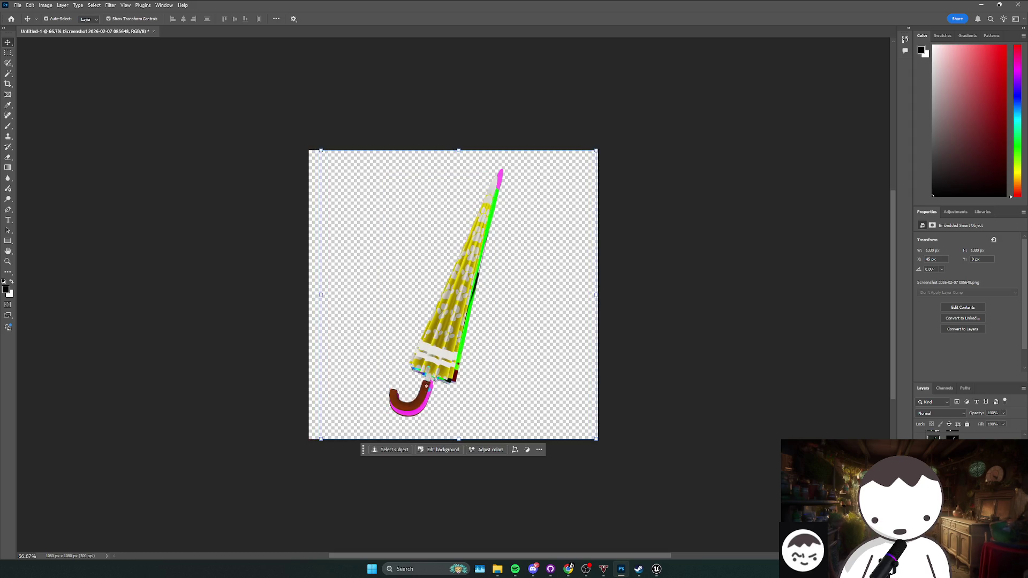
{"action": "key", "text": "ctrl+z"}
{"action": "key", "text": "ctrl+z"}
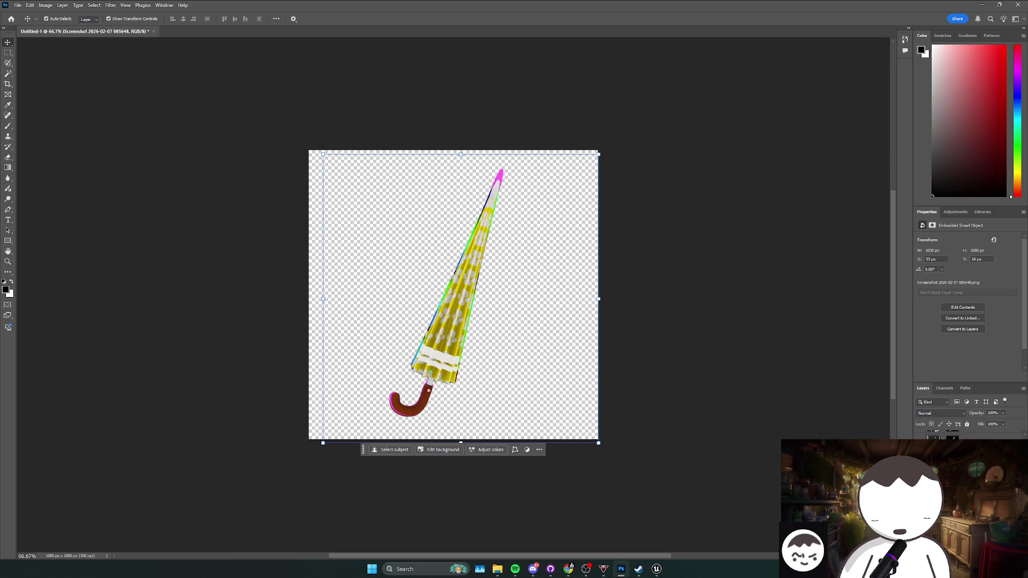
{"action": "key", "text": "ctrl+z"}
{"action": "key", "text": "ctrl+z"}
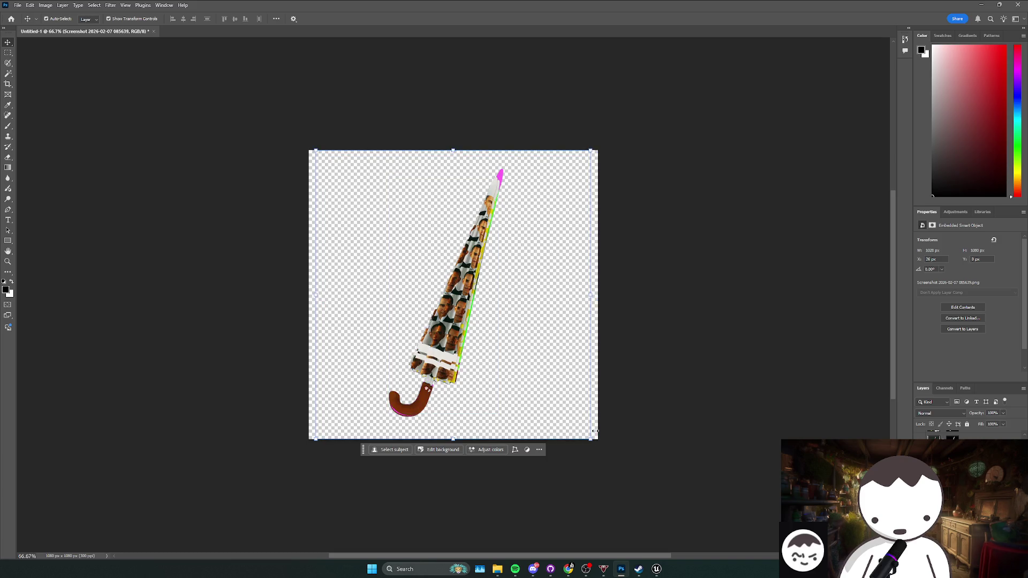
{"action": "key", "text": "ctrl+z"}
{"action": "key", "text": "ctrl+z"}
{"action": "key", "text": "ctrl+z"}
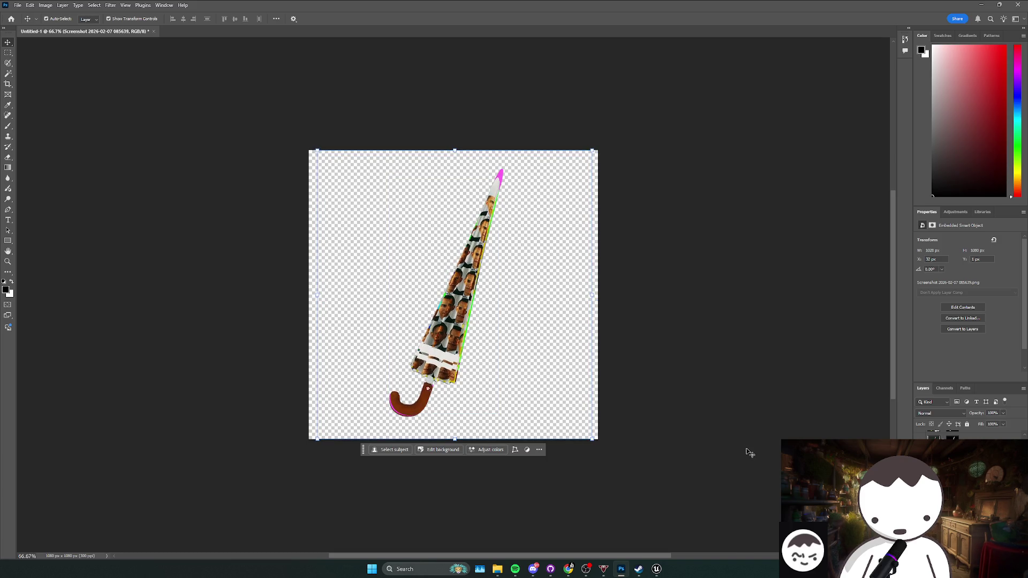
{"action": "key", "text": "ctrl+z"}
{"action": "key", "text": "ctrl+z"}
{"action": "key", "text": "ctrl+z"}
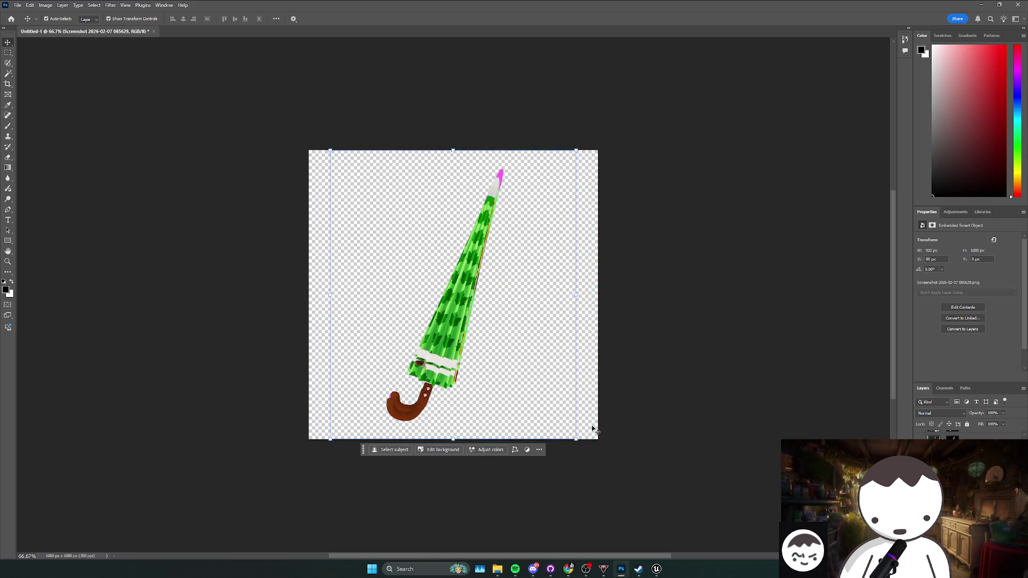
{"action": "key", "text": "ctrl+z"}
{"action": "key", "text": "ctrl+z"}
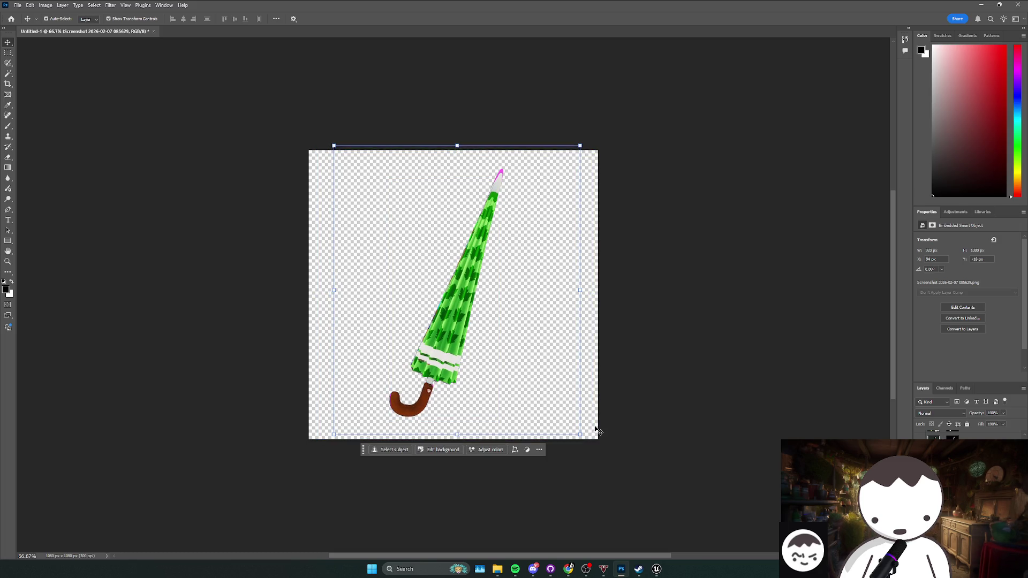
{"action": "key", "text": "ctrl+z"}
{"action": "key", "text": "ctrl+z"}
{"action": "key", "text": "ctrl+z"}
{"action": "key", "text": "ctrl+z"}
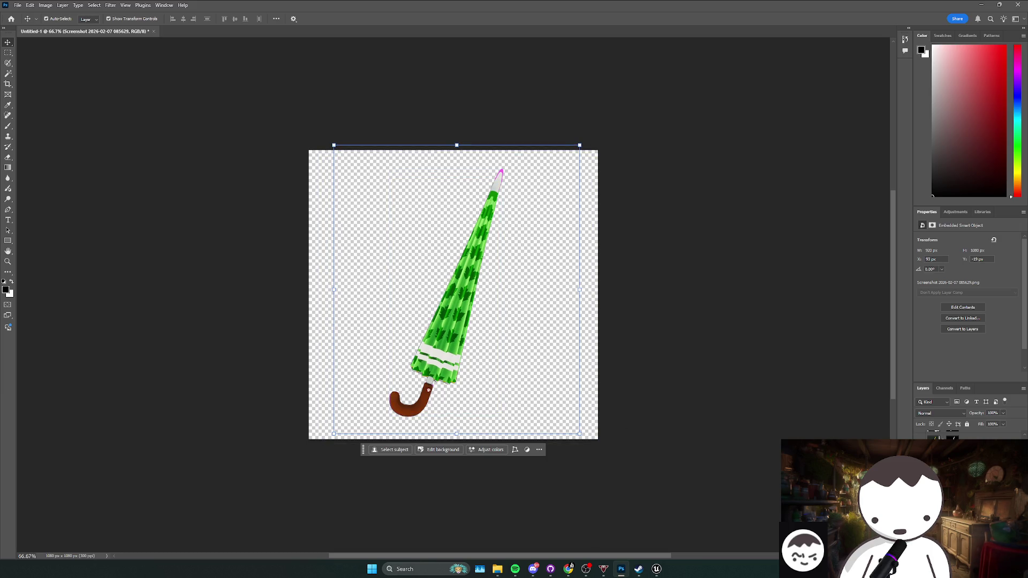
{"action": "key", "text": "ctrl+z"}
{"action": "key", "text": "ctrl+z"}
{"action": "key", "text": "ctrl+z"}
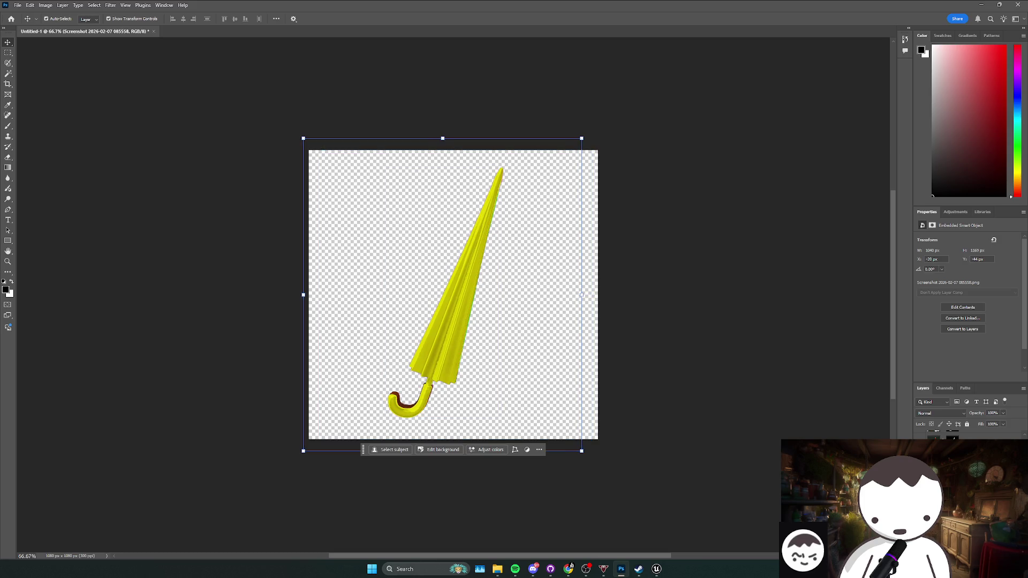
- Scale the yellow umbrella down slightly and nudge the checkered umbrella into alignment
{"action": "left_click_drag", "start_coordinate": [443, 138], "coordinate": [443, 143]}
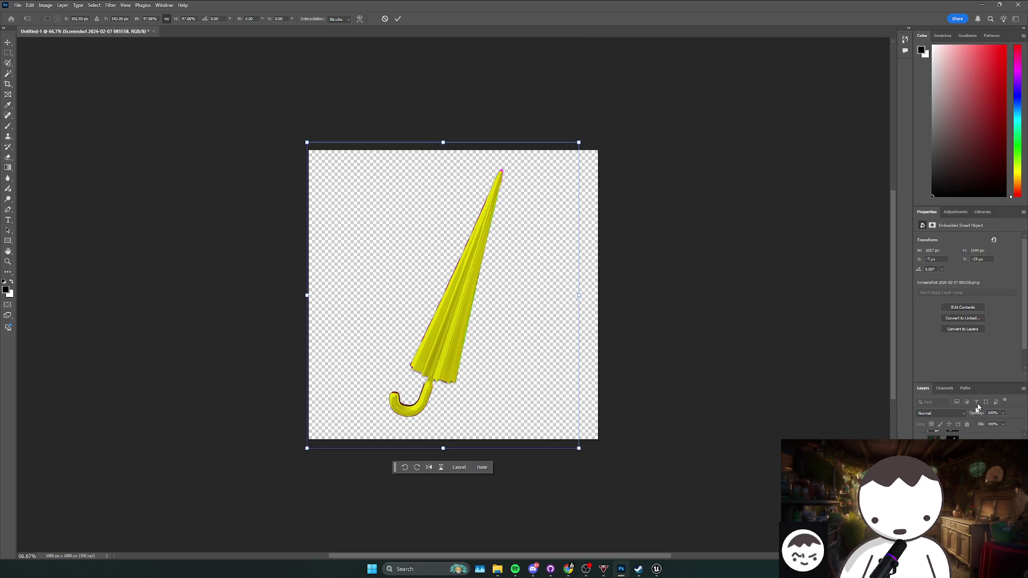
{"action": "key", "text": "Escape"}
{"action": "key", "text": "ctrl+z"}
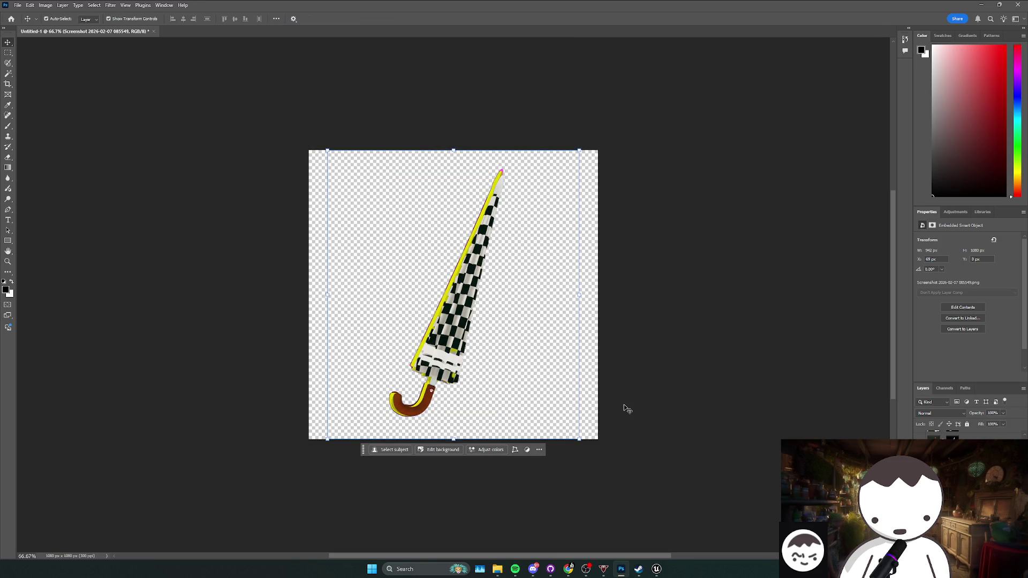
{"action": "key", "text": "ctrl+z"}
{"action": "key", "text": "ctrl+z"}
{"action": "key", "text": "ctrl+z"}
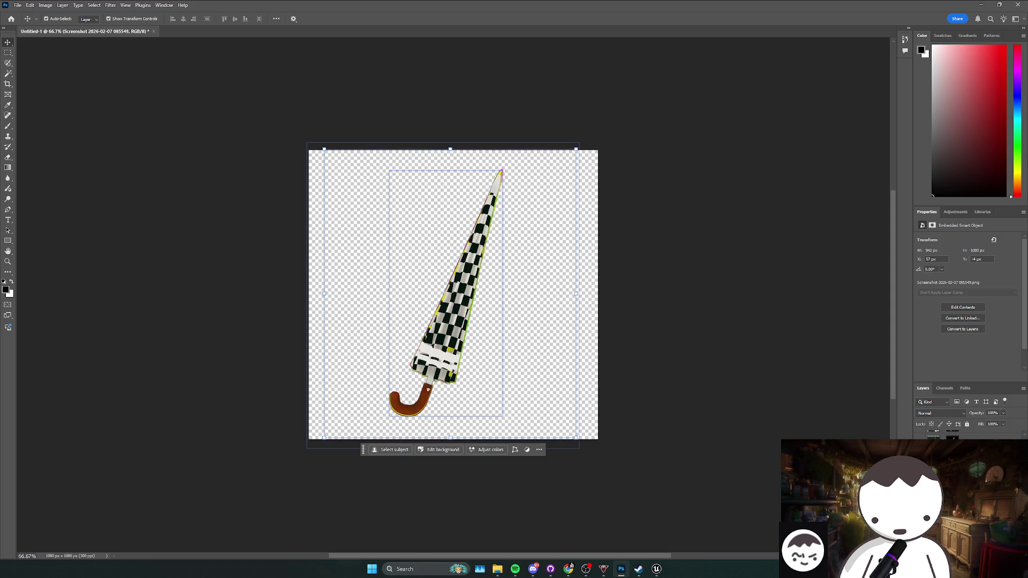
- Move the red star umbrella up, resize it to fit, and commit
{"action": "key", "text": "ctrl+z"}
{"action": "key", "text": "ctrl+z"}
{"action": "key", "text": "ctrl+z"}
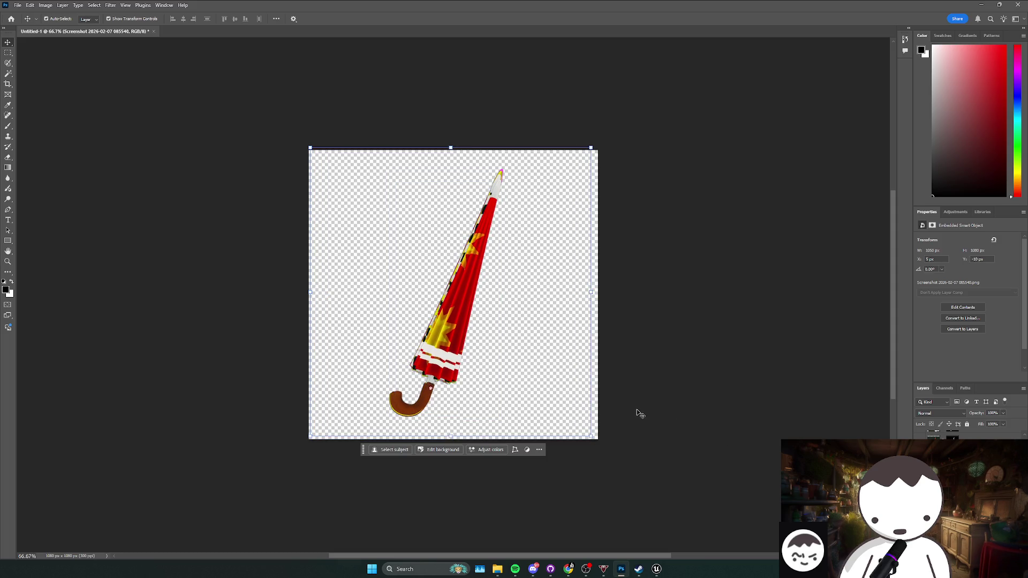
{"action": "key", "text": "ctrl+z"}
{"action": "left_click_drag", "start_coordinate": [448, 148], "coordinate": [449, 130]}
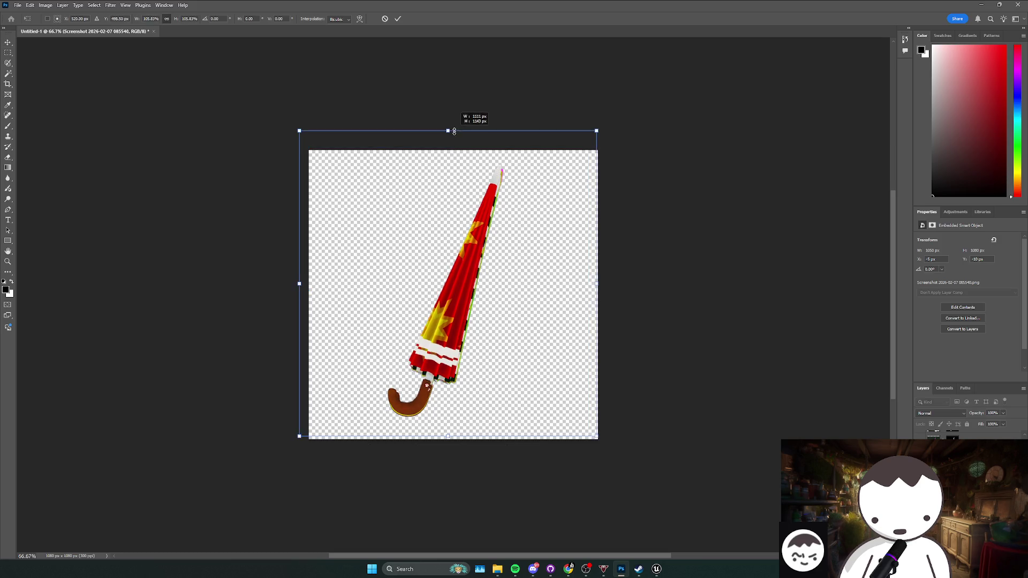
{"action": "left_click_drag", "start_coordinate": [470, 370], "coordinate": [471, 376]}
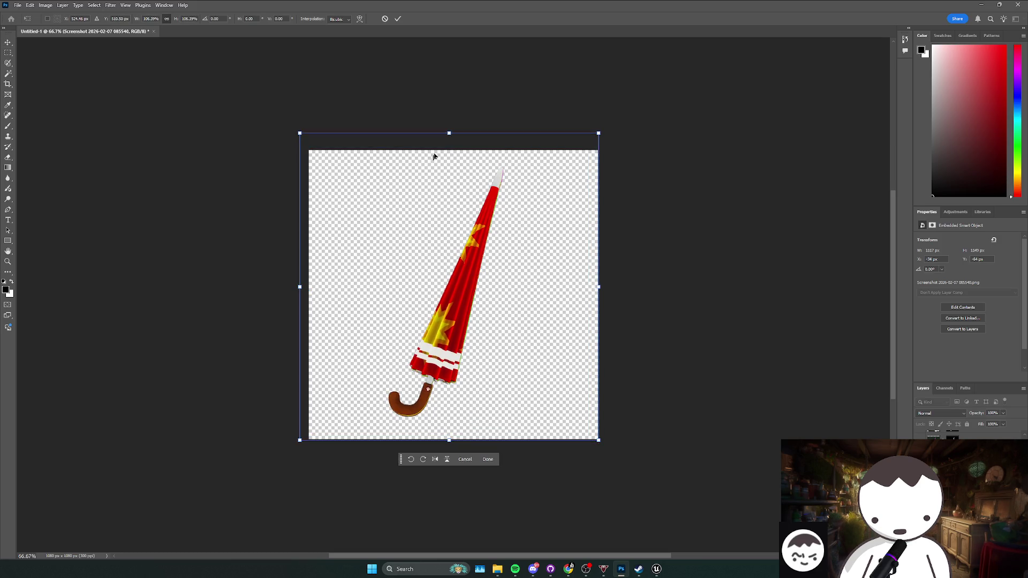
{"action": "left_click_drag", "start_coordinate": [449, 133], "coordinate": [450, 138]}
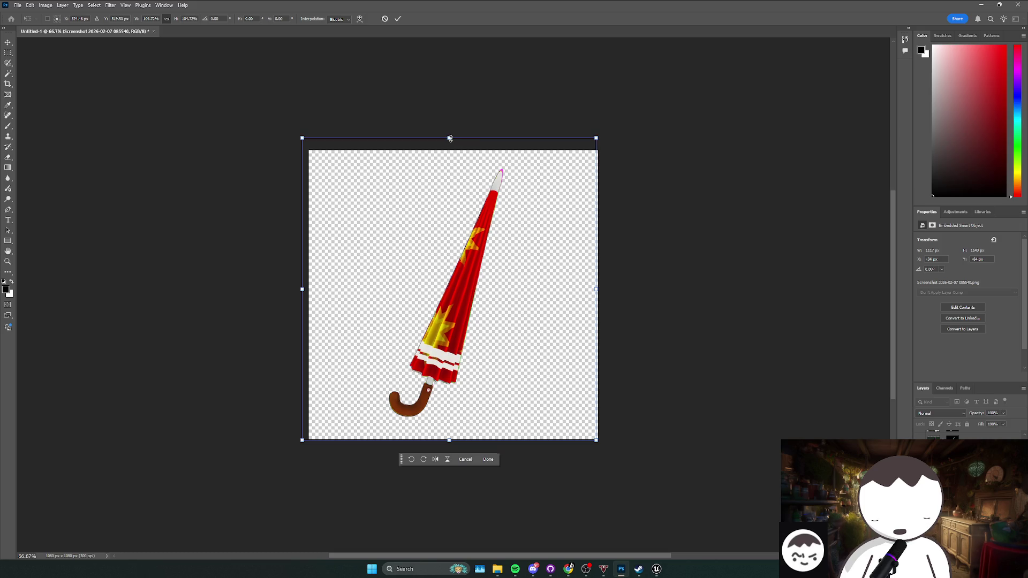
{"action": "key", "text": "Return"}
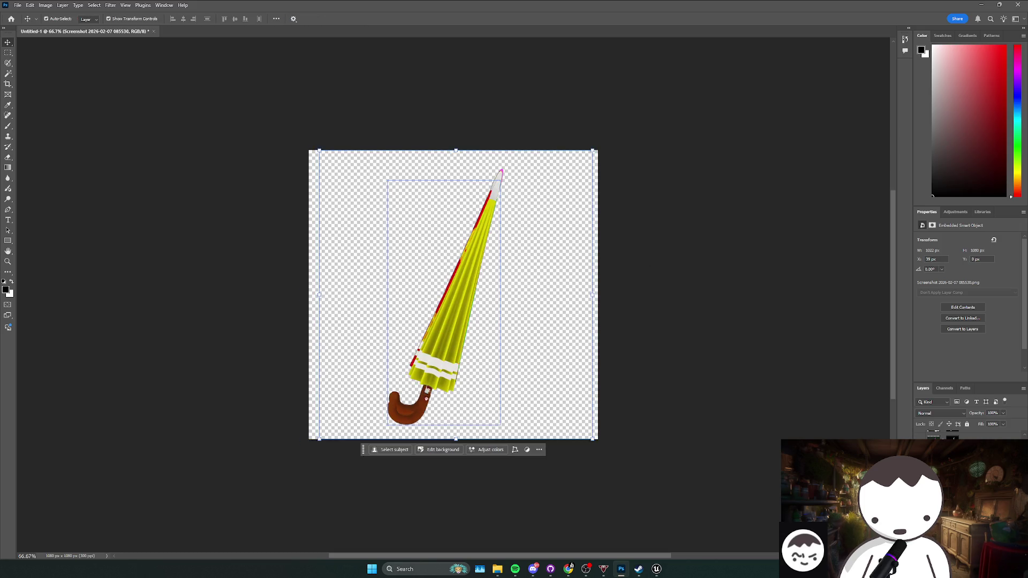
- Move the yellow umbrella to the right of the red star umbrella
{"action": "key", "text": "Up"}
{"action": "key", "text": "Up"}
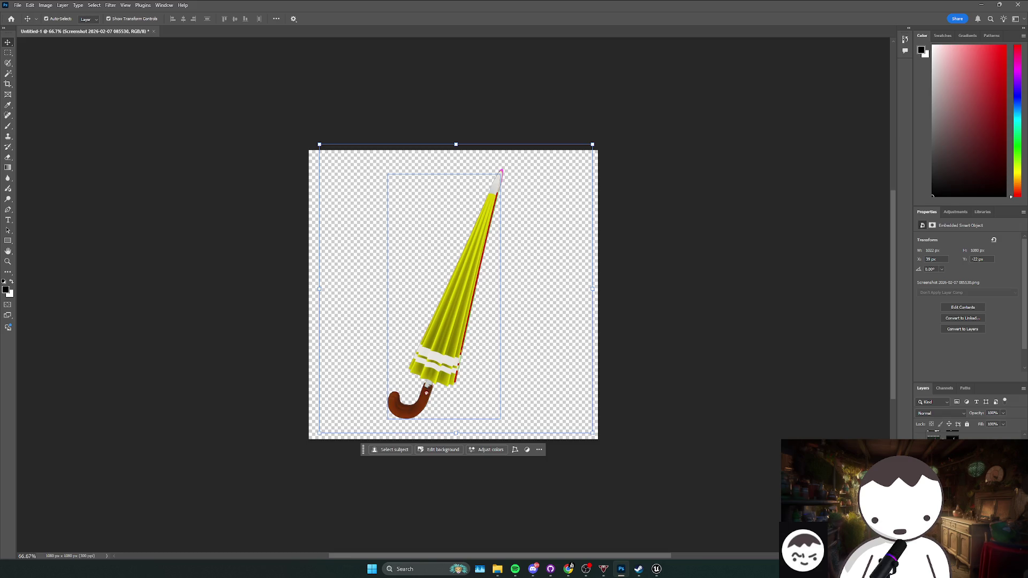
{"action": "left_click", "coordinate": [518, 351]}
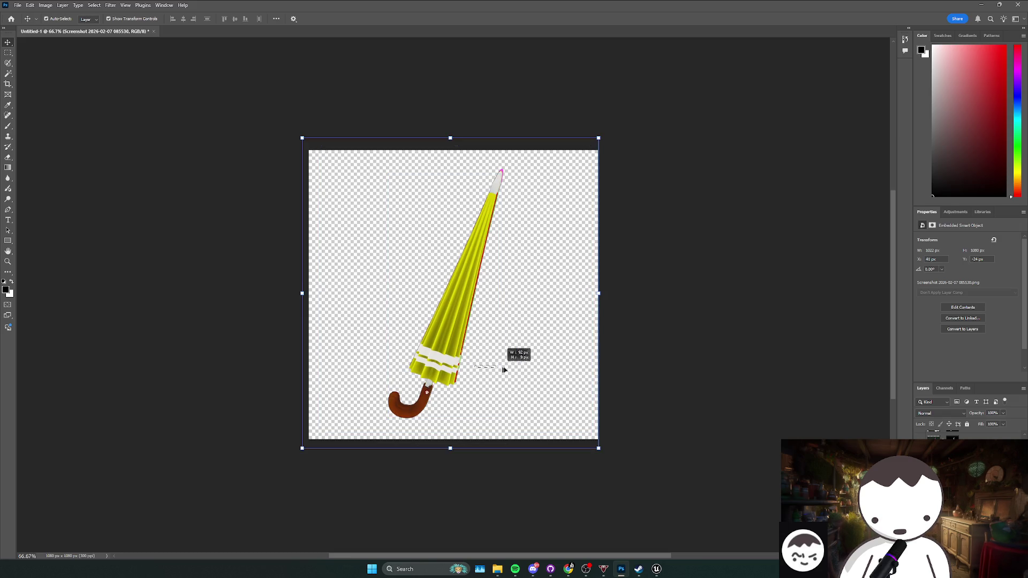
{"action": "left_click", "coordinate": [776, 459]}
{"action": "mouse_move", "coordinate": [443, 357]}
{"action": "left_mouse_down"}
{"action": "mouse_move", "coordinate": [538, 334]}
{"action": "mouse_move", "coordinate": [516, 354]}
{"action": "left_mouse_up"}
{"action": "scroll", "coordinate": [535, 375], "scroll_direction": "left", "scroll_amount": 1}
{"action": "scroll", "coordinate": [567, 403], "scroll_direction": "up", "scroll_amount": 5}
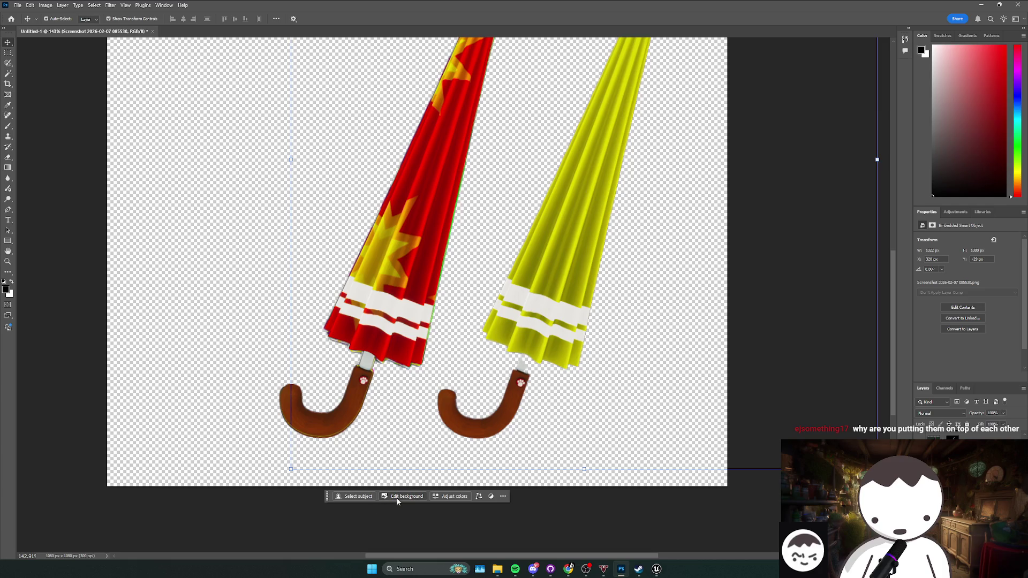
- Add a background mask to the yellow umbrella and check it by toggling it off and on
{"action": "left_click", "coordinate": [397, 497]}
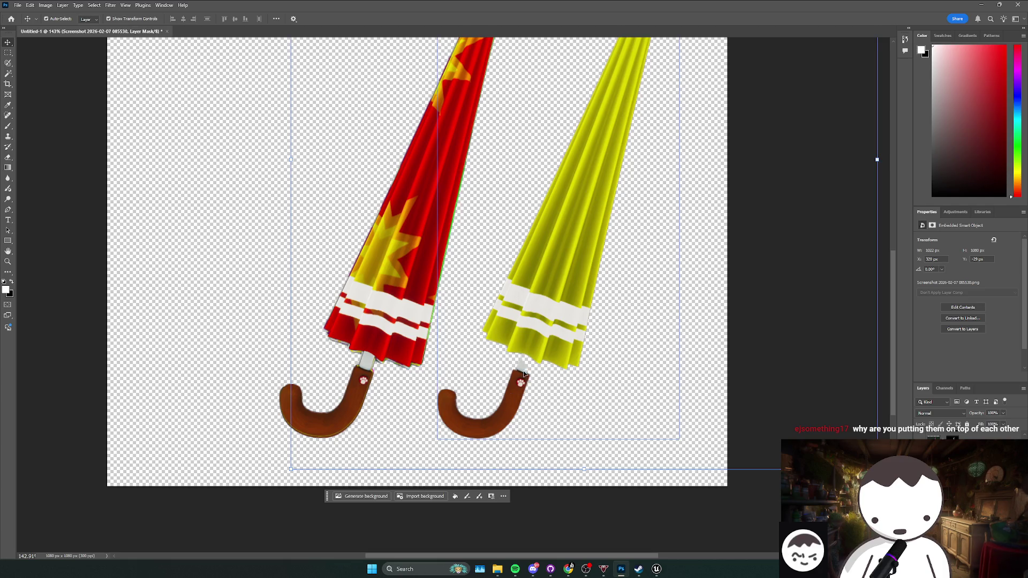
{"action": "key", "text": "ctrl+2"}
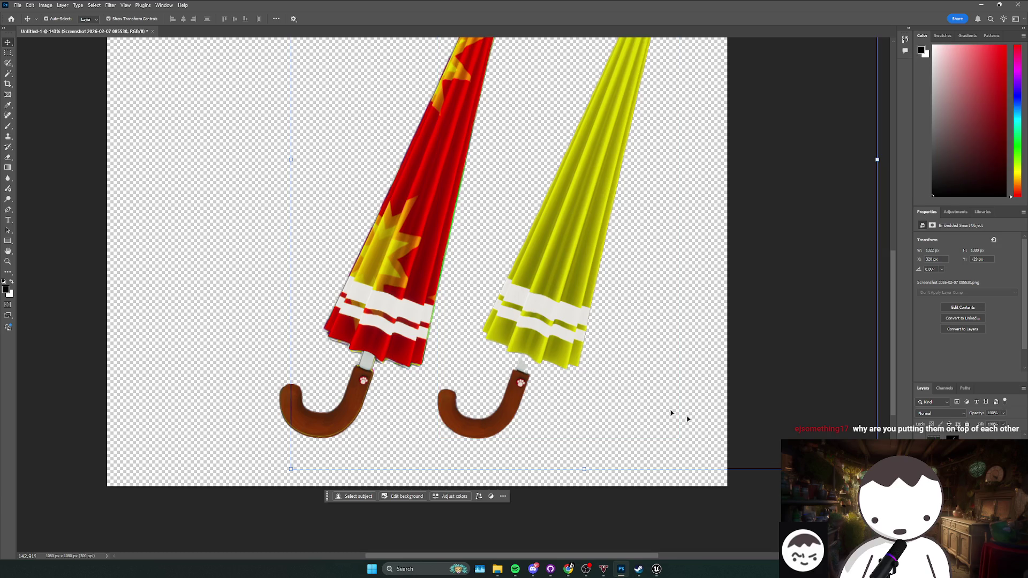
{"action": "key", "text": "ctrl+z"}
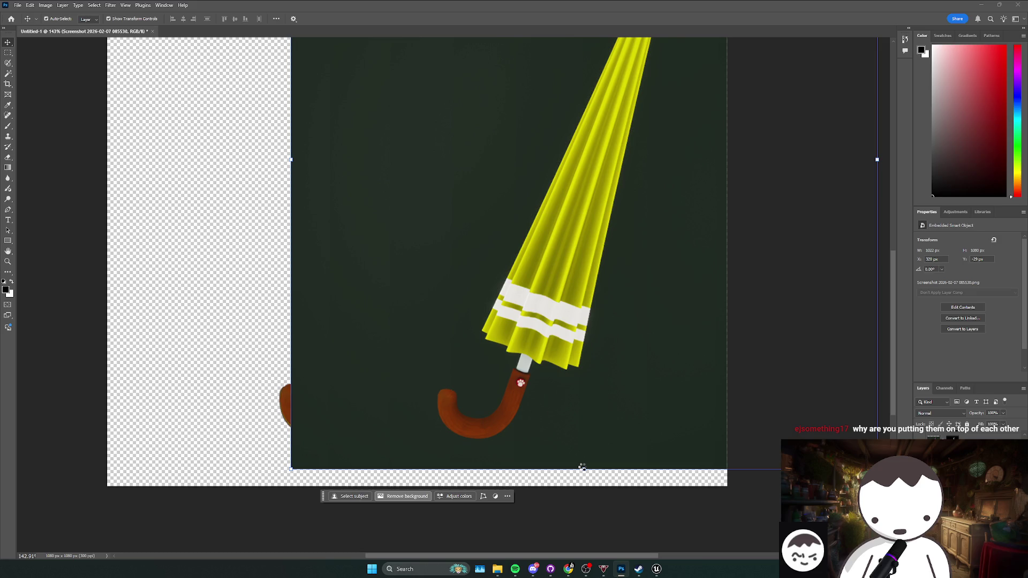
{"action": "key", "text": "ctrl+shift+z"}
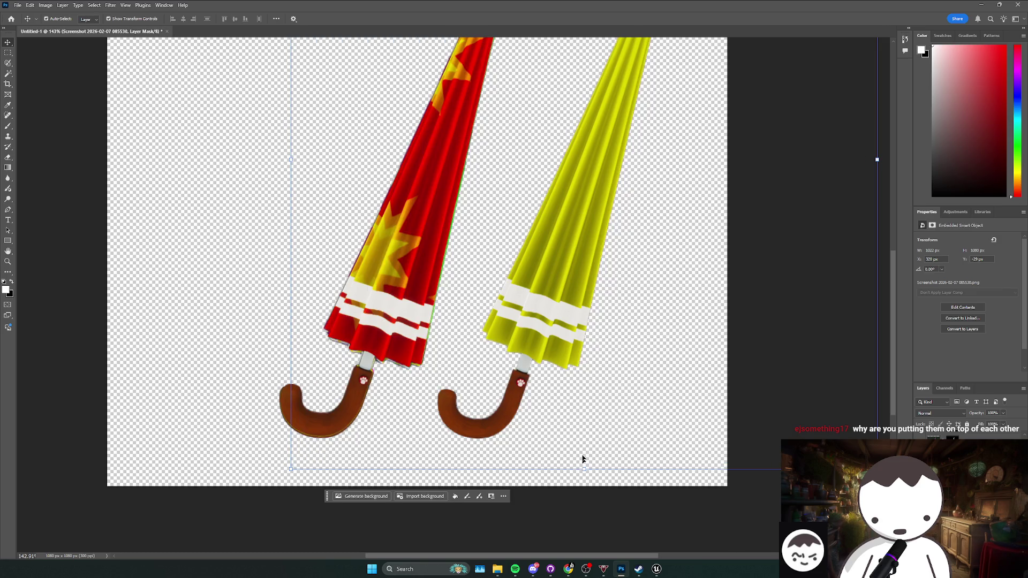
- Move the yellow umbrella back over the red one and line the red umbrella up with it
{"action": "left_click_drag", "start_coordinate": [556, 364], "coordinate": [413, 366]}
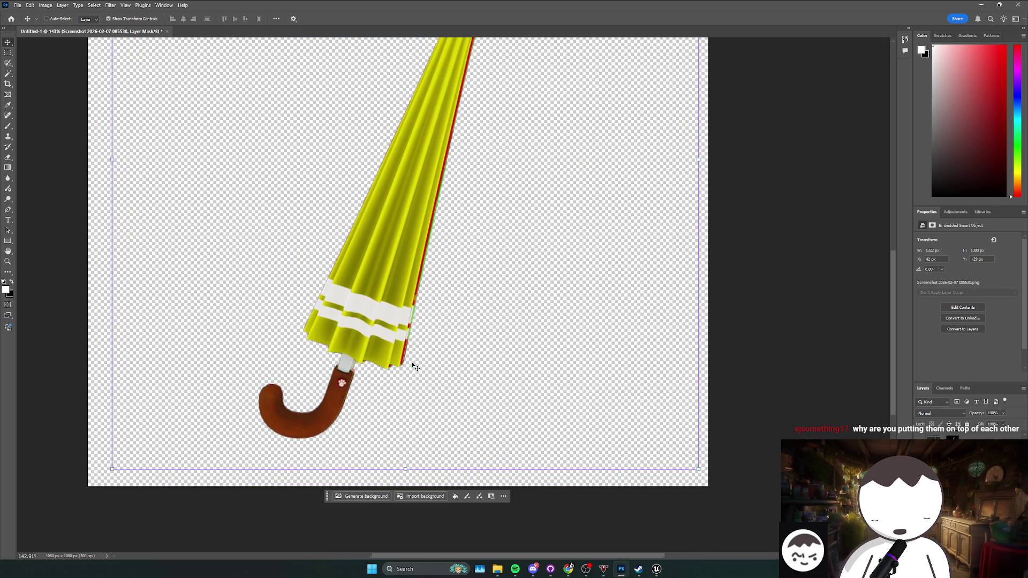
{"action": "scroll", "coordinate": [412, 365], "scroll_direction": "down", "scroll_amount": 4}
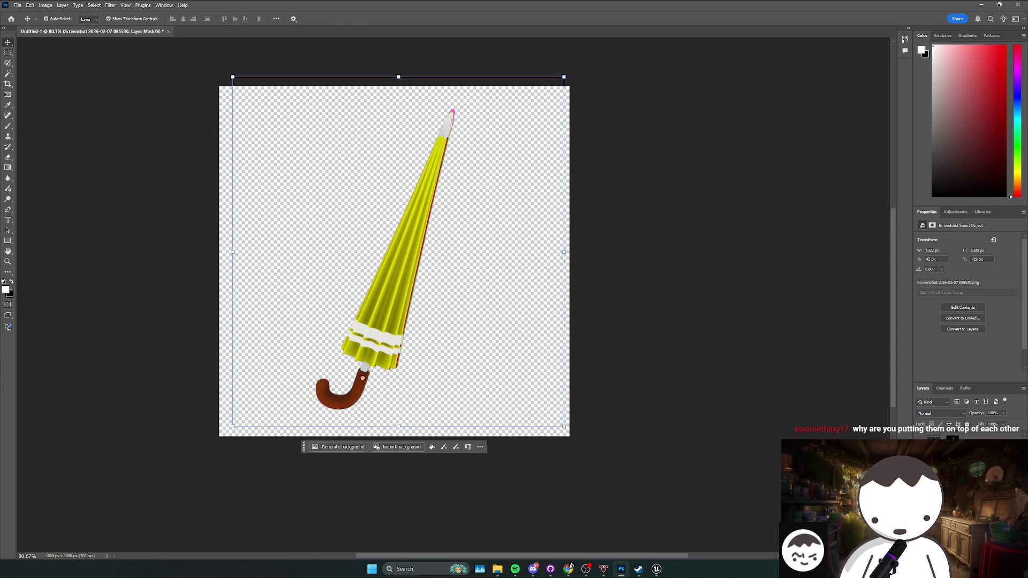
{"action": "key", "text": "ctrl+bracketleft"}
{"action": "left_click_drag", "start_coordinate": [385, 361], "coordinate": [394, 354]}
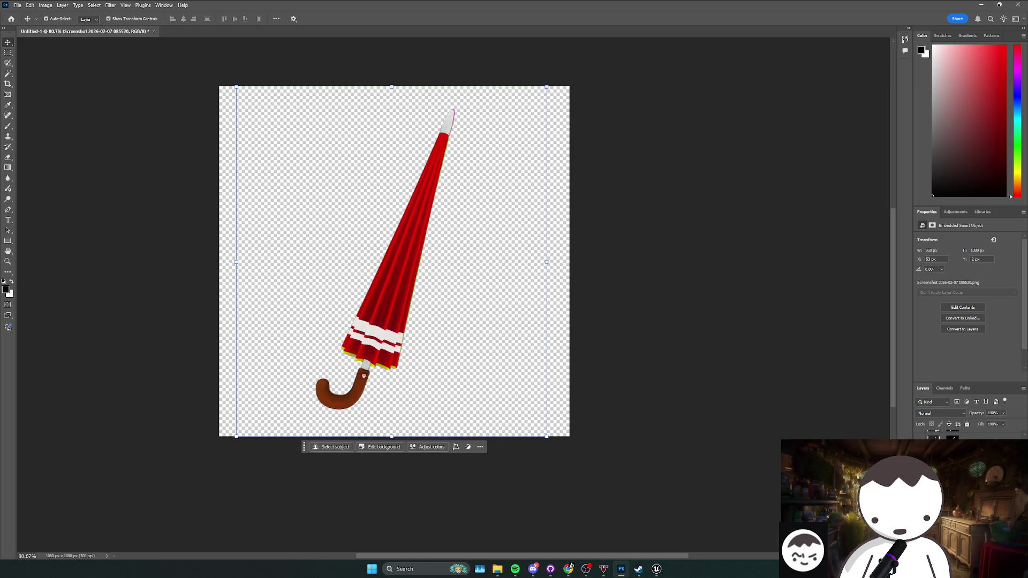
- Stretch the magenta umbrella taller from its top, position it, and confirm
{"action": "key", "text": "ctrl+z"}
{"action": "key", "text": "ctrl+z"}
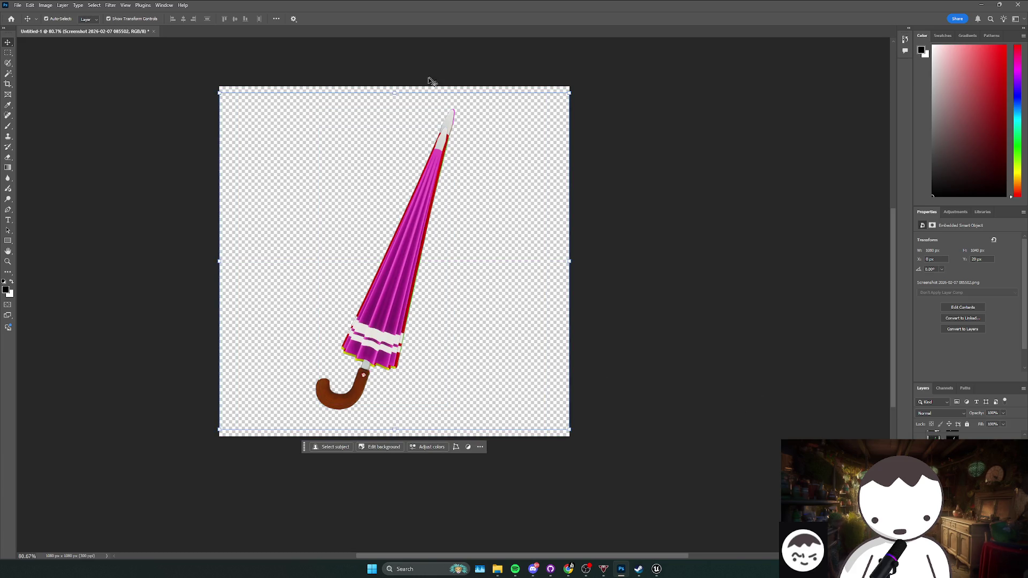
{"action": "left_click_drag", "start_coordinate": [393, 92], "coordinate": [395, 70]}
{"action": "left_click_drag", "start_coordinate": [413, 134], "coordinate": [416, 139]}
{"action": "left_click_drag", "start_coordinate": [397, 77], "coordinate": [396, 71]}
{"action": "left_click_drag", "start_coordinate": [428, 411], "coordinate": [428, 412]}
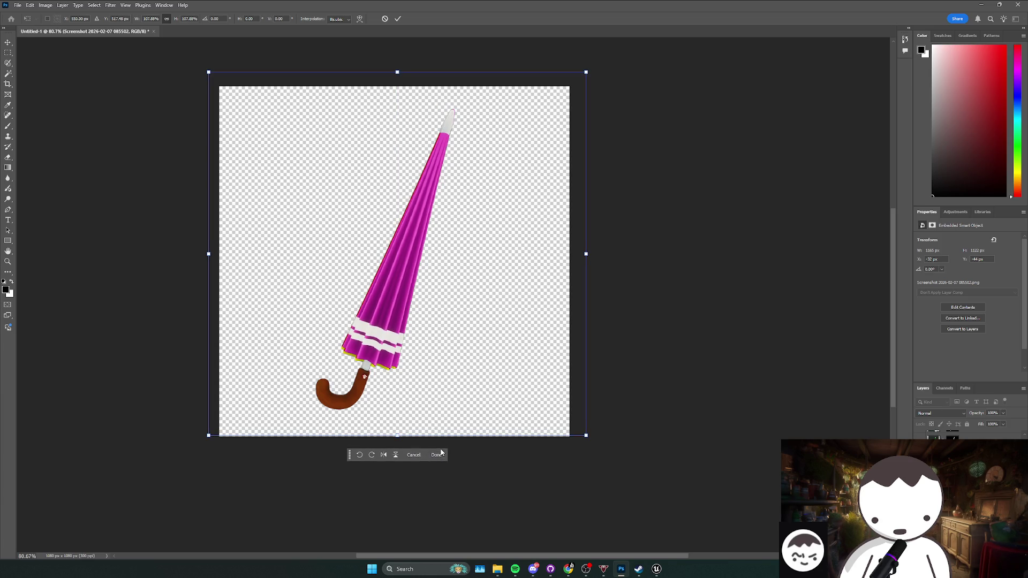
{"action": "key", "text": "Return"}
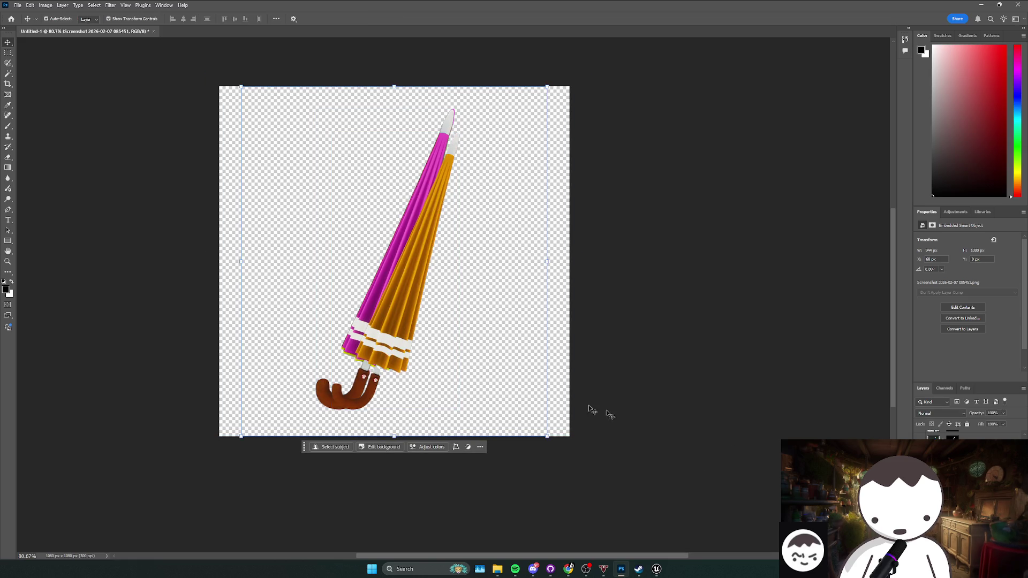
- Place the orange and green umbrellas over the magenta one, each stretched slightly taller
{"action": "left_click_drag", "start_coordinate": [375, 332], "coordinate": [363, 333]}
{"action": "key", "text": "ctrl+t"}
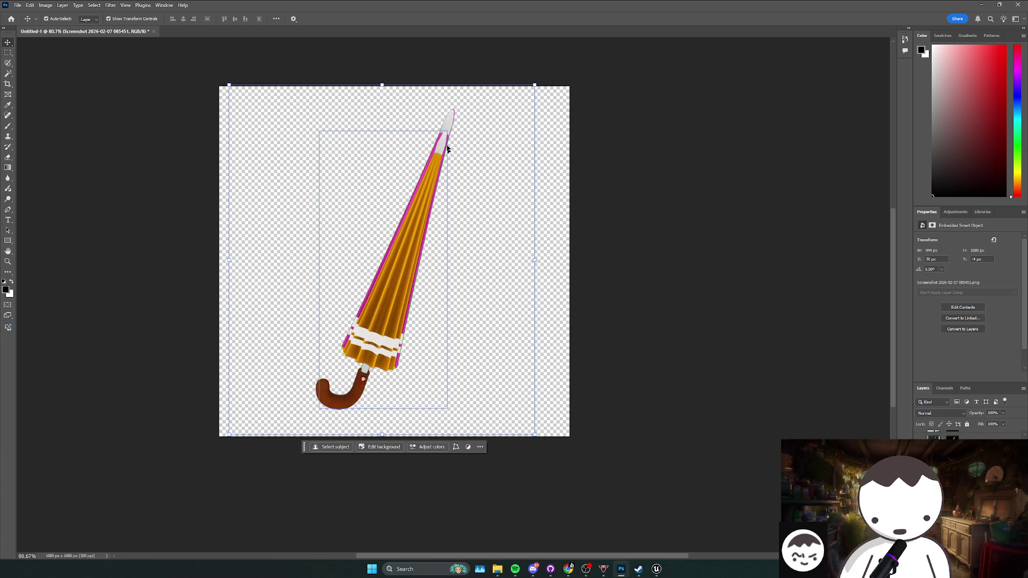
{"action": "left_click_drag", "start_coordinate": [381, 86], "coordinate": [383, 61]}
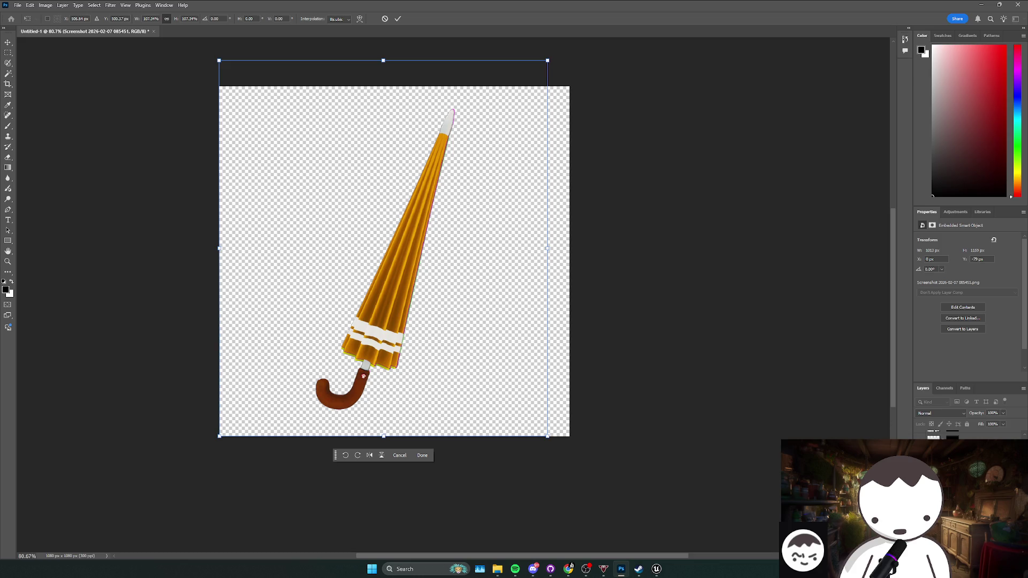
{"action": "key", "text": "Escape"}
{"action": "key", "text": "Delete"}
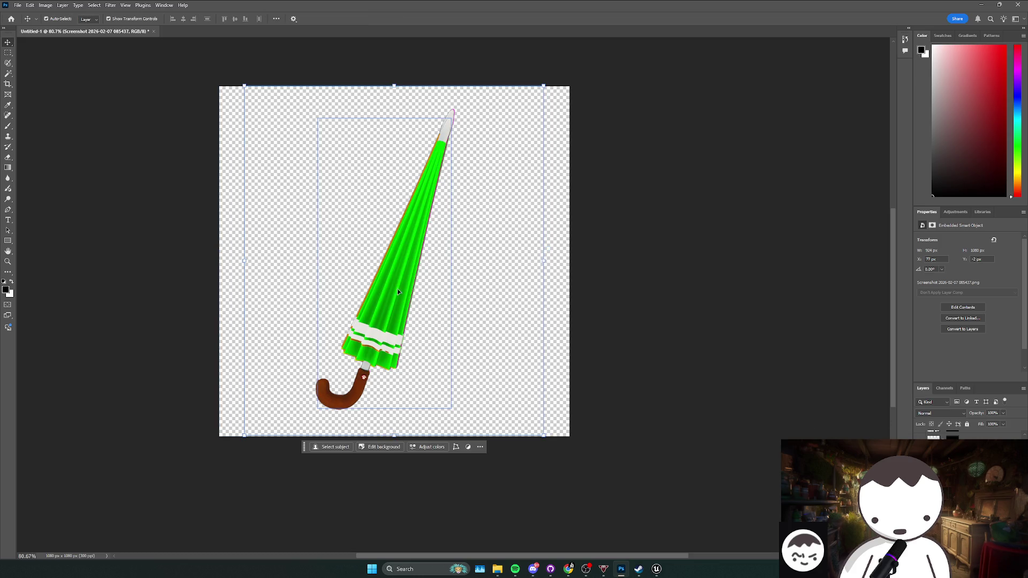
{"action": "key", "text": "ctrl+t"}
{"action": "left_click_drag", "start_coordinate": [394, 85], "coordinate": [394, 76]}
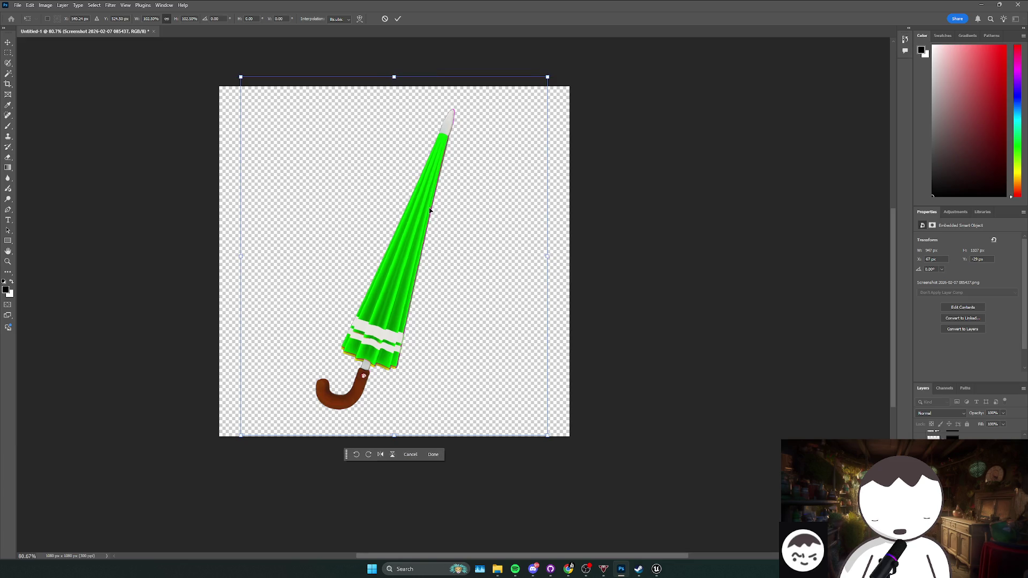
{"action": "key", "text": "Escape"}
- Bring in the blue umbrella skin and stretch it slightly taller to match
{"action": "key", "text": "Delete"}
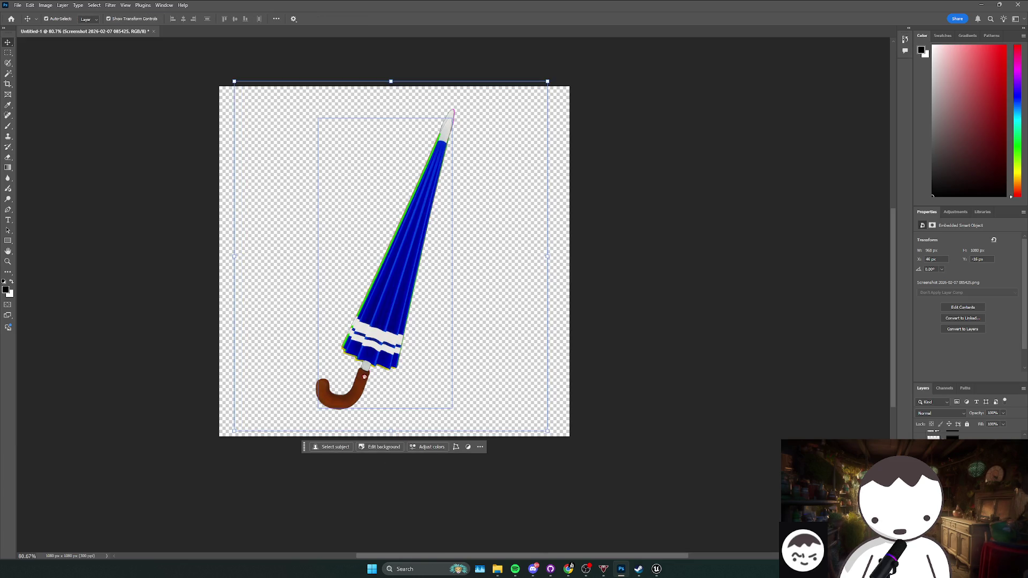
{"action": "key", "text": "Delete"}
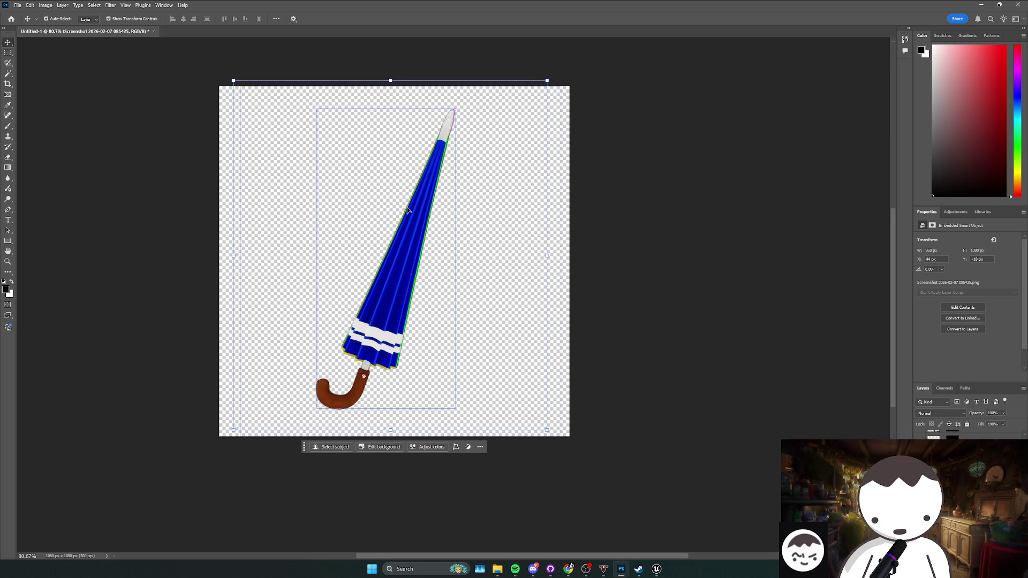
{"action": "key", "text": "ctrl+t"}
{"action": "left_click_drag", "start_coordinate": [390, 80], "coordinate": [392, 71]}
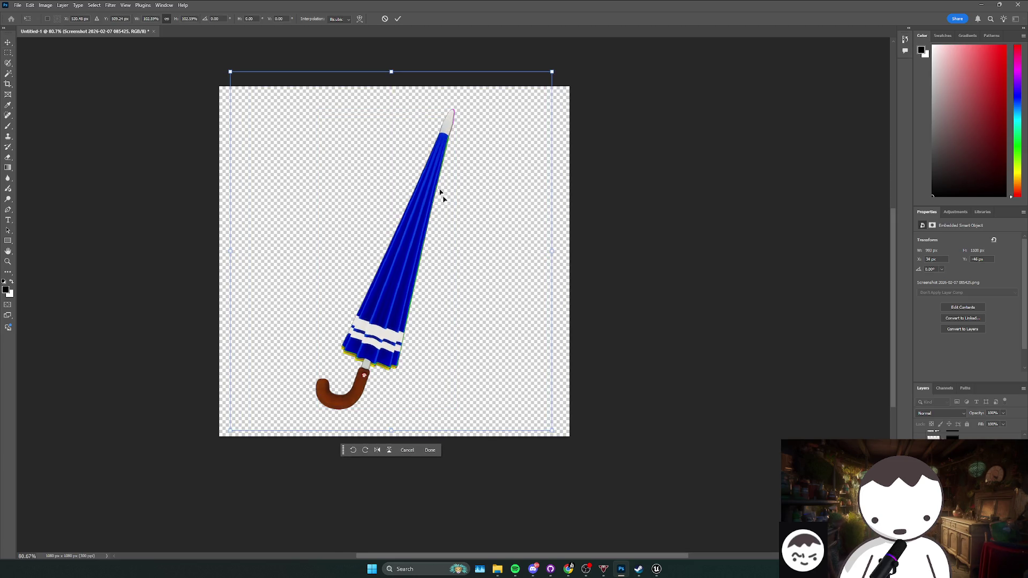
{"action": "left_click", "coordinate": [431, 450]}
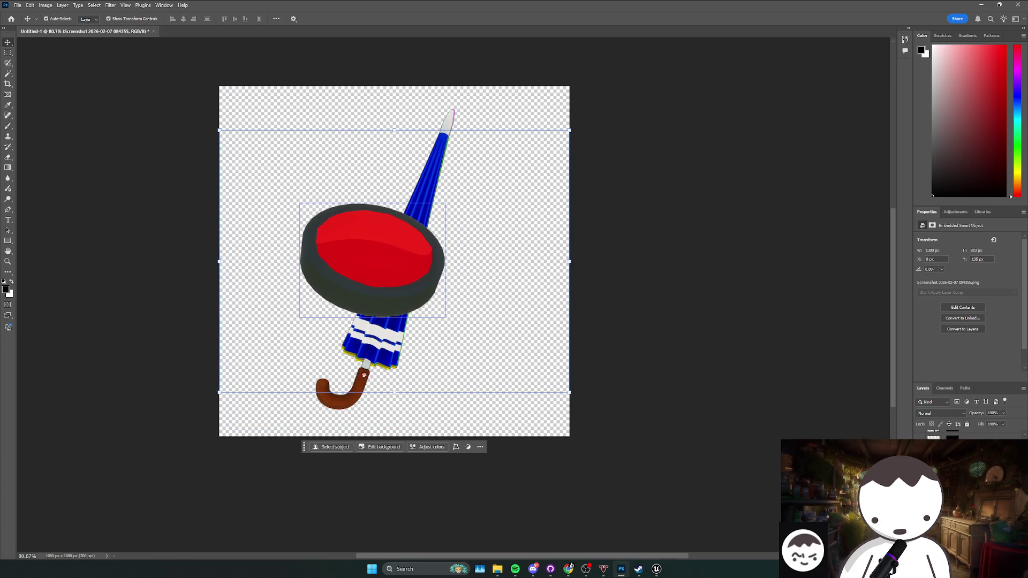
- Hide the umbrella screenshot layer
{"action": "key", "text": "ctrl+alt+a"}
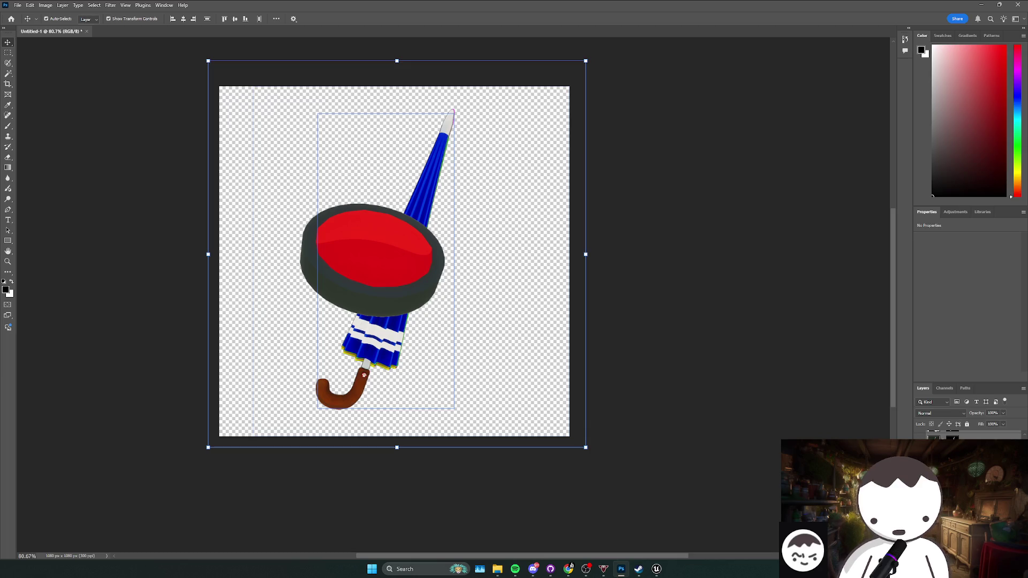
{"action": "scroll", "coordinate": [922, 428], "scroll_direction": "down", "scroll_amount": 1}
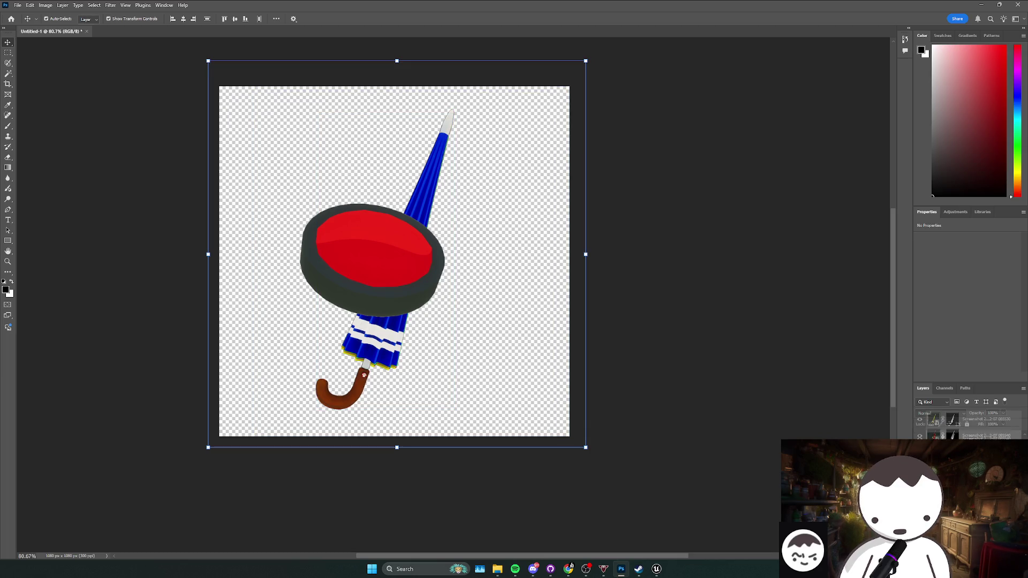
{"action": "scroll", "coordinate": [942, 431], "scroll_direction": "down", "scroll_amount": 1}
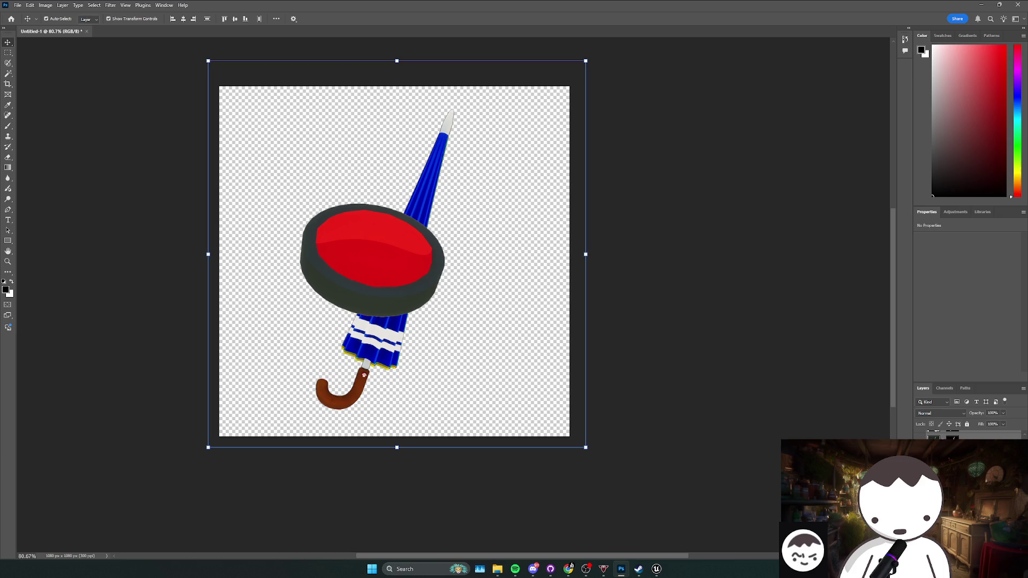
{"action": "left_click", "coordinate": [942, 433]}
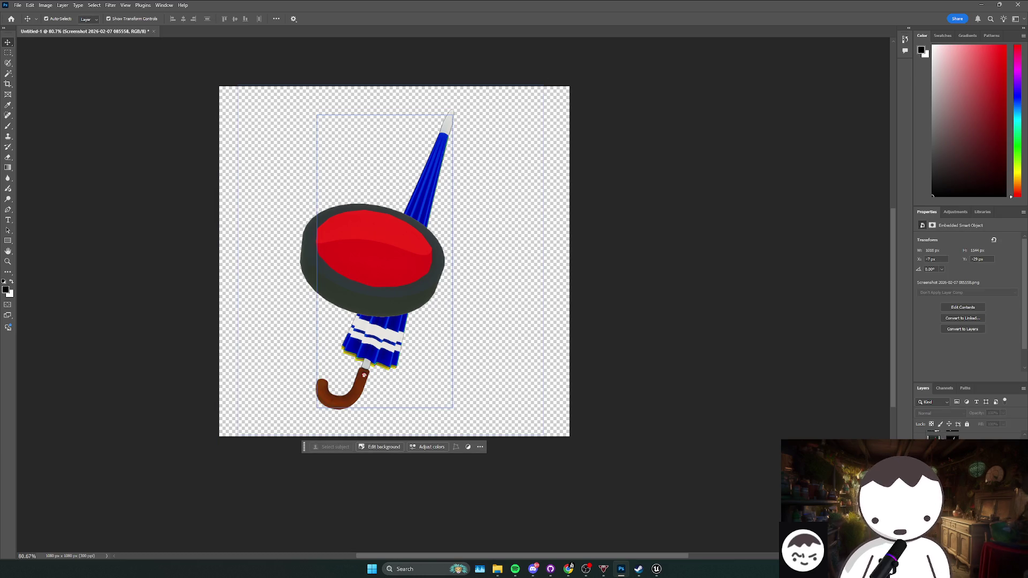
{"action": "left_click", "coordinate": [922, 441]}
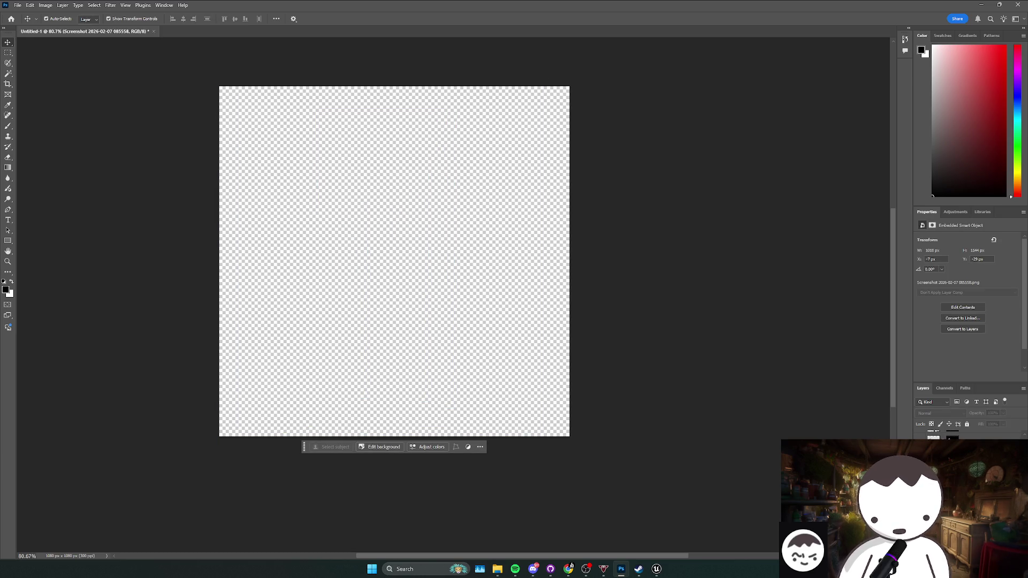
- Enlarge the red button to about 186% and position it, then paste the pistol
{"action": "left_click", "coordinate": [397, 316]}
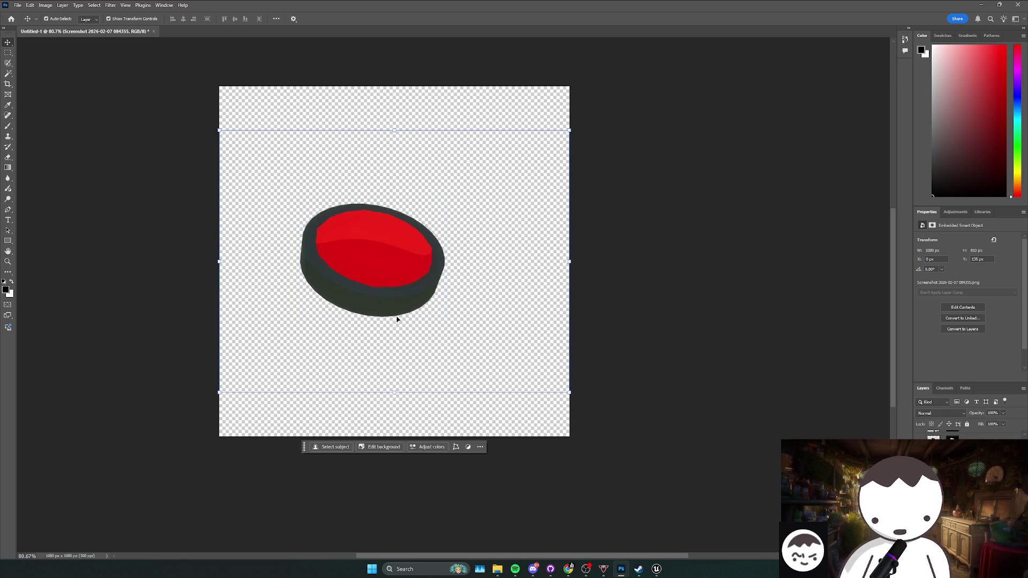
{"action": "mouse_move", "coordinate": [549, 396]}
{"action": "left_mouse_down"}
{"action": "mouse_move", "coordinate": [738, 509]}
{"action": "mouse_move", "coordinate": [459, 288]}
{"action": "left_mouse_up"}
{"action": "left_click_drag", "start_coordinate": [676, 429], "coordinate": [789, 514]}
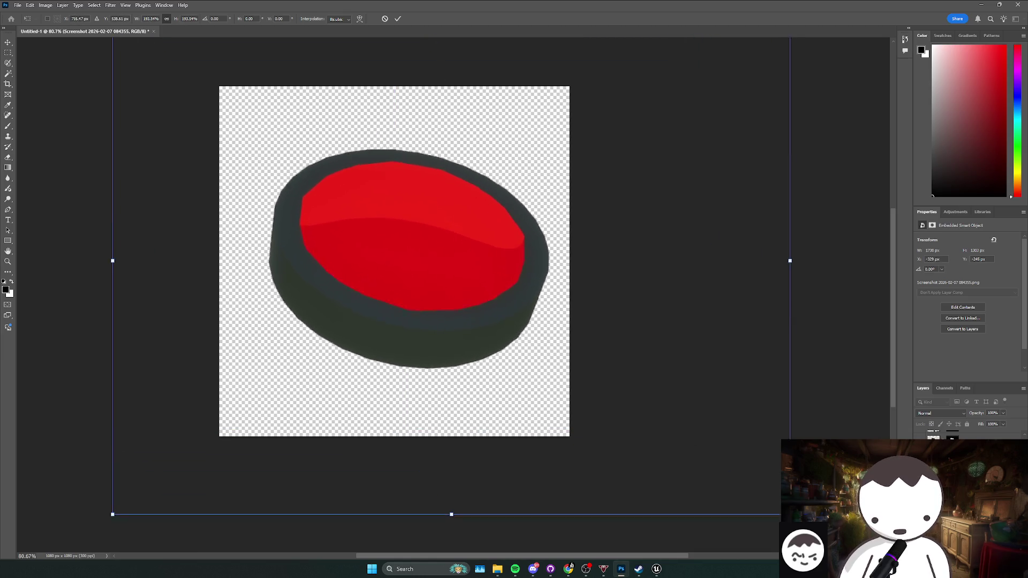
{"action": "mouse_move", "coordinate": [609, 384]}
{"action": "left_mouse_down"}
{"action": "mouse_move", "coordinate": [601, 408]}
{"action": "mouse_move", "coordinate": [587, 396]}
{"action": "left_mouse_up"}
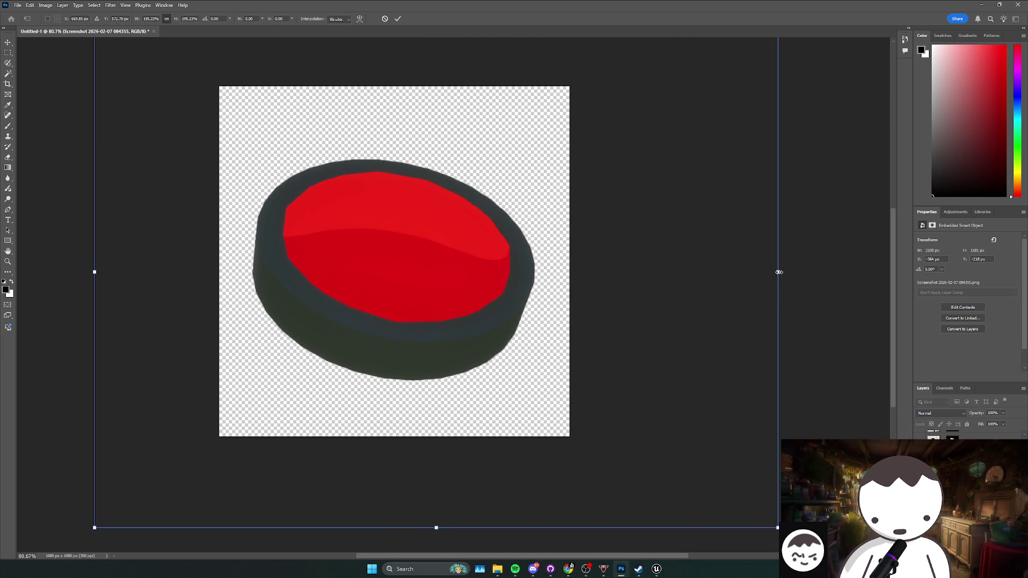
{"action": "mouse_move", "coordinate": [779, 275]}
{"action": "left_mouse_down"}
{"action": "mouse_move", "coordinate": [792, 272]}
{"action": "mouse_move", "coordinate": [699, 280]}
{"action": "left_mouse_up"}
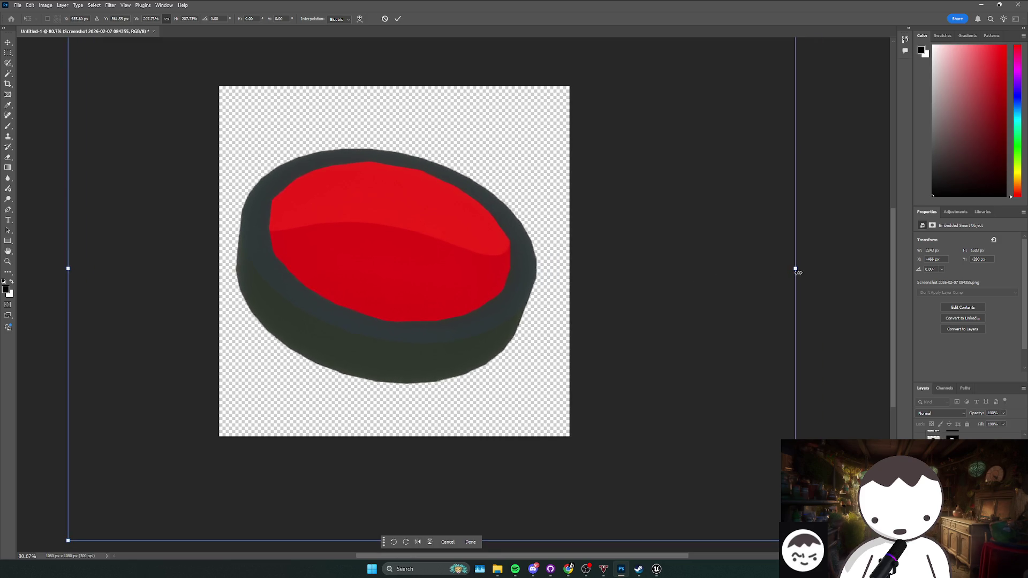
{"action": "left_click_drag", "start_coordinate": [796, 268], "coordinate": [723, 268]}
{"action": "left_click_drag", "start_coordinate": [609, 285], "coordinate": [662, 283]}
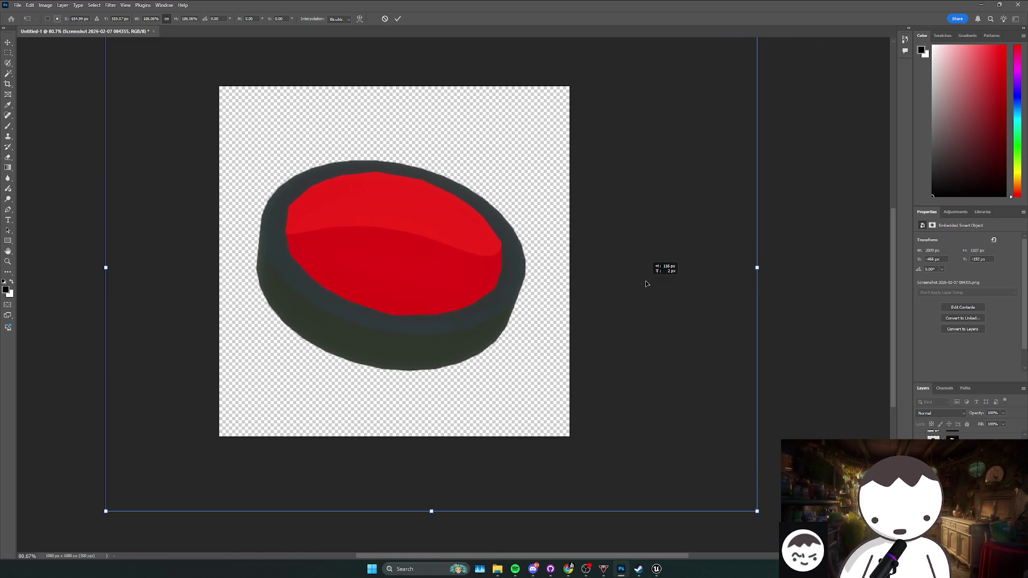
{"action": "key", "text": "Return"}
{"action": "key", "text": "ctrl+v"}
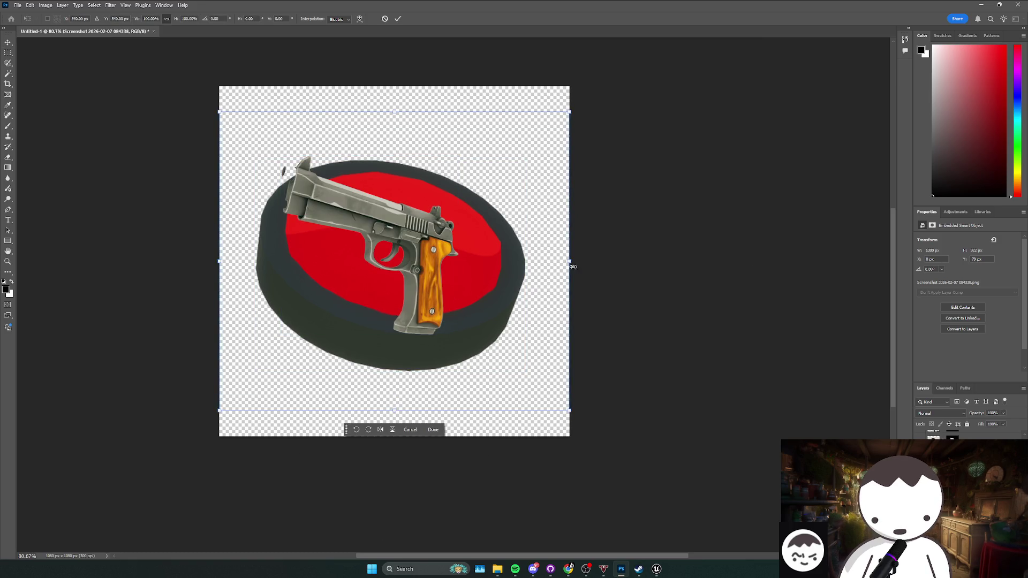
- Enlarge the pistol over the red button and mask away its grey background
{"action": "mouse_move", "coordinate": [569, 264]}
{"action": "left_mouse_down"}
{"action": "mouse_move", "coordinate": [704, 259]}
{"action": "mouse_move", "coordinate": [616, 279]}
{"action": "mouse_move", "coordinate": [686, 288]}
{"action": "mouse_move", "coordinate": [610, 272]}
{"action": "mouse_move", "coordinate": [604, 281]}
{"action": "left_mouse_up"}
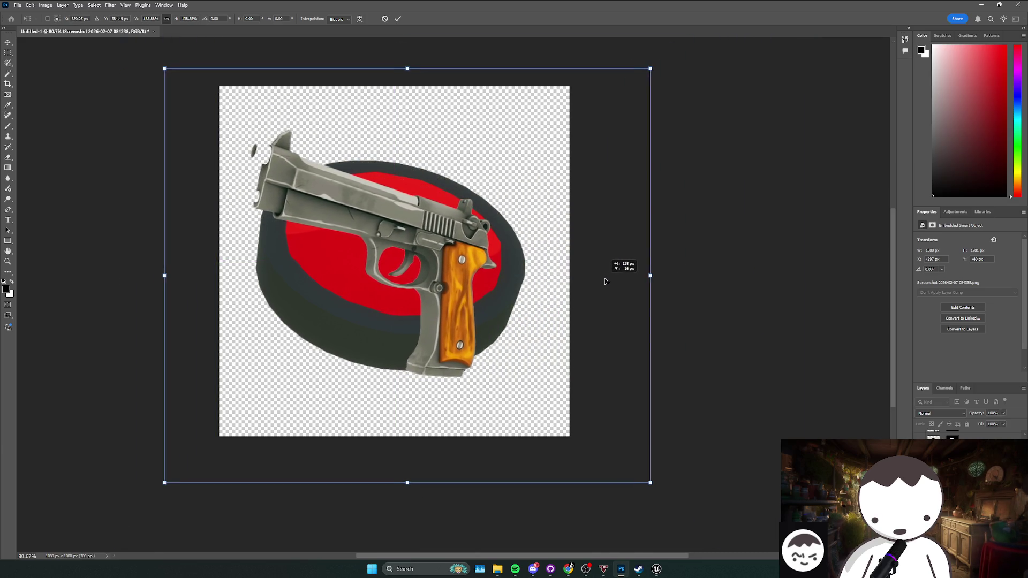
{"action": "left_click", "coordinate": [447, 502]}
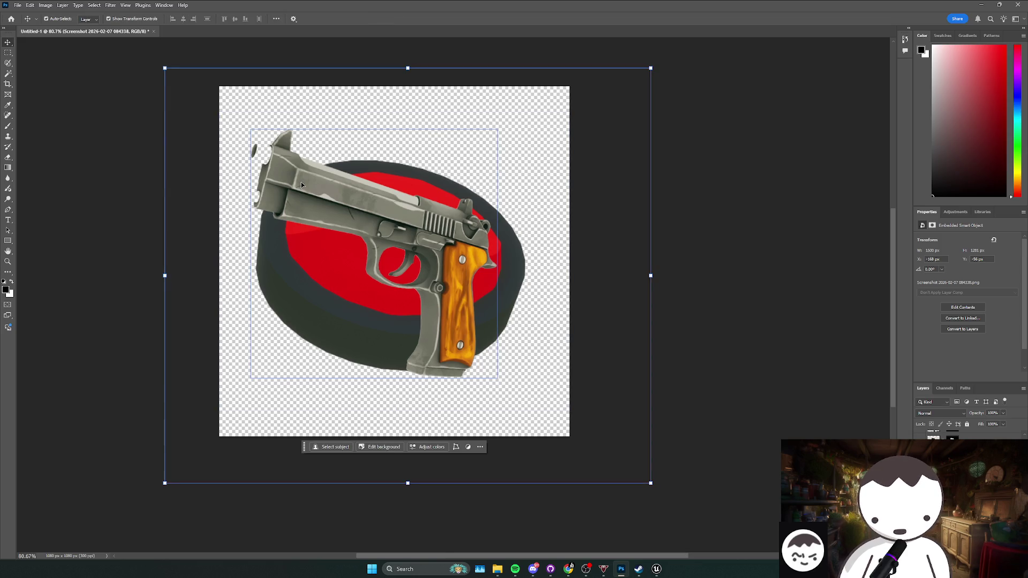
{"action": "left_click", "coordinate": [379, 449]}
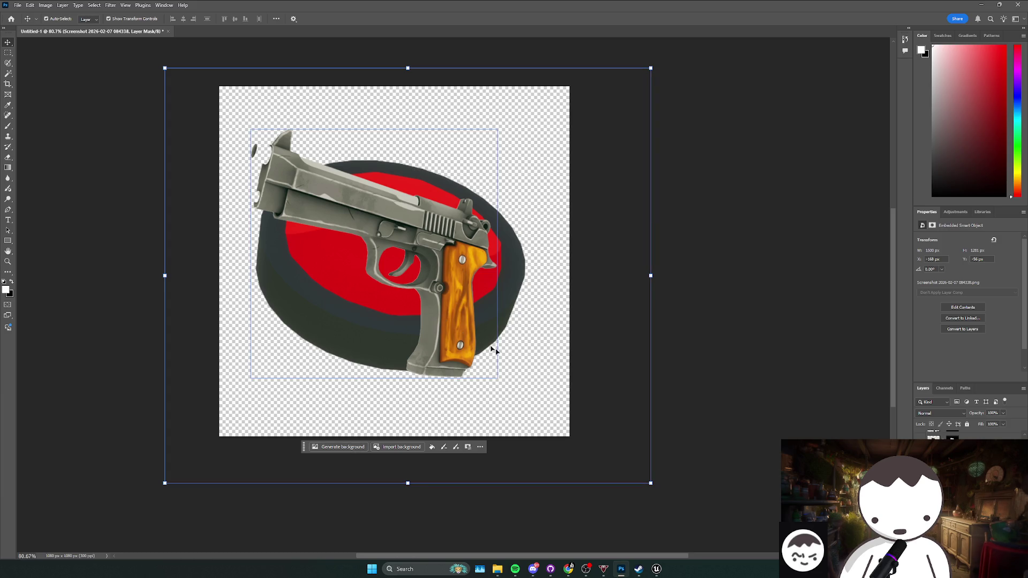
{"action": "key", "text": "ctrl+z"}
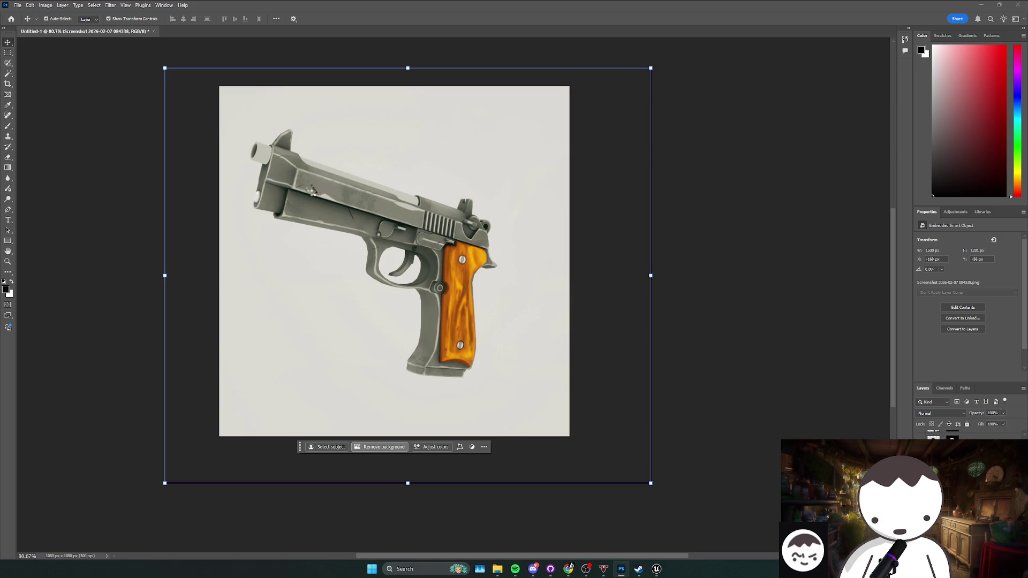
{"action": "key", "text": "ctrl+shift+z"}
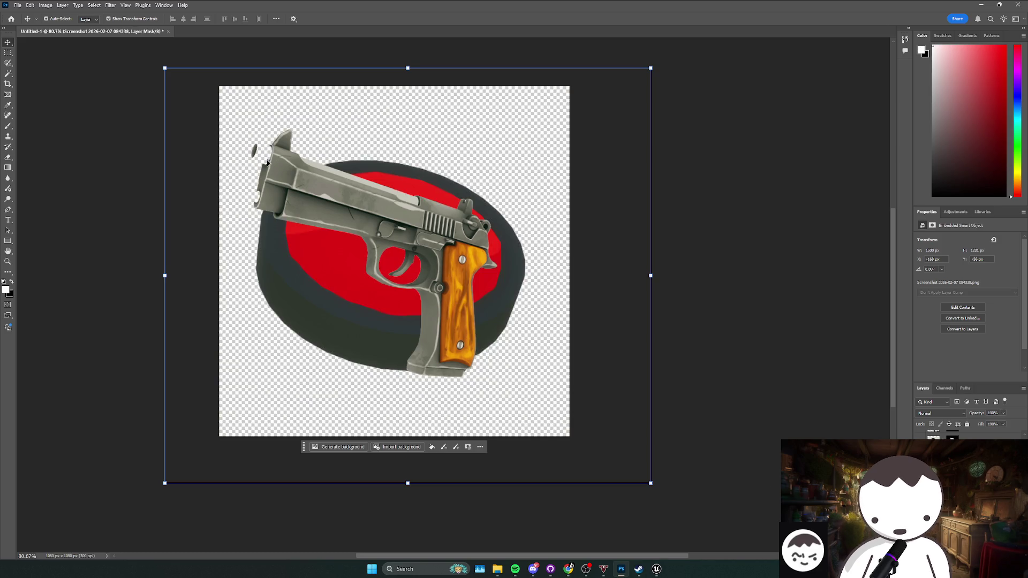
{"action": "left_click", "coordinate": [443, 446]}
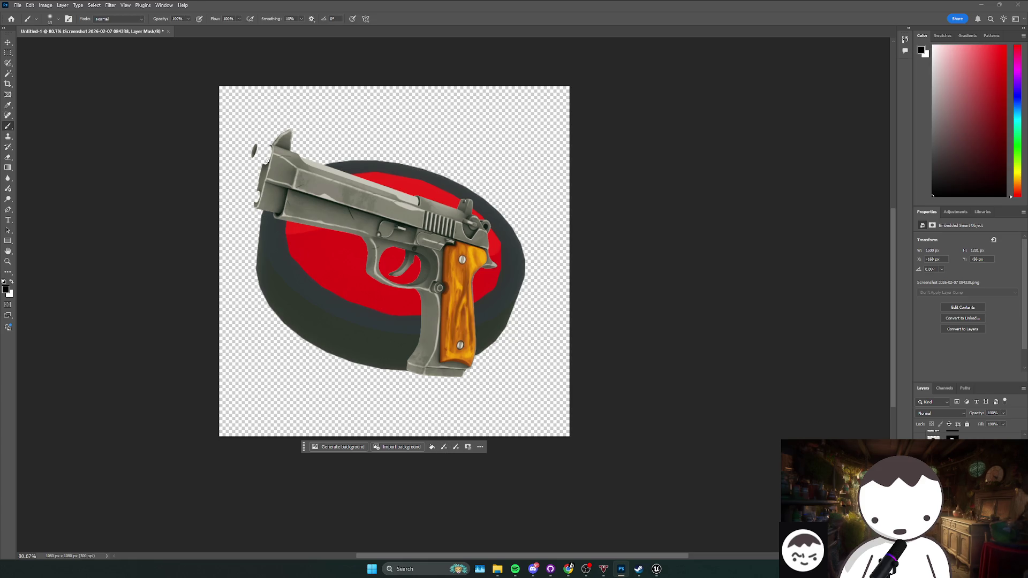
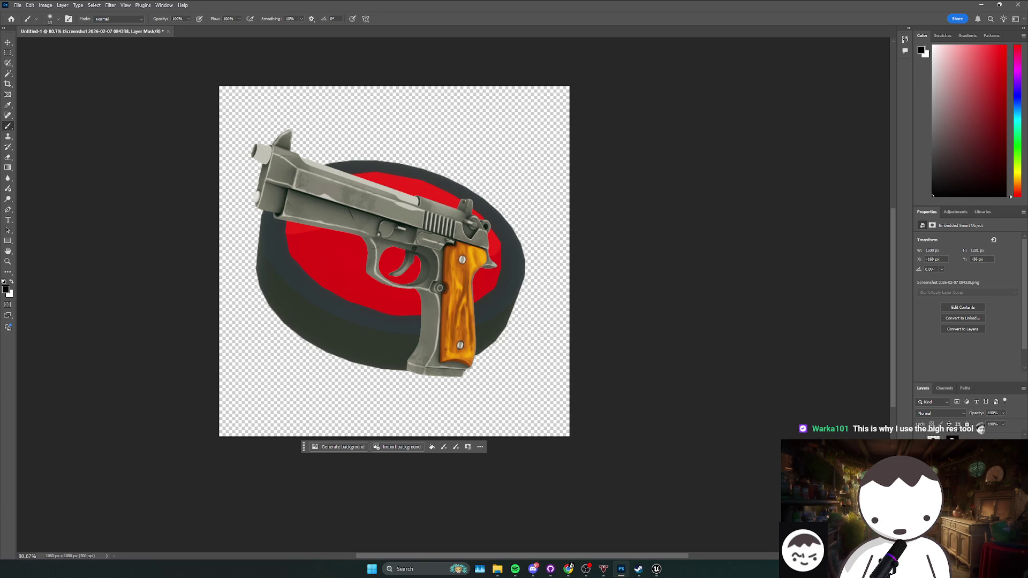
- Restore the orange shape layer, then shrink it to about 90% and rotate it about 16 degrees
{"action": "key", "text": "ctrl+z"}
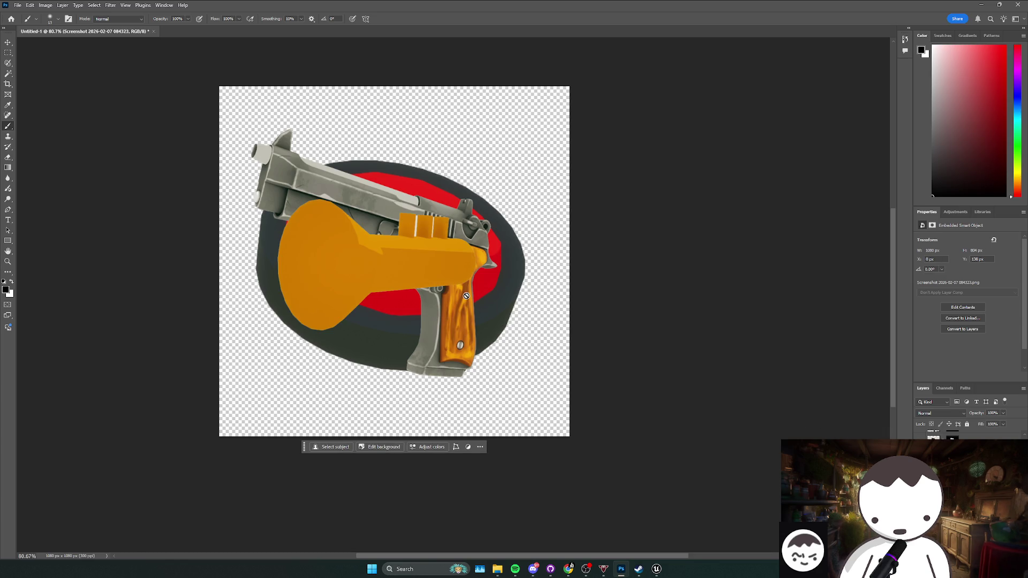
{"action": "key", "text": "v"}
{"action": "key", "text": "ctrl+z"}
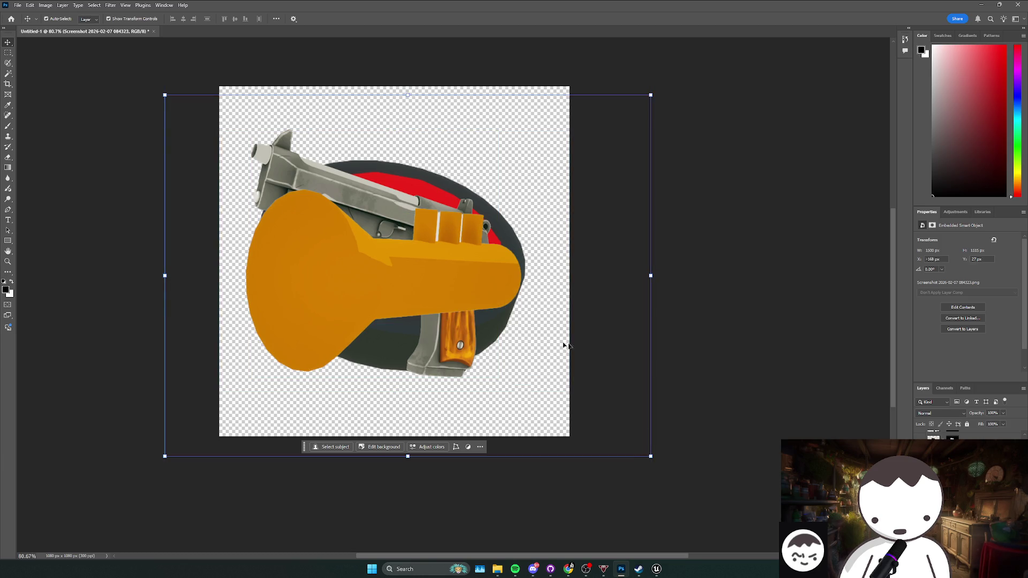
{"action": "key", "text": "ctrl+z"}
{"action": "key", "text": "ctrl+z"}
{"action": "key", "text": "ctrl+z"}
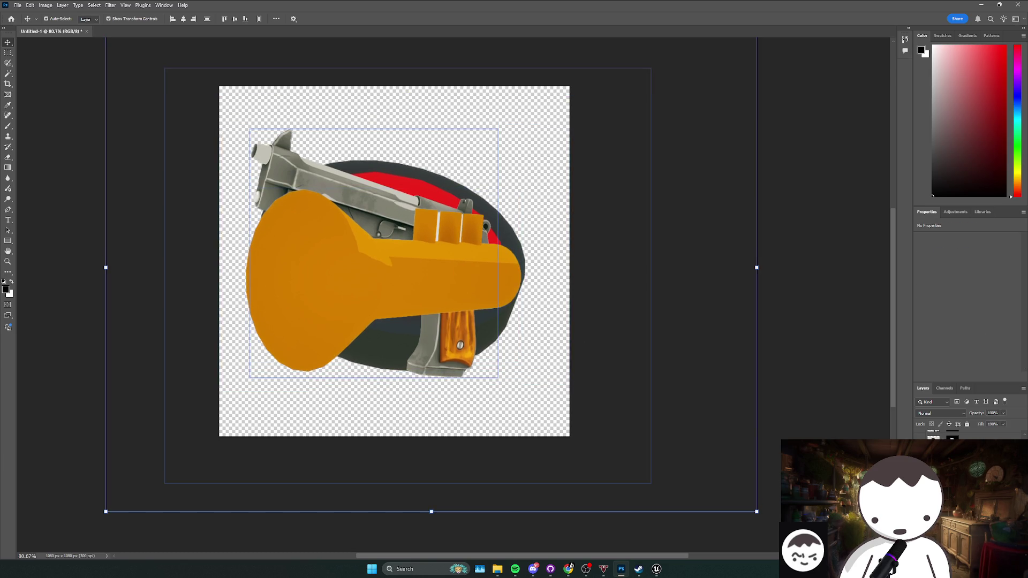
{"action": "key", "text": "ctrl+z"}
{"action": "key", "text": "ctrl+z"}
{"action": "mouse_move", "coordinate": [651, 276]}
{"action": "left_mouse_down"}
{"action": "mouse_move", "coordinate": [605, 275]}
{"action": "mouse_move", "coordinate": [633, 255]}
{"action": "mouse_move", "coordinate": [661, 271]}
{"action": "mouse_move", "coordinate": [661, 255]}
{"action": "mouse_move", "coordinate": [673, 298]}
{"action": "left_mouse_up"}
{"action": "left_click_drag", "start_coordinate": [674, 296], "coordinate": [673, 295]}
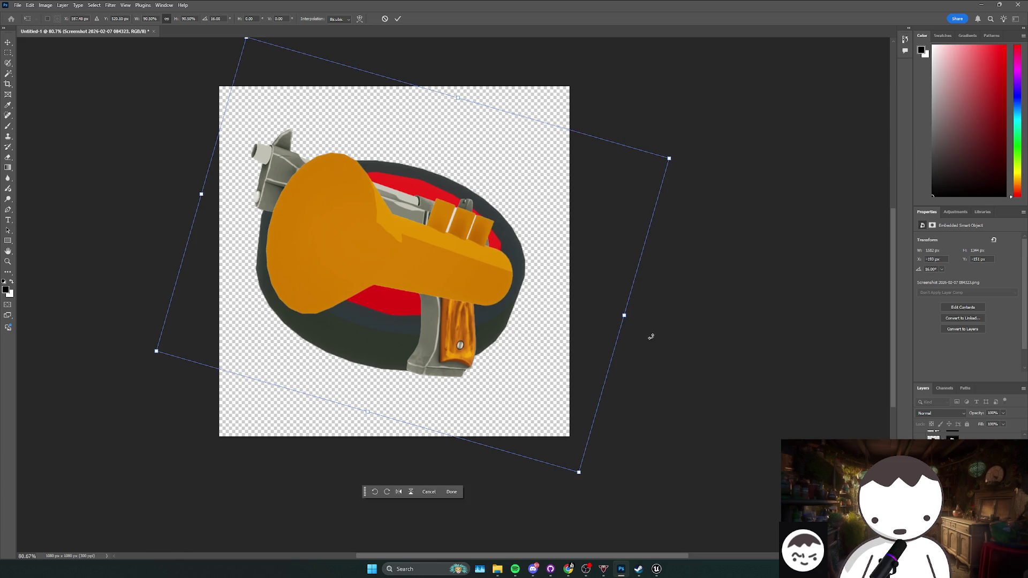
{"action": "key", "text": "Return"}
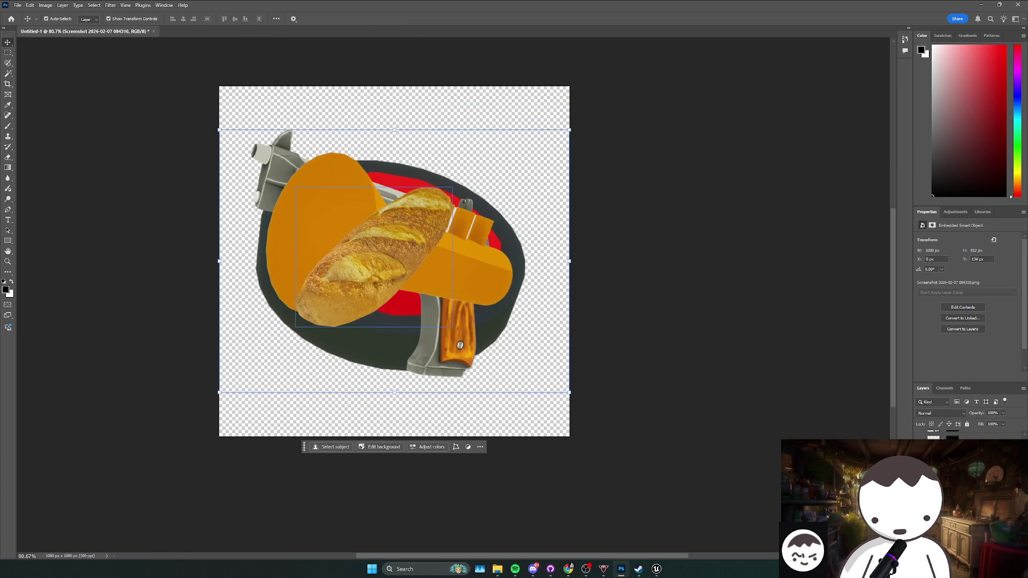
- Enlarge the baguette to about 132% and center it on the canvas
{"action": "left_click_drag", "start_coordinate": [569, 262], "coordinate": [699, 261]}
{"action": "left_click_drag", "start_coordinate": [627, 264], "coordinate": [582, 267]}
{"action": "left_click_drag", "start_coordinate": [676, 263], "coordinate": [638, 264]}
{"action": "left_click_drag", "start_coordinate": [573, 260], "coordinate": [578, 267]}
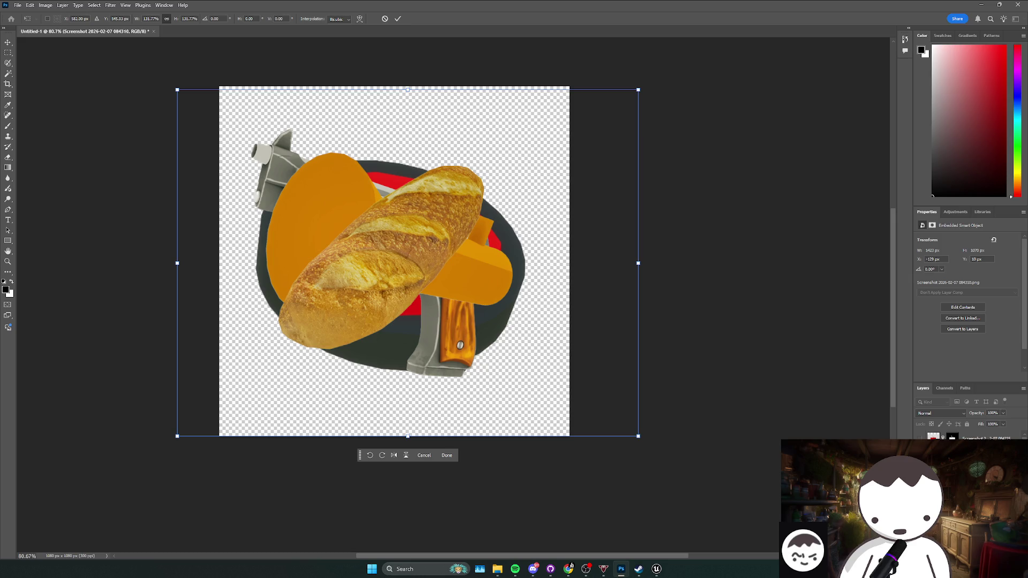
{"action": "key", "text": "Return"}
- Paste the phone image as a new layer, enlarged and tilted
{"action": "key", "text": "ctrl+v"}
{"action": "mouse_move", "coordinate": [569, 262]}
{"action": "left_mouse_down"}
{"action": "mouse_move", "coordinate": [676, 260]}
{"action": "mouse_move", "coordinate": [730, 183]}
{"action": "mouse_move", "coordinate": [602, 232]}
{"action": "mouse_move", "coordinate": [656, 206]}
{"action": "mouse_move", "coordinate": [587, 196]}
{"action": "left_mouse_up"}
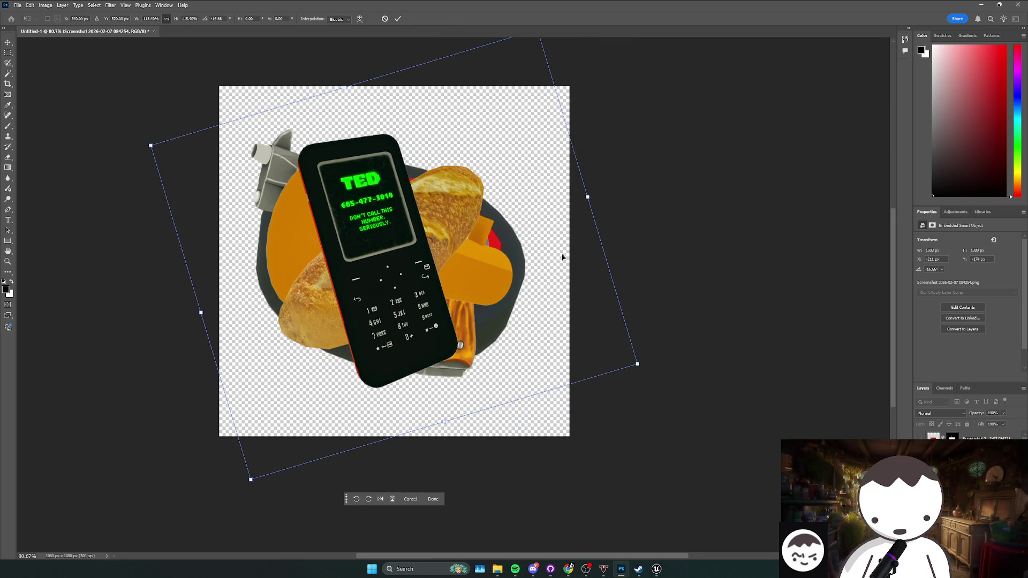
{"action": "left_click", "coordinate": [398, 20]}
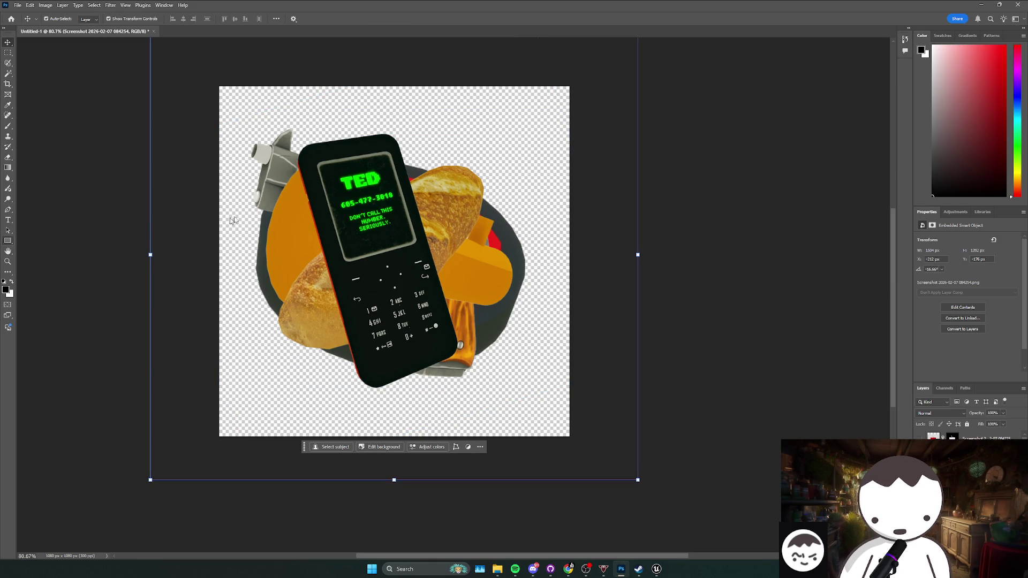
- Paste the taco image as a new layer and enlarge it to about 149%
{"action": "key", "text": "u"}
{"action": "left_click", "coordinate": [55, 245]}
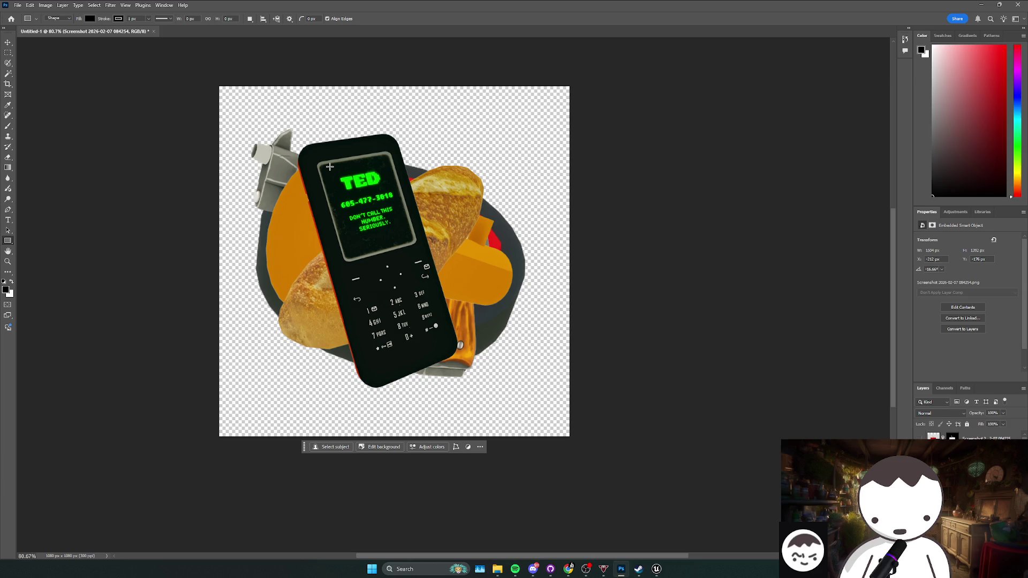
{"action": "left_click", "coordinate": [8, 41]}
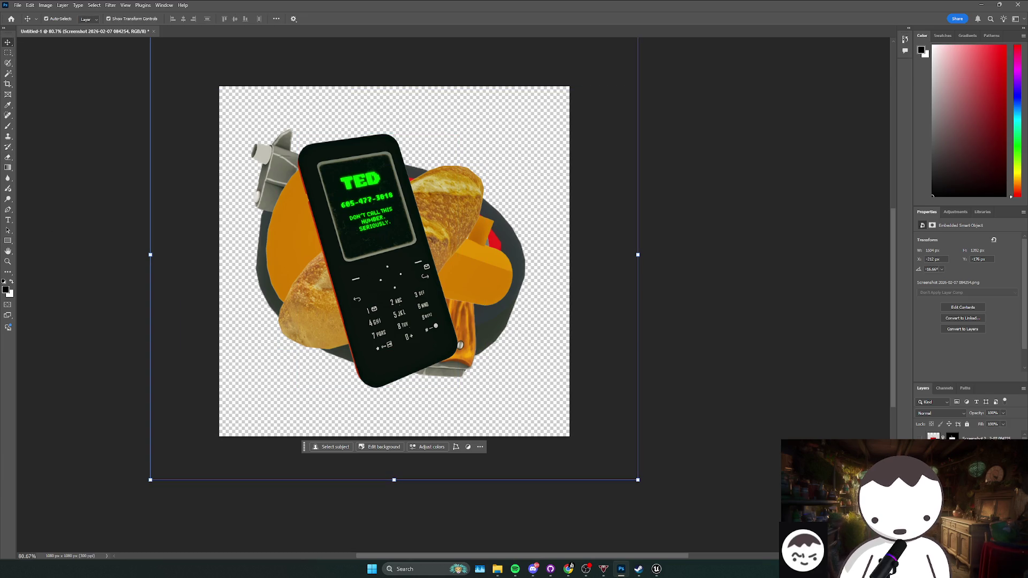
{"action": "key", "text": "ctrl+v"}
{"action": "key", "text": "ctrl+t"}
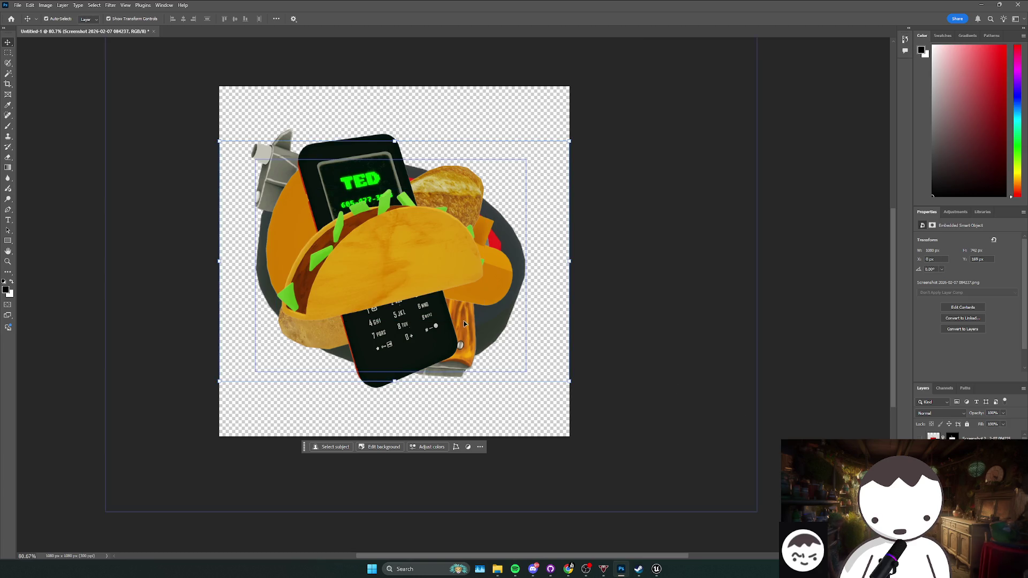
{"action": "key", "text": "Escape"}
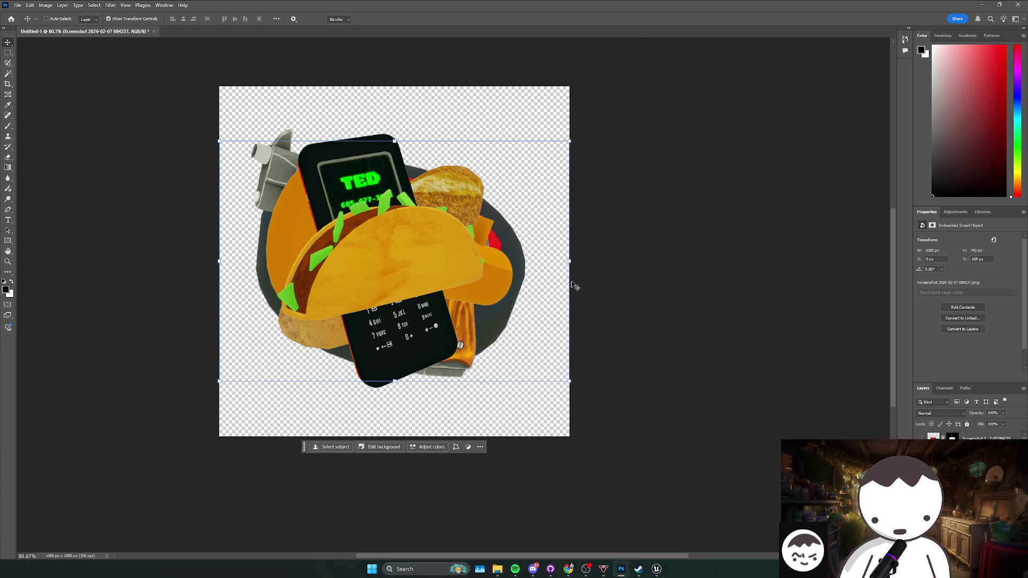
{"action": "left_click", "coordinate": [567, 261]}
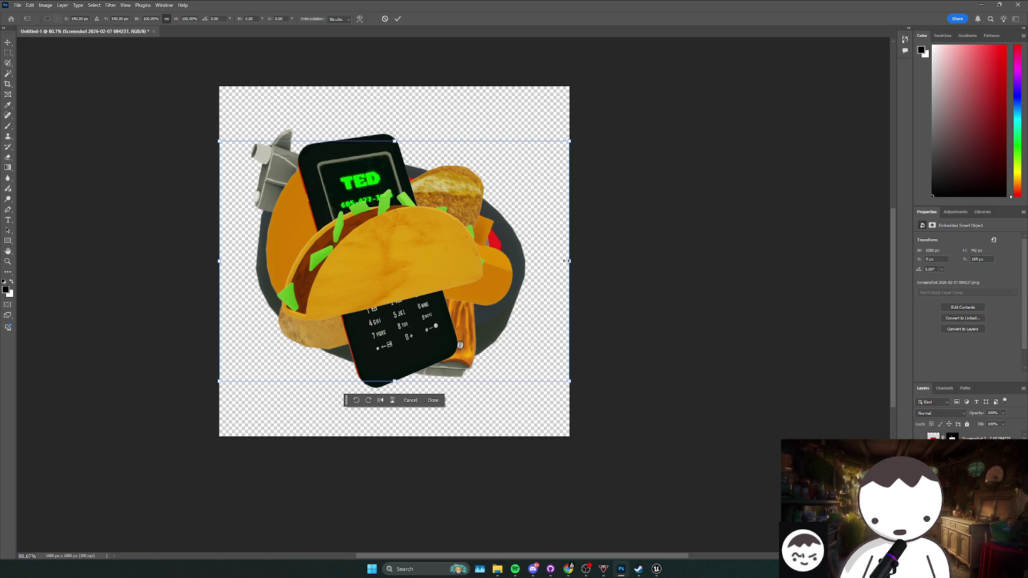
{"action": "mouse_move", "coordinate": [565, 261]}
{"action": "left_mouse_down"}
{"action": "mouse_move", "coordinate": [736, 249]}
{"action": "mouse_move", "coordinate": [734, 261]}
{"action": "mouse_move", "coordinate": [541, 268]}
{"action": "mouse_move", "coordinate": [592, 274]}
{"action": "mouse_move", "coordinate": [647, 252]}
{"action": "mouse_move", "coordinate": [605, 268]}
{"action": "mouse_move", "coordinate": [637, 239]}
{"action": "mouse_move", "coordinate": [621, 255]}
{"action": "mouse_move", "coordinate": [602, 238]}
{"action": "mouse_move", "coordinate": [610, 244]}
{"action": "left_mouse_up"}
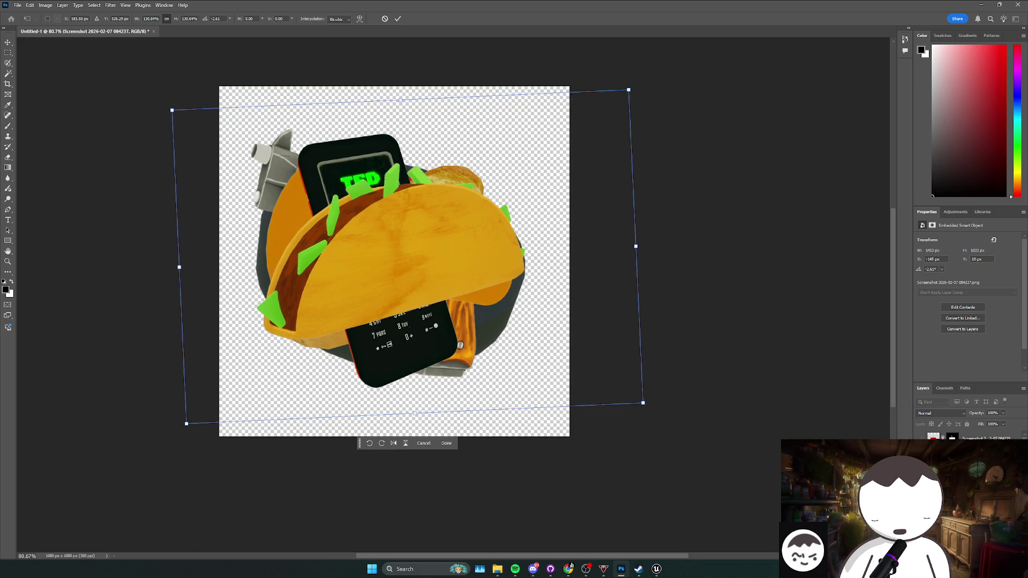
- Enlarge the red TV to about 141%, then hide it, leaving an empty canvas for saving
{"action": "key", "text": "Escape"}
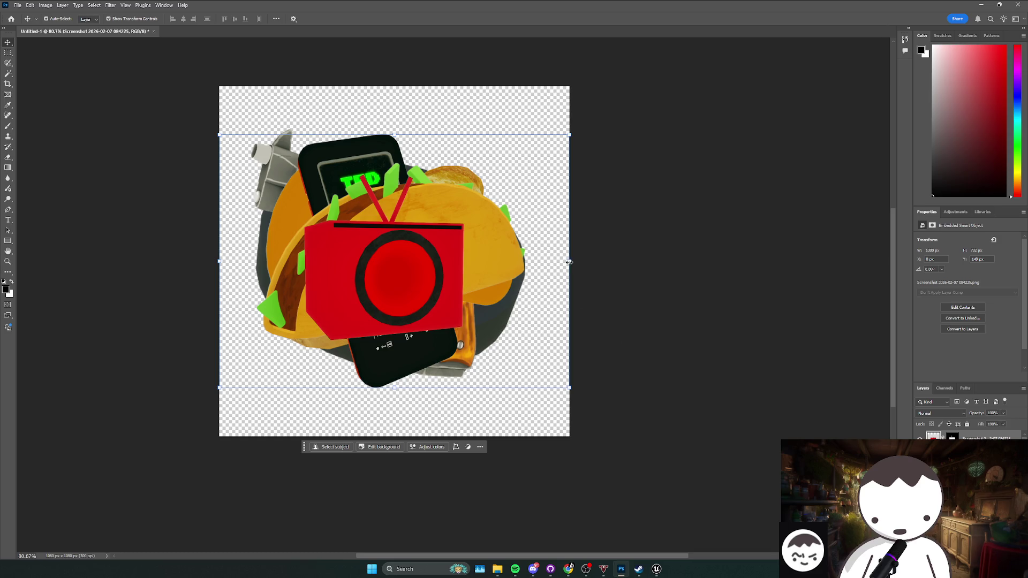
{"action": "mouse_move", "coordinate": [569, 262]}
{"action": "left_mouse_down"}
{"action": "mouse_move", "coordinate": [723, 252]}
{"action": "mouse_move", "coordinate": [608, 260]}
{"action": "mouse_move", "coordinate": [589, 277]}
{"action": "mouse_move", "coordinate": [615, 281]}
{"action": "mouse_move", "coordinate": [672, 255]}
{"action": "mouse_move", "coordinate": [637, 263]}
{"action": "left_mouse_up"}
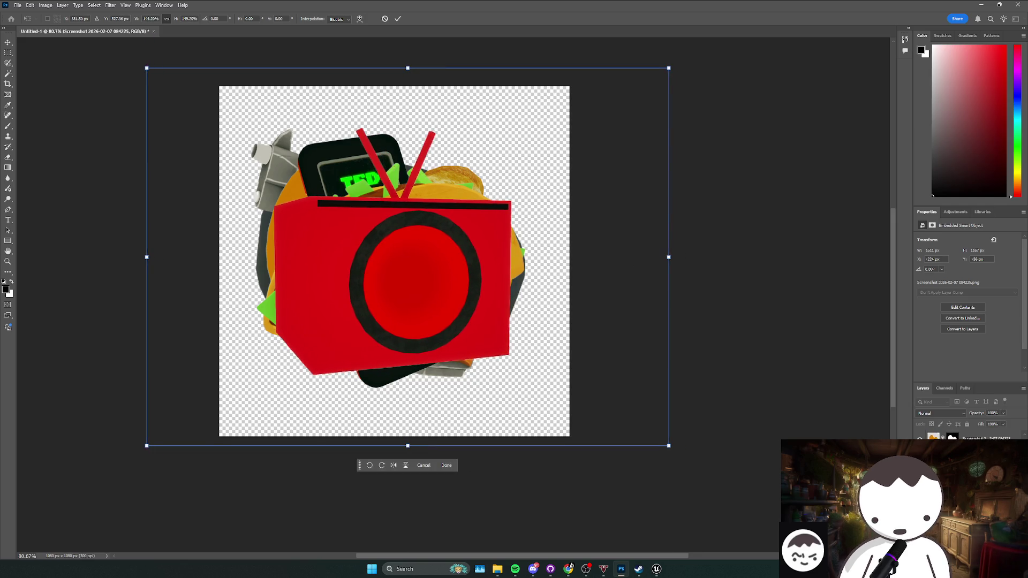
{"action": "key", "text": "Return"}
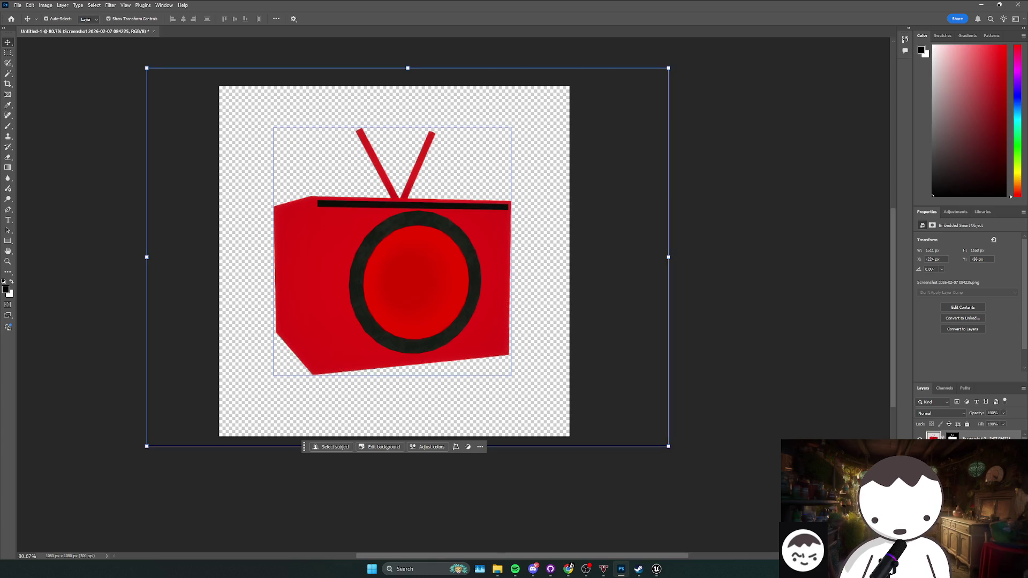
{"action": "key", "text": "Delete"}
{"action": "key", "text": "ctrl+s"}
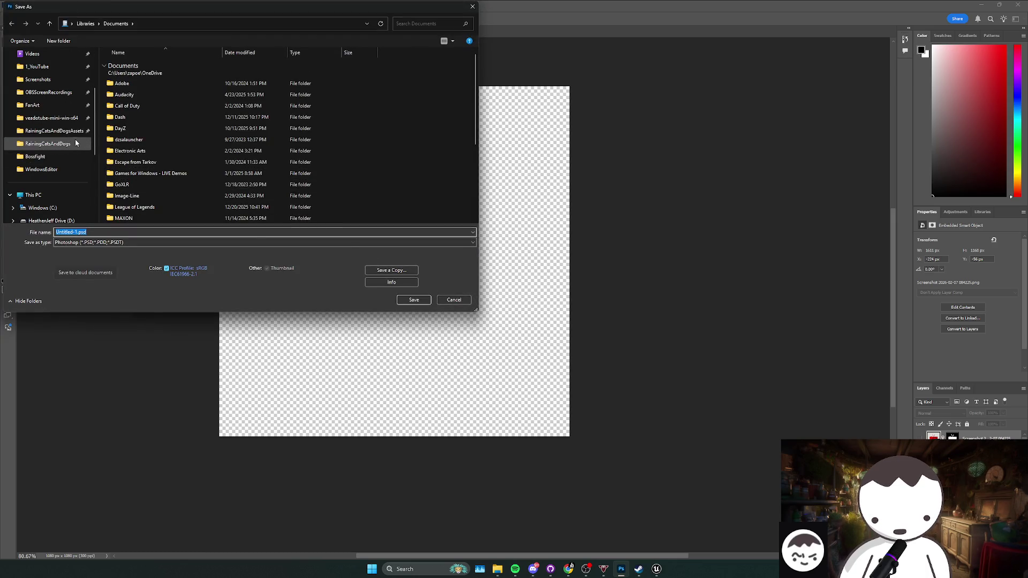
- Save the document as Icons.psd in a new icons folder under RainingCatsAndDogsAssets with maximum compatibility
{"action": "left_click", "coordinate": [75, 134]}
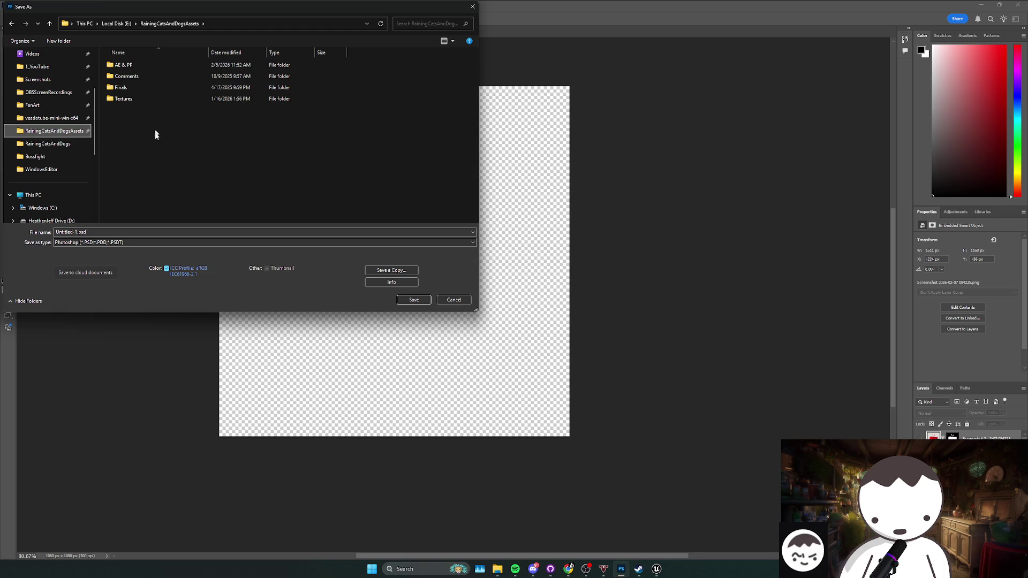
{"action": "right_click", "coordinate": [161, 164]}
{"action": "mouse_move", "coordinate": [193, 265]}
{"action": "left_click", "coordinate": [274, 267]}
{"action": "type", "text": "Icon"}
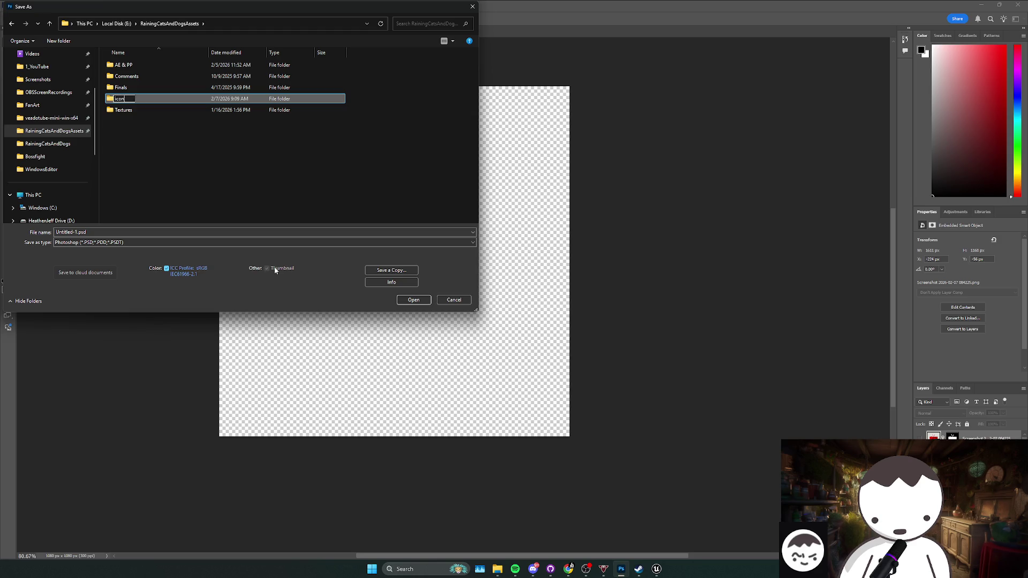
{"action": "type", "text": "s"}
{"action": "key", "text": "Return"}
{"action": "key", "text": "Return"}
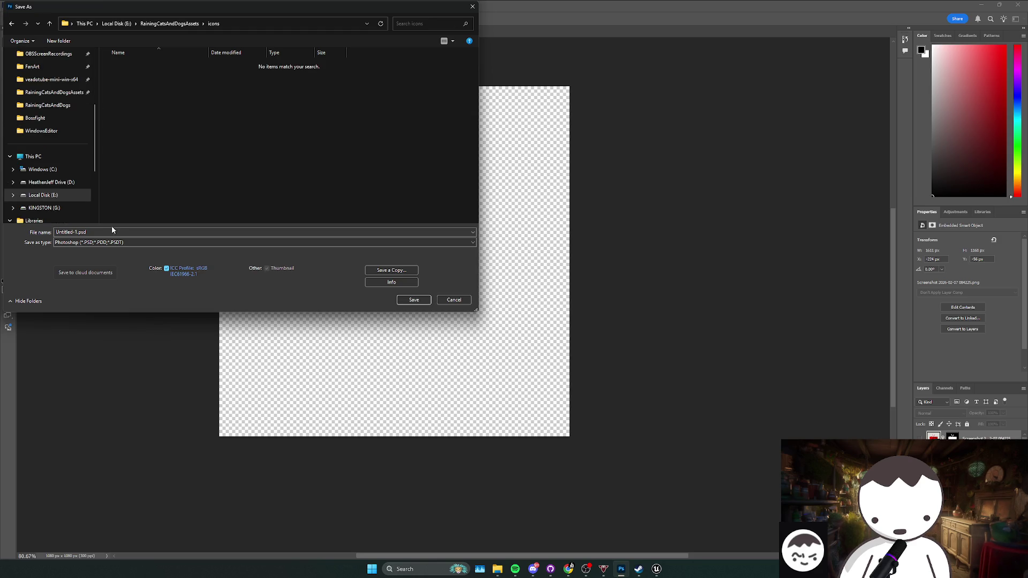
{"action": "left_click", "coordinate": [161, 232]}
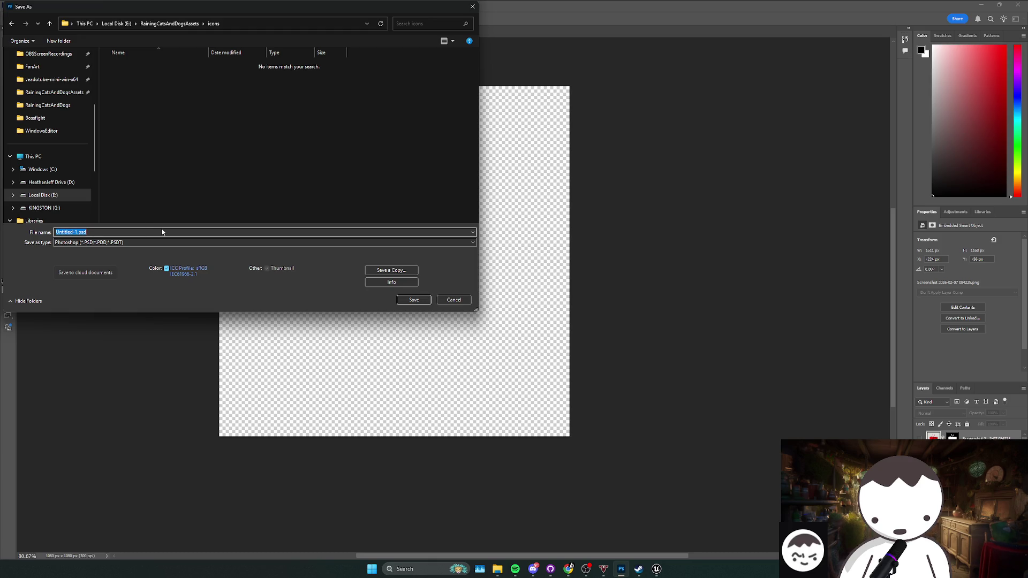
{"action": "type", "text": "icons"}
{"action": "left_click", "coordinate": [403, 300]}
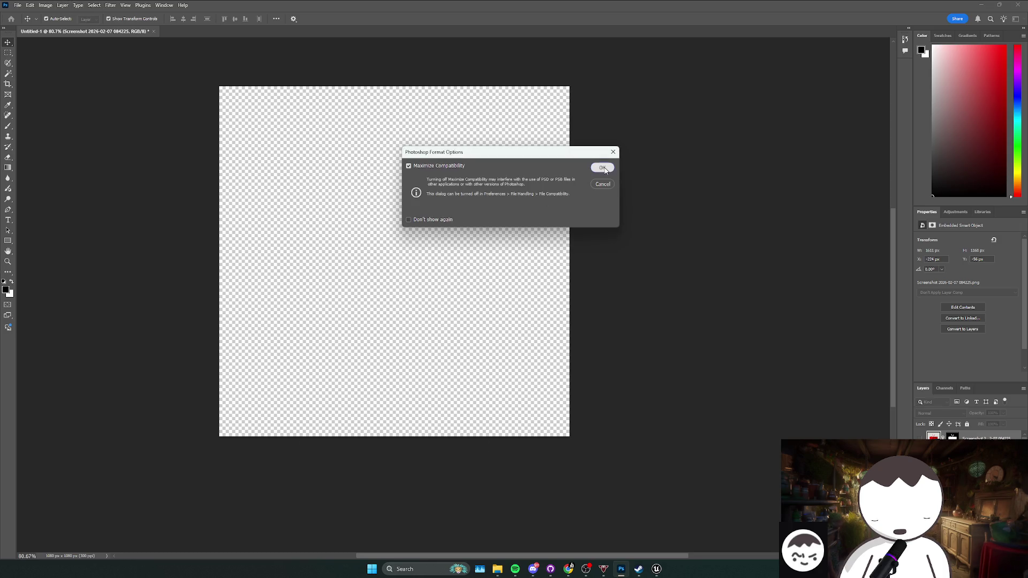
{"action": "left_click", "coordinate": [603, 168]}
{"action": "left_click", "coordinate": [30, 4]}
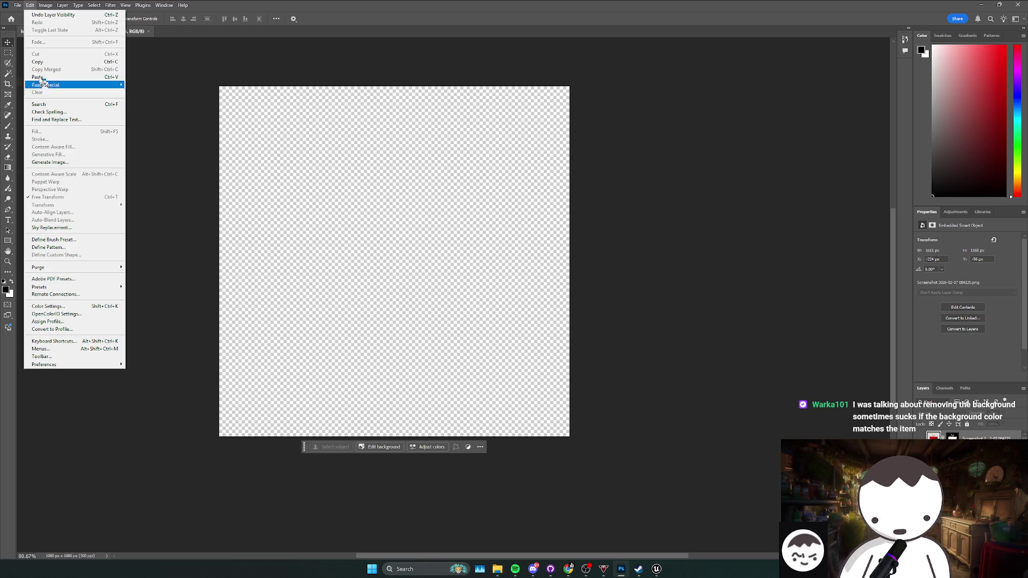
- Start File > Export > Layers to Files with PNG-24 as the file type
{"action": "mouse_move", "coordinate": [17, 4]}
{"action": "mouse_move", "coordinate": [80, 145]}
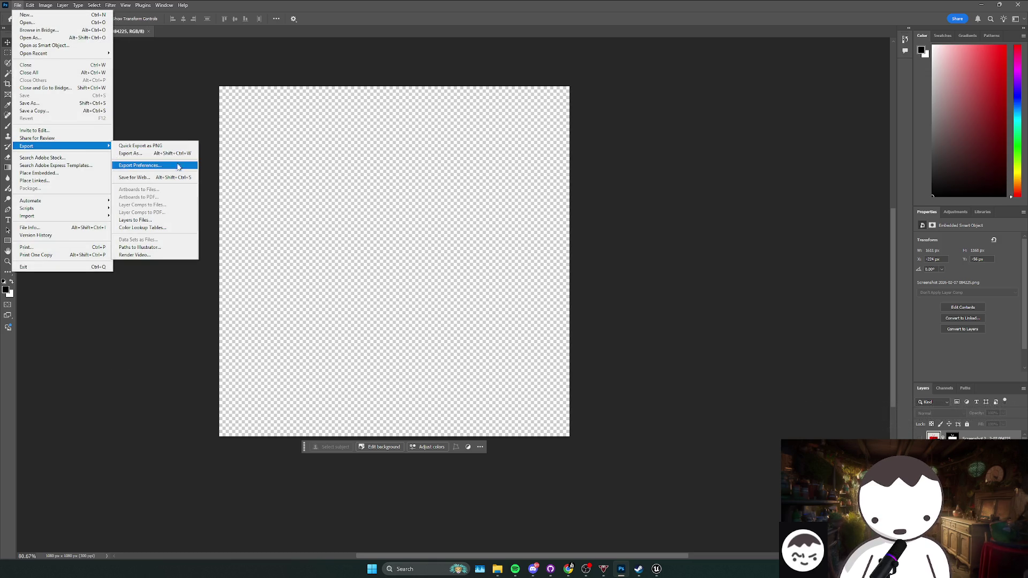
{"action": "left_click", "coordinate": [160, 222]}
{"action": "left_click", "coordinate": [456, 263]}
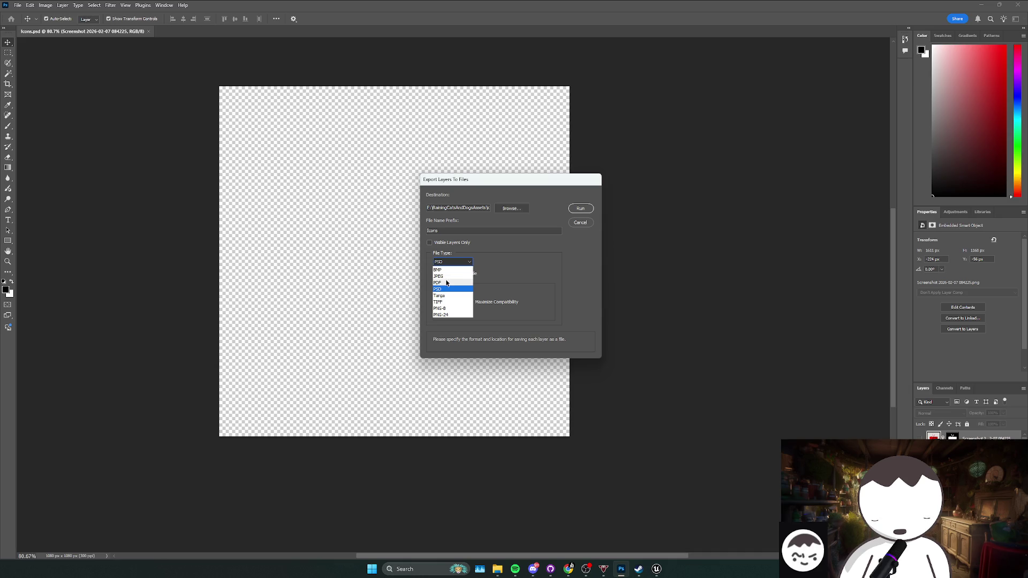
{"action": "left_click", "coordinate": [449, 314]}
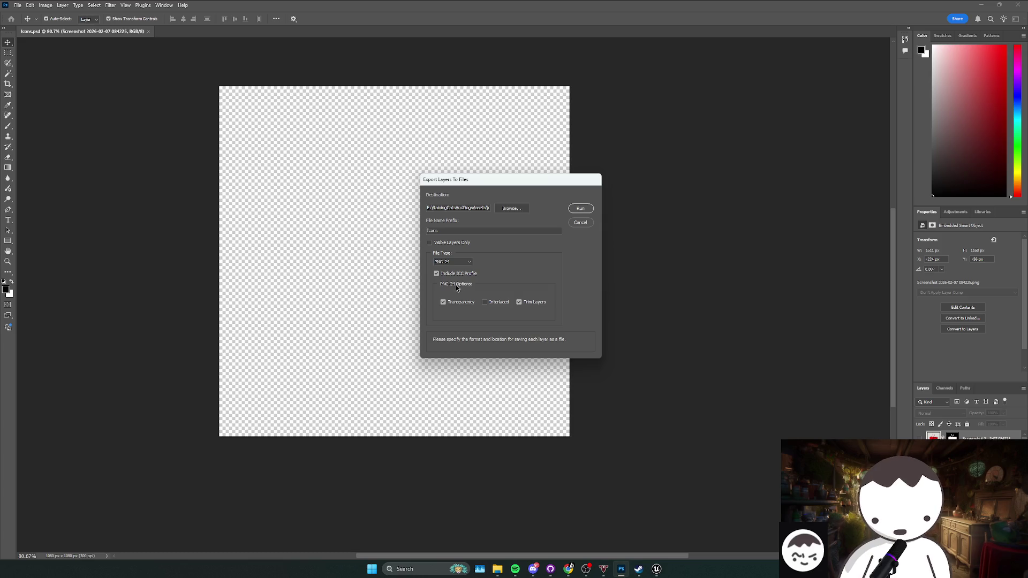
- Set the export destination to RainingCatsAndDogsAssets\Finals\Graphics and run the export
{"action": "left_click", "coordinate": [511, 208]}
{"action": "left_click_drag", "start_coordinate": [646, 203], "coordinate": [459, 213]}
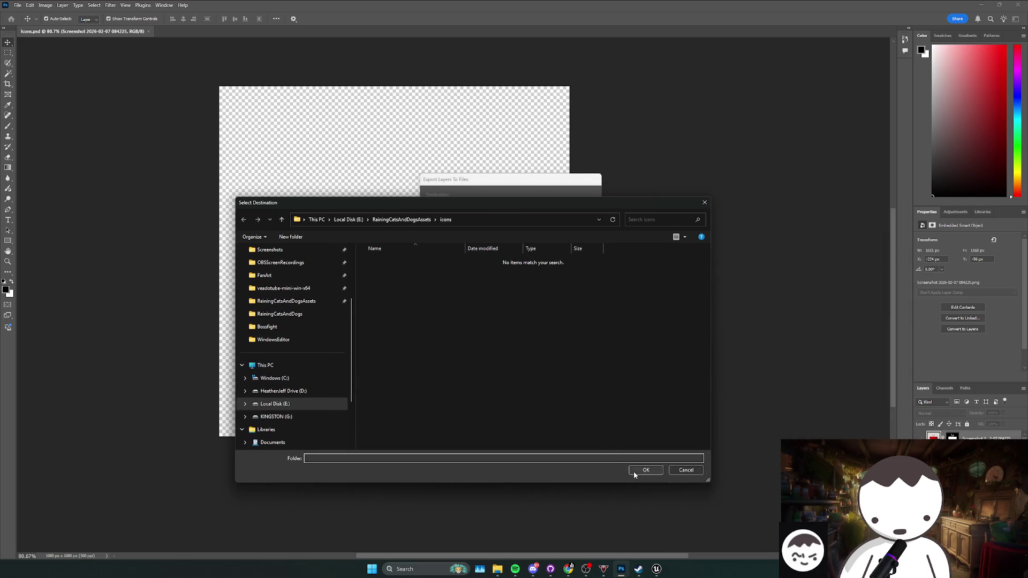
{"action": "left_click", "coordinate": [403, 219]}
{"action": "double_click", "coordinate": [410, 282]}
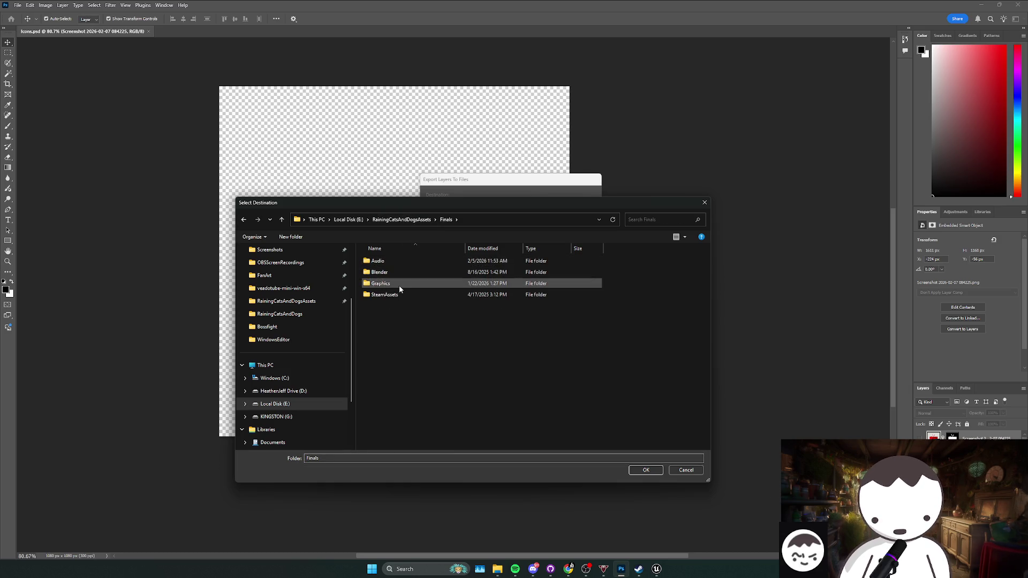
{"action": "double_click", "coordinate": [399, 283]}
{"action": "left_click", "coordinate": [645, 471]}
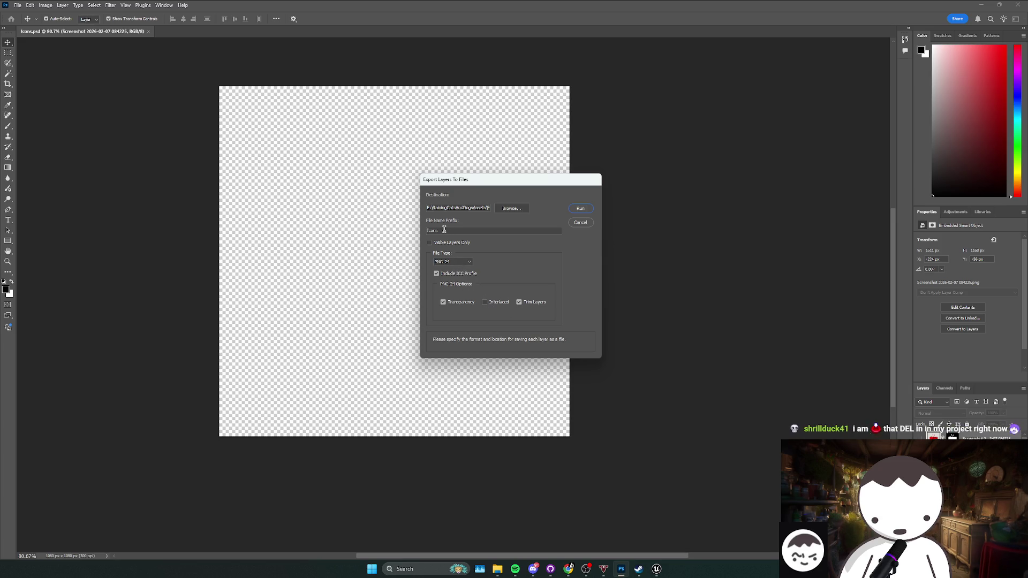
{"action": "left_click", "coordinate": [581, 208]}
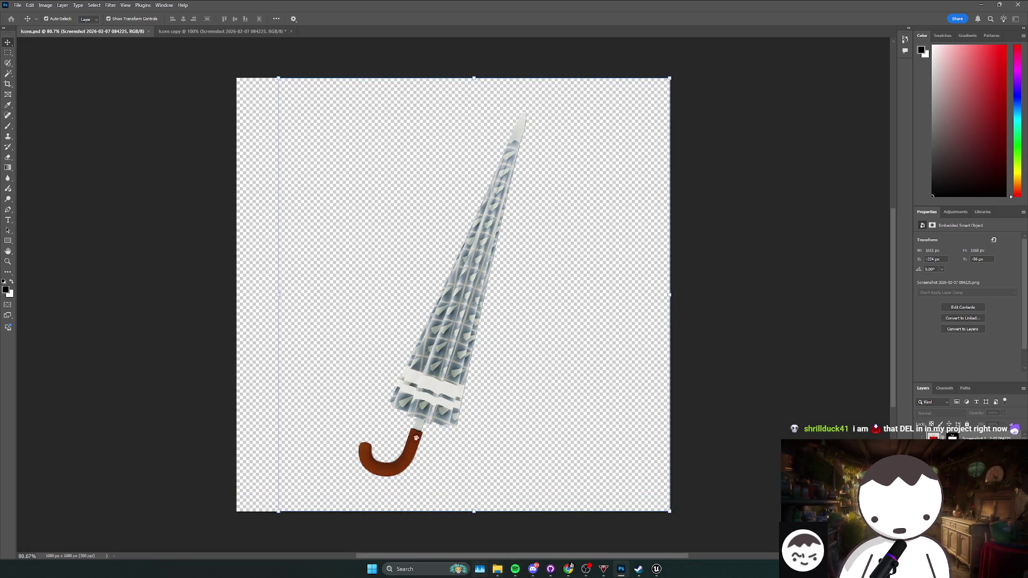
- Let the layer export process while closing the Videos Explorer window
{"action": "mouse_move", "coordinate": [498, 570]}
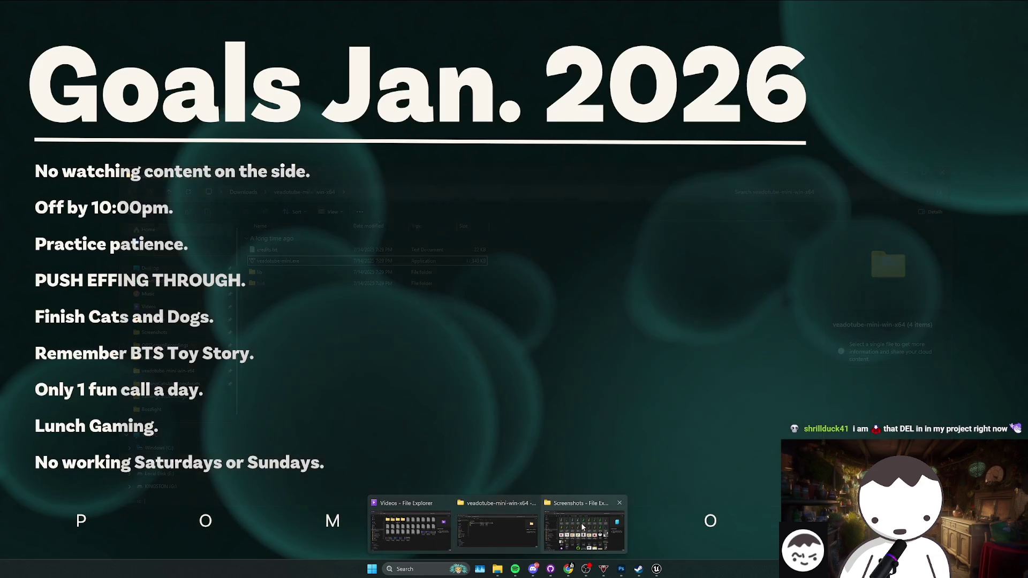
{"action": "left_click", "coordinate": [447, 503]}
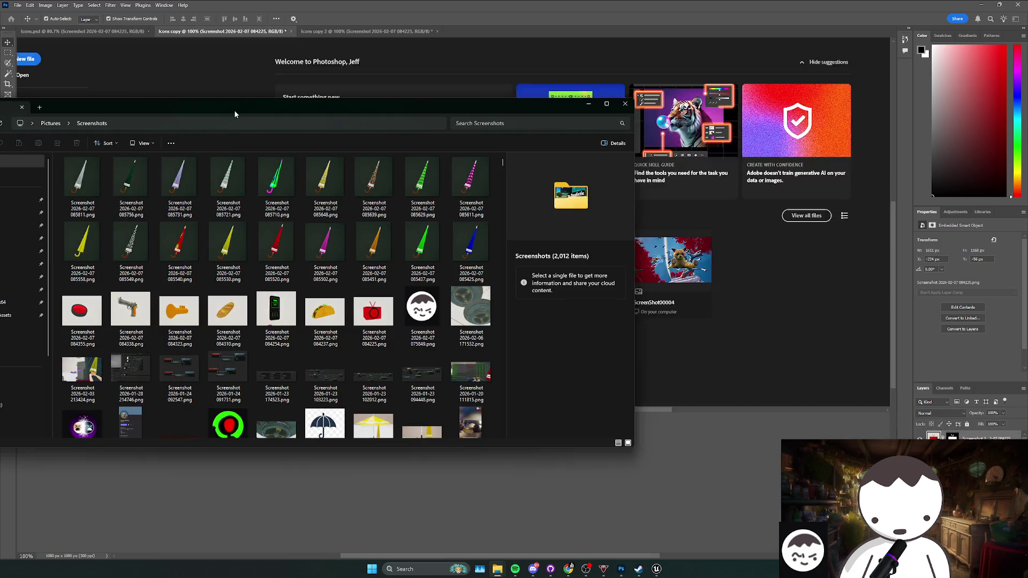
- Browse to RainingCatsAndDogsAssets\Finals\Graphics, inspect Icons_0000, then switch to the Twitch dashboard
{"action": "left_click_drag", "start_coordinate": [233, 110], "coordinate": [470, 98]}
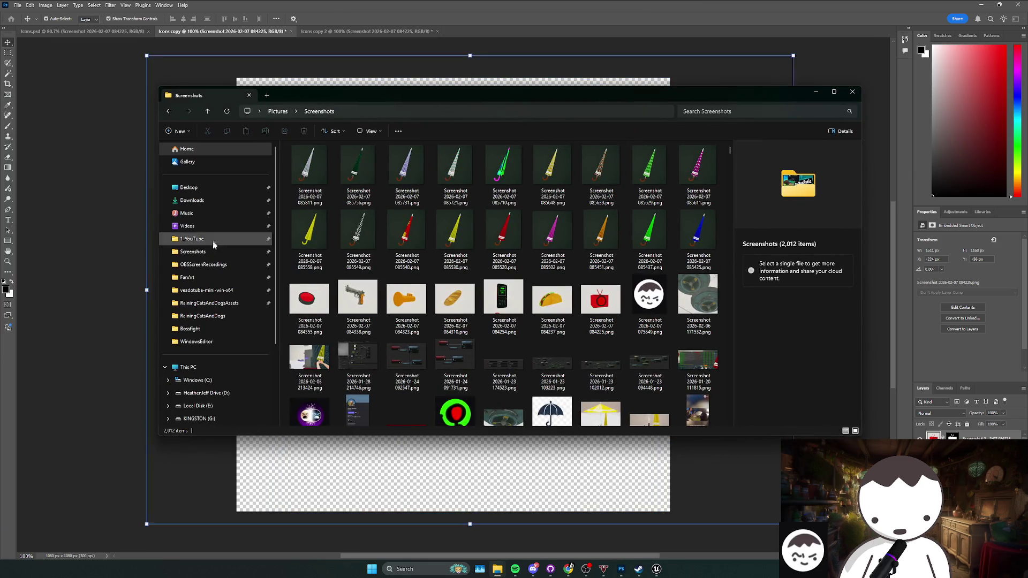
{"action": "left_click", "coordinate": [227, 304]}
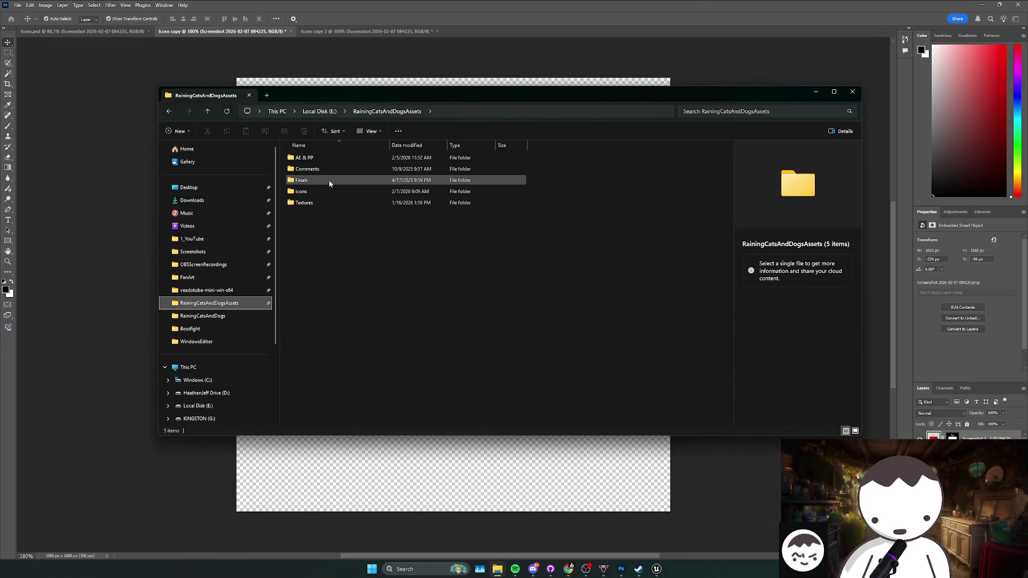
{"action": "double_click", "coordinate": [323, 168]}
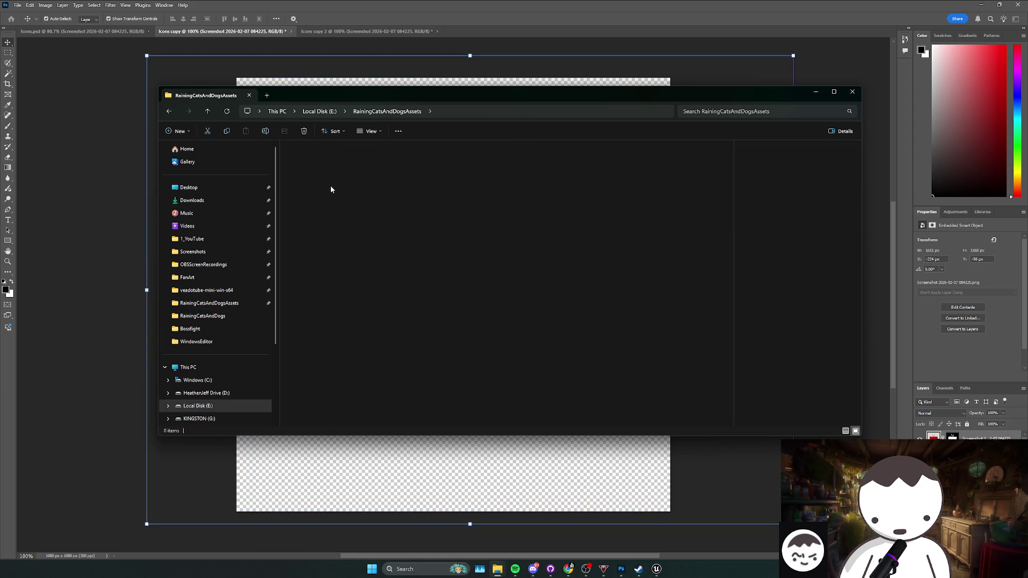
{"action": "double_click", "coordinate": [327, 177]}
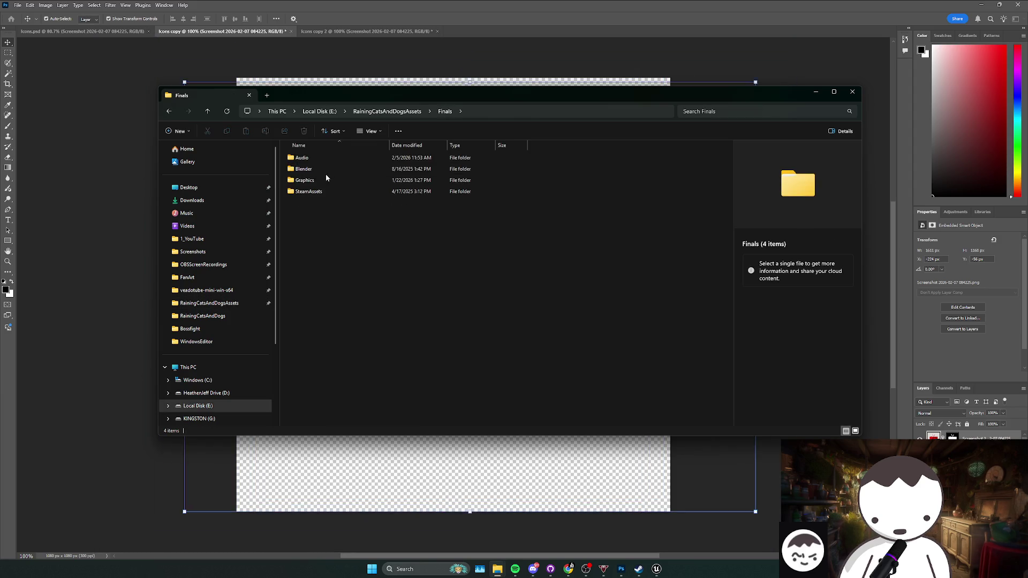
{"action": "double_click", "coordinate": [322, 179]}
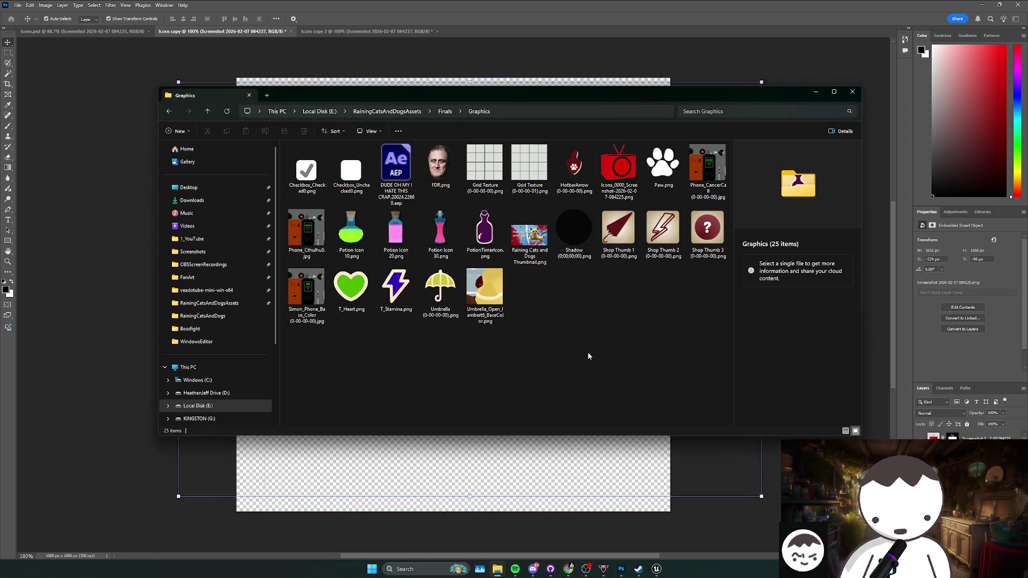
{"action": "left_click", "coordinate": [618, 171]}
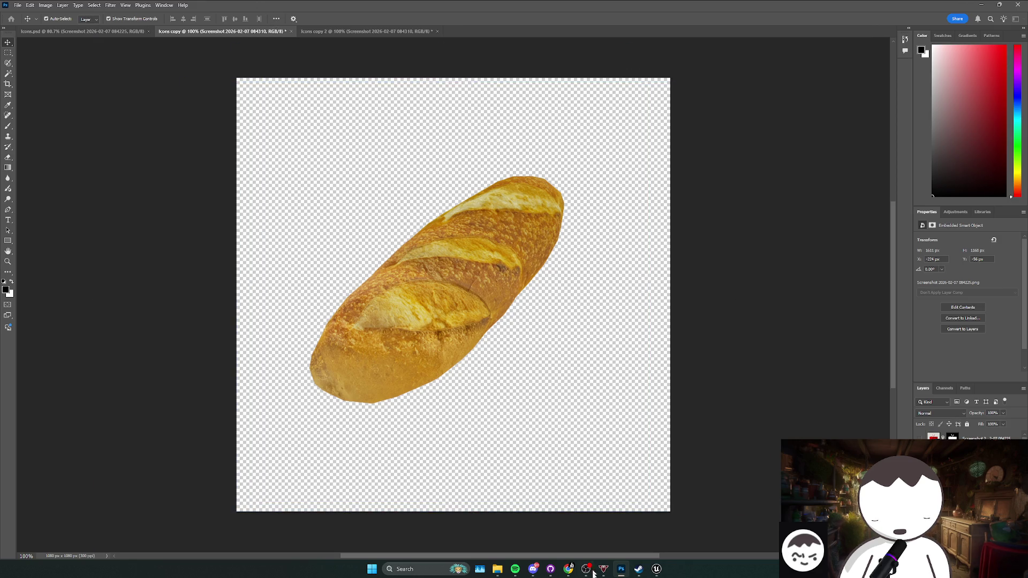
{"action": "key", "text": "alt+Tab"}
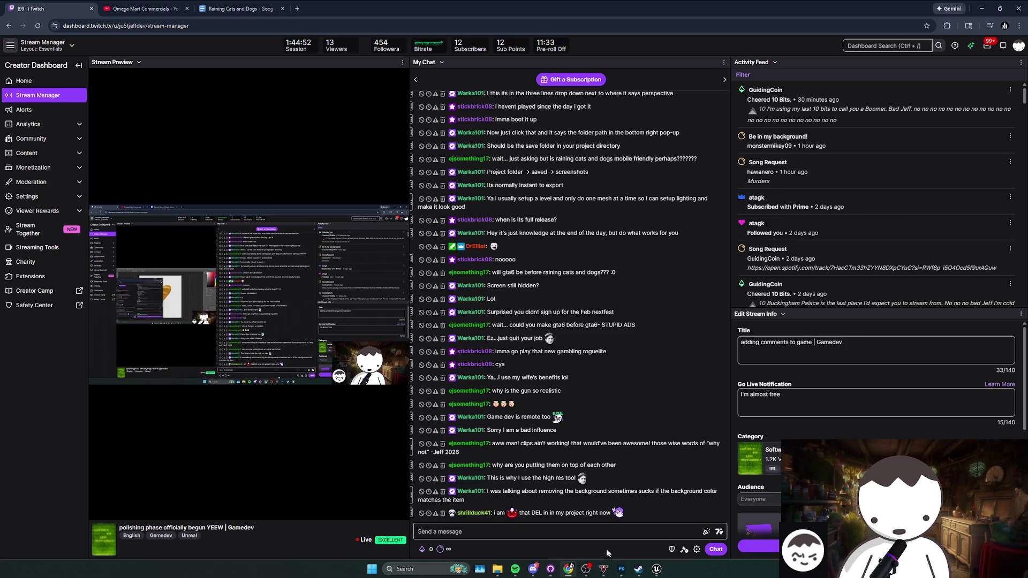
- Read the Stream Manager chat, then minimize Chrome to return to Photoshop
{"action": "mouse_move", "coordinate": [512, 516]}
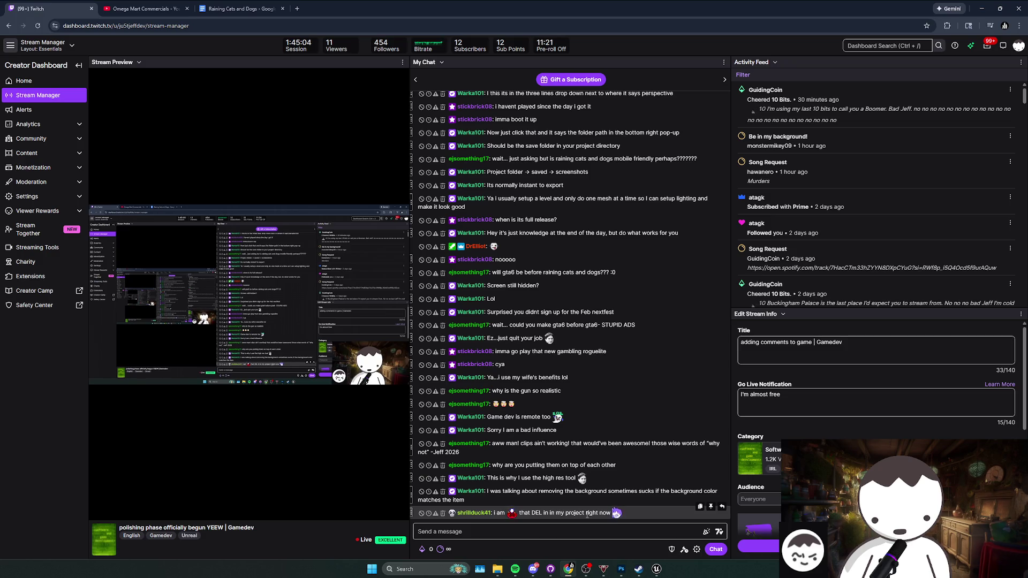
{"action": "left_click", "coordinate": [568, 569]}
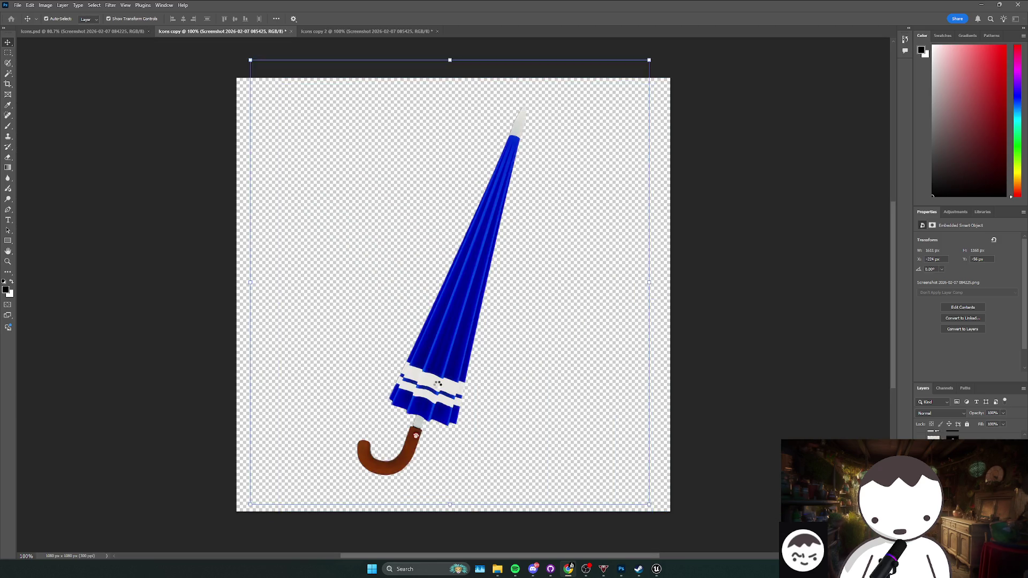
- Deselect files in the Graphics folder window, then switch over to Discord
{"action": "mouse_move", "coordinate": [497, 568]}
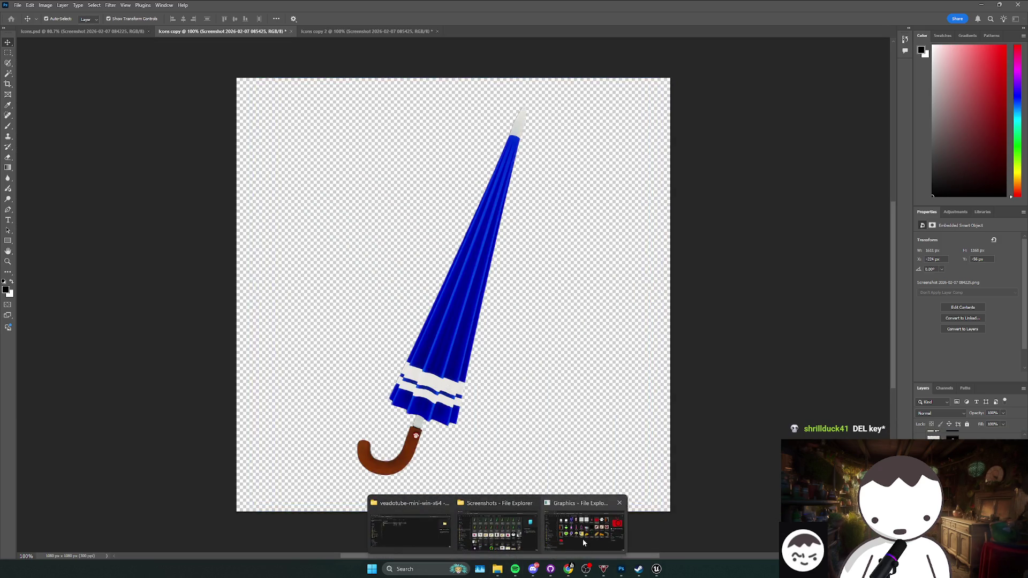
{"action": "left_click", "coordinate": [580, 511]}
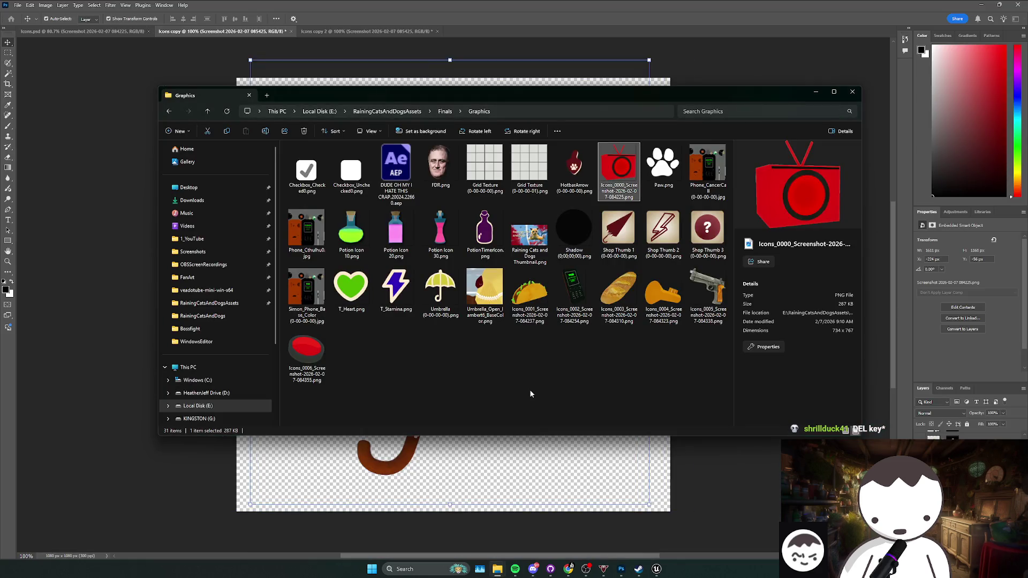
{"action": "left_click", "coordinate": [507, 406]}
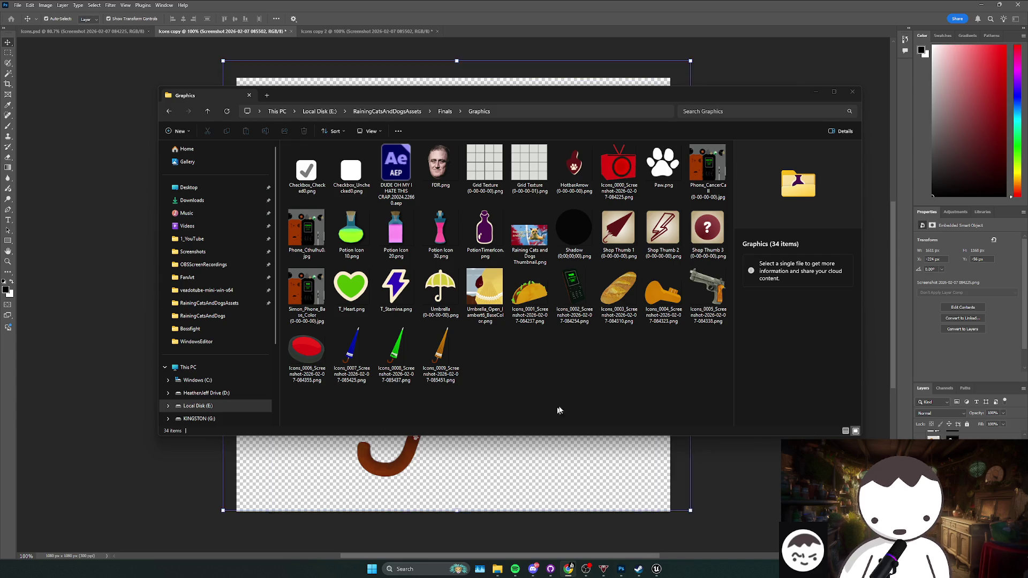
{"action": "left_click", "coordinate": [494, 394]}
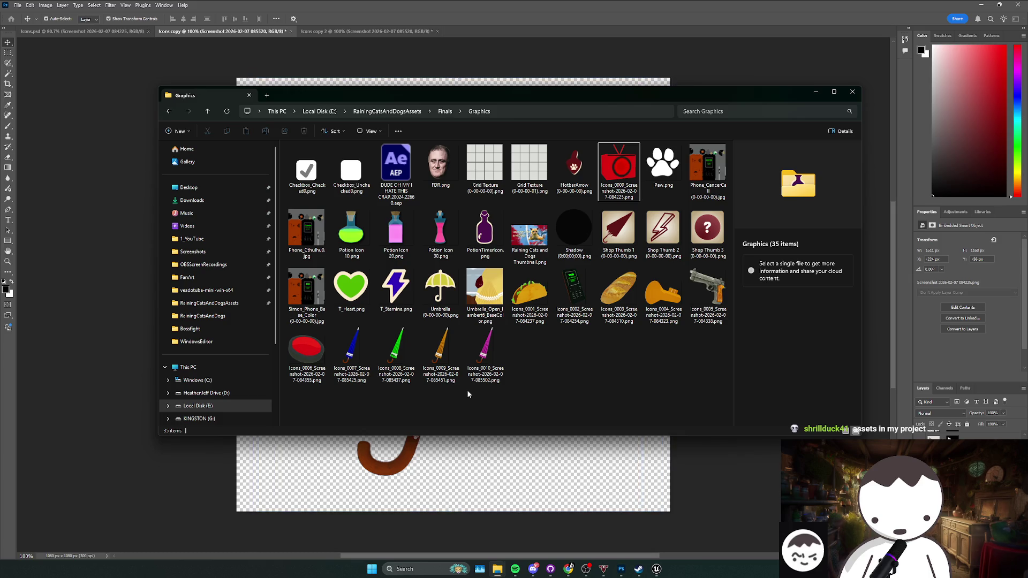
{"action": "left_click", "coordinate": [533, 570]}
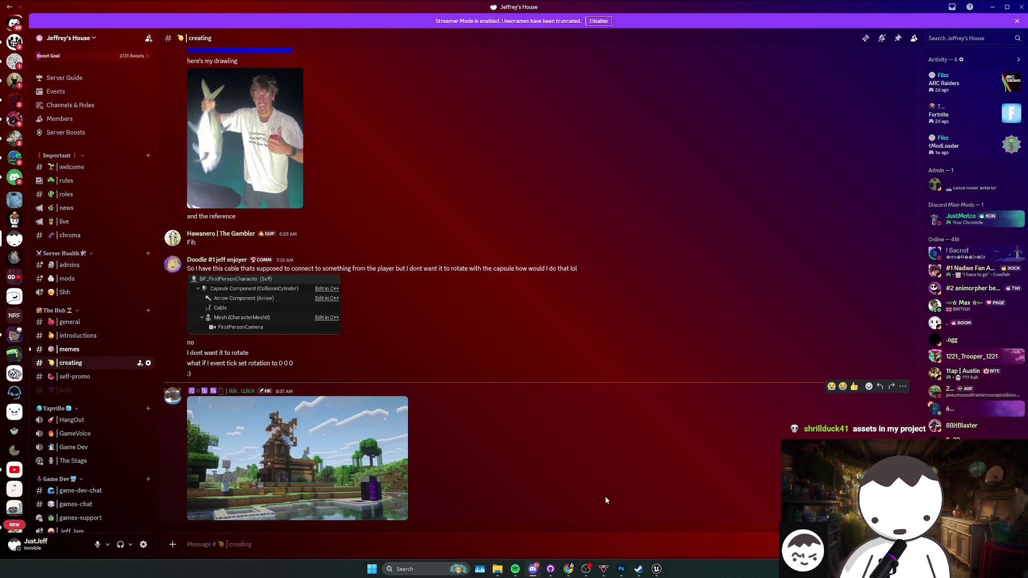
- View the Minecraft house screenshot in #creating, visit #memes, view it again, then minimize Discord
{"action": "left_click", "coordinate": [397, 495]}
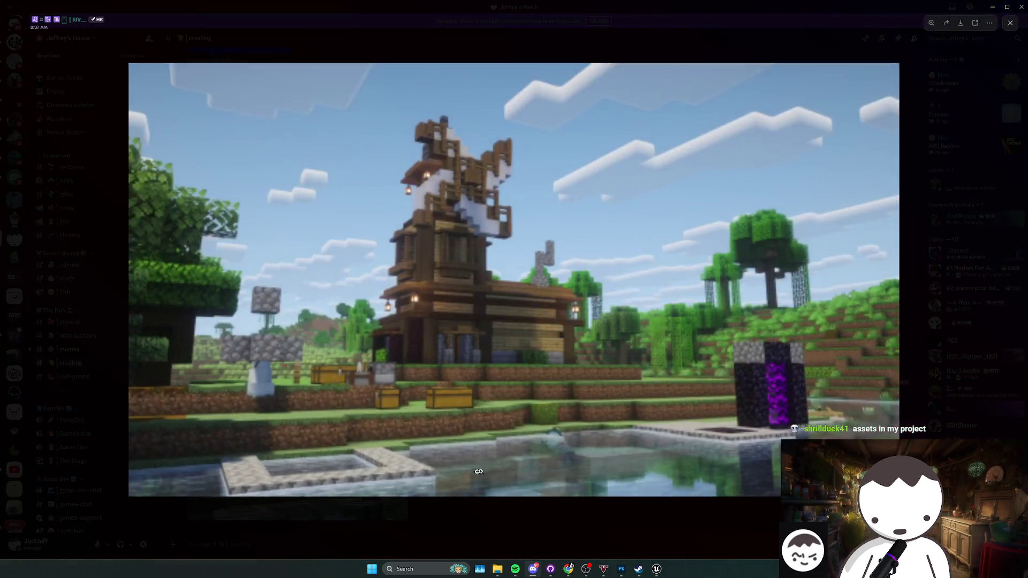
{"action": "left_click", "coordinate": [544, 535]}
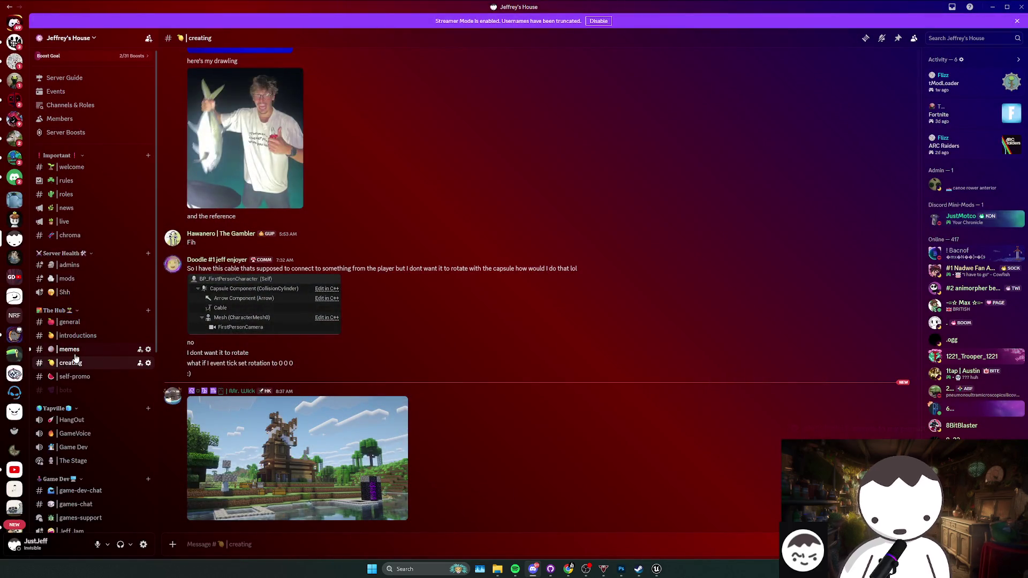
{"action": "left_click", "coordinate": [69, 349]}
{"action": "key", "text": "alt+Down"}
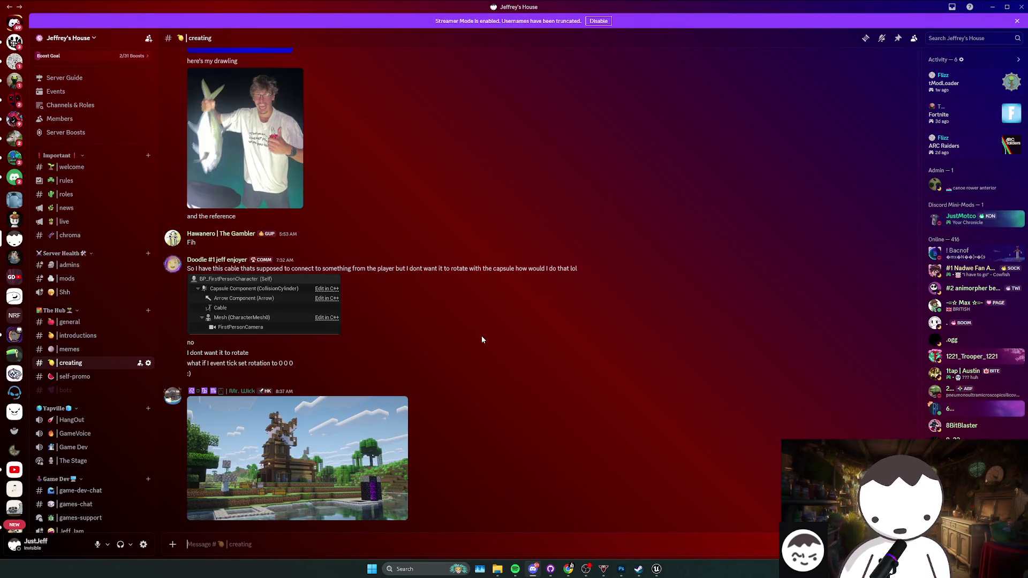
{"action": "left_click", "coordinate": [342, 414]}
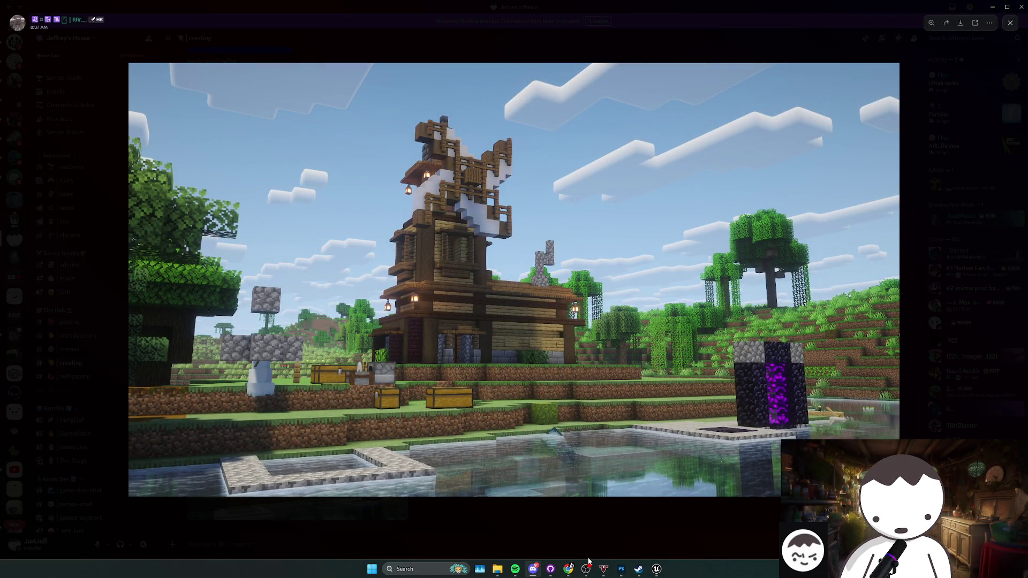
{"action": "left_click", "coordinate": [1010, 22]}
{"action": "left_click", "coordinate": [990, 8]}
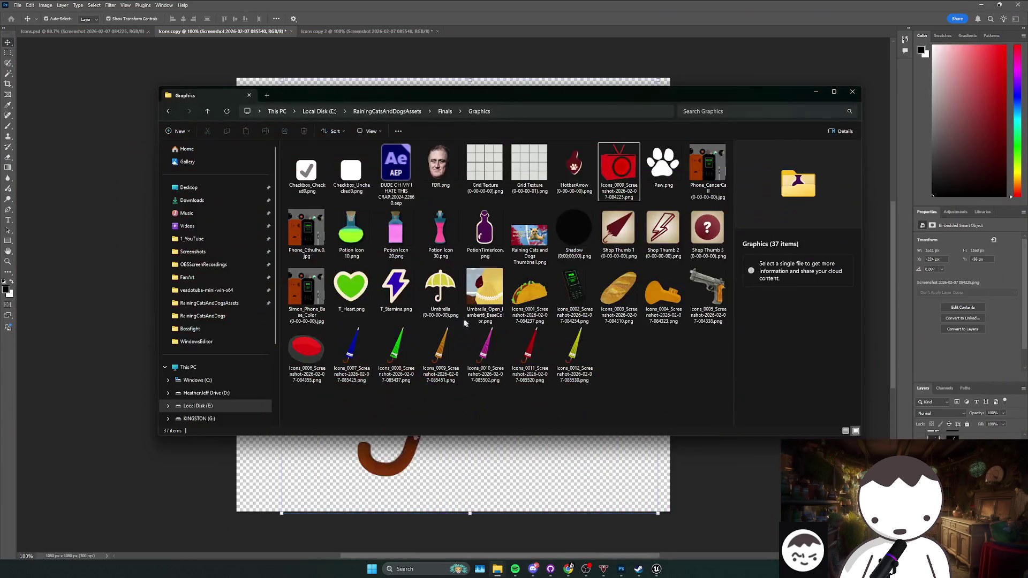
- Preview the exported umbrella icons one by one, from Icons_0007 through Icons_0016
{"action": "mouse_move", "coordinate": [639, 409]}
{"action": "left_mouse_down"}
{"action": "mouse_move", "coordinate": [360, 399]}
{"action": "mouse_move", "coordinate": [341, 413]}
{"action": "mouse_move", "coordinate": [343, 374]}
{"action": "mouse_move", "coordinate": [379, 420]}
{"action": "mouse_move", "coordinate": [344, 395]}
{"action": "mouse_move", "coordinate": [573, 402]}
{"action": "mouse_move", "coordinate": [600, 374]}
{"action": "mouse_move", "coordinate": [611, 396]}
{"action": "mouse_move", "coordinate": [321, 324]}
{"action": "mouse_move", "coordinate": [298, 345]}
{"action": "mouse_move", "coordinate": [297, 418]}
{"action": "mouse_move", "coordinate": [300, 405]}
{"action": "left_mouse_up"}
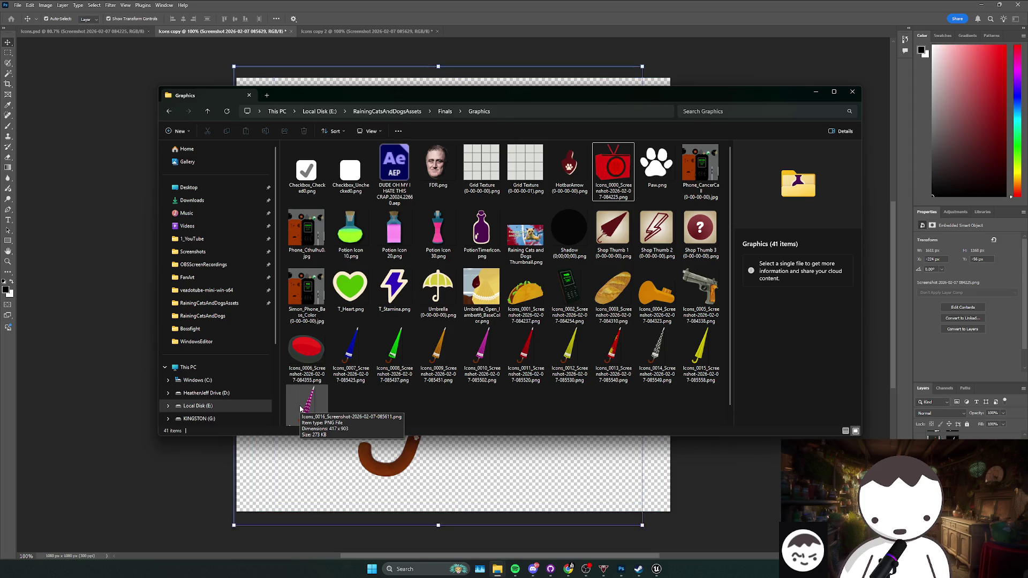
{"action": "left_click", "coordinate": [300, 408]}
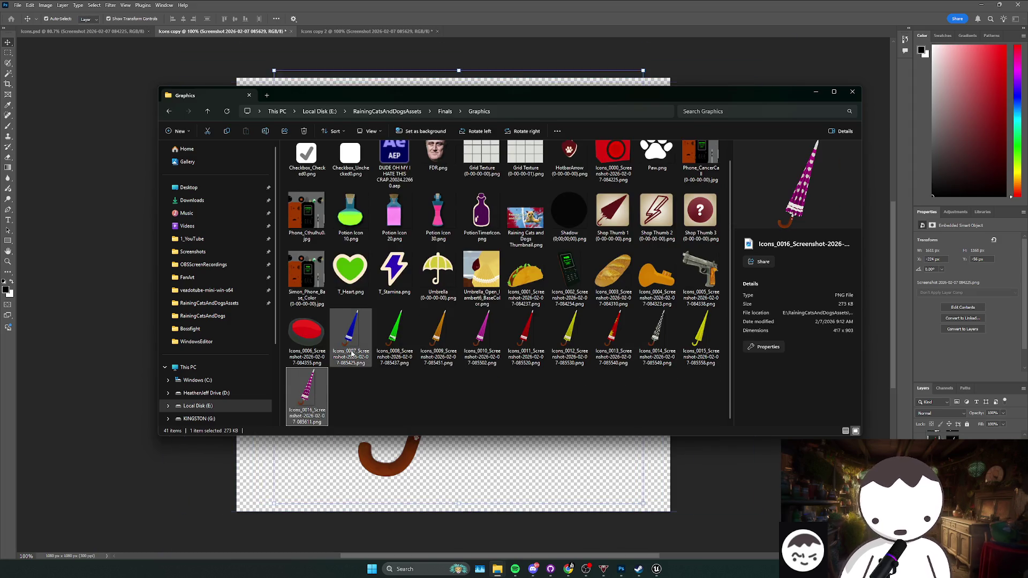
{"action": "left_click", "coordinate": [364, 343]}
{"action": "left_click", "coordinate": [408, 348]}
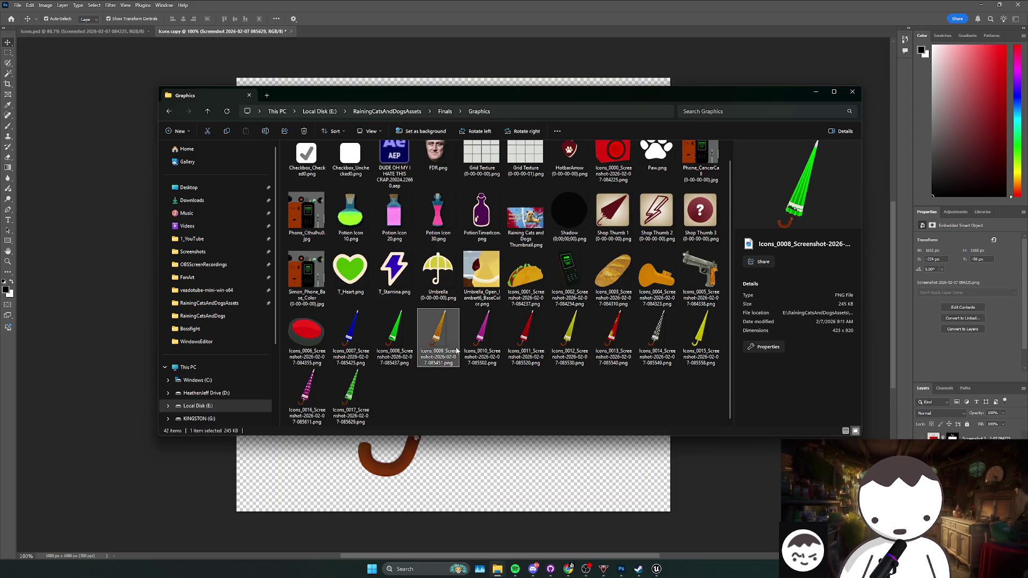
{"action": "left_click", "coordinate": [438, 342]}
{"action": "left_click", "coordinate": [482, 342]}
{"action": "left_click", "coordinate": [525, 343]}
{"action": "left_click", "coordinate": [569, 342]}
{"action": "left_click", "coordinate": [614, 343]}
{"action": "left_click", "coordinate": [657, 343]}
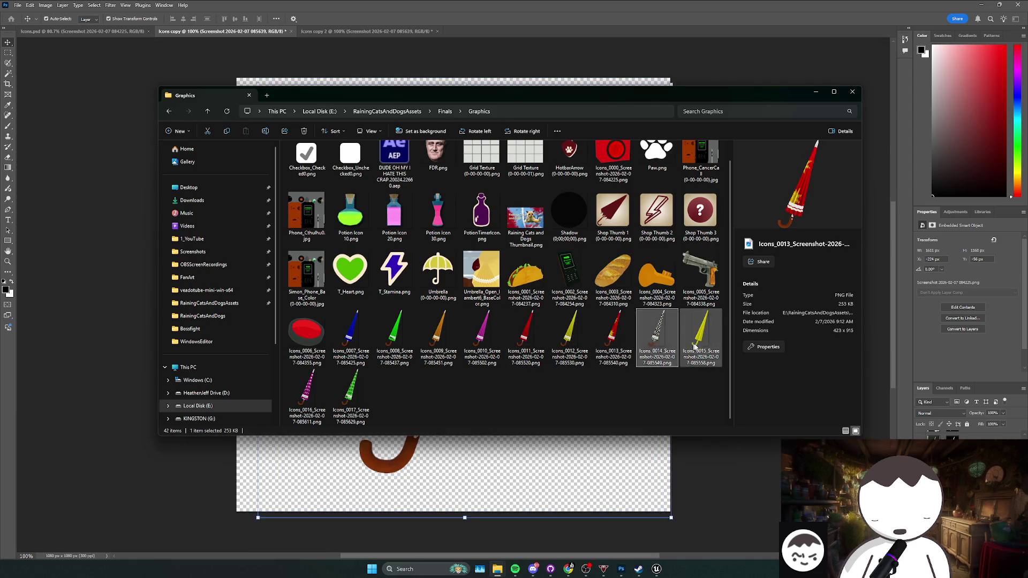
{"action": "left_click", "coordinate": [701, 343]}
- Check the magenta umbrella Icons_0010, then select the whole batch of umbrella icon files
{"action": "left_click", "coordinate": [455, 400]}
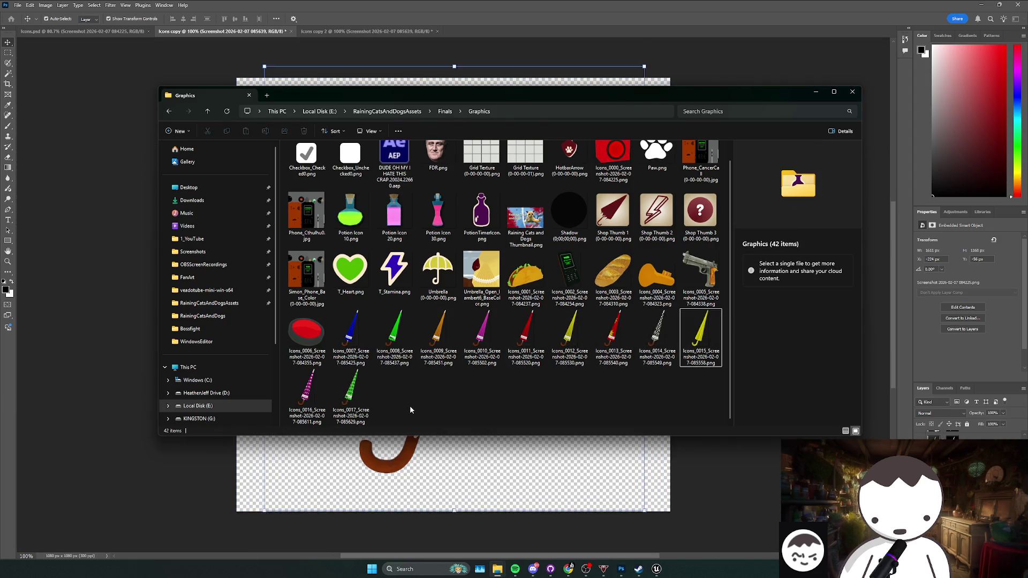
{"action": "left_click", "coordinate": [493, 338]}
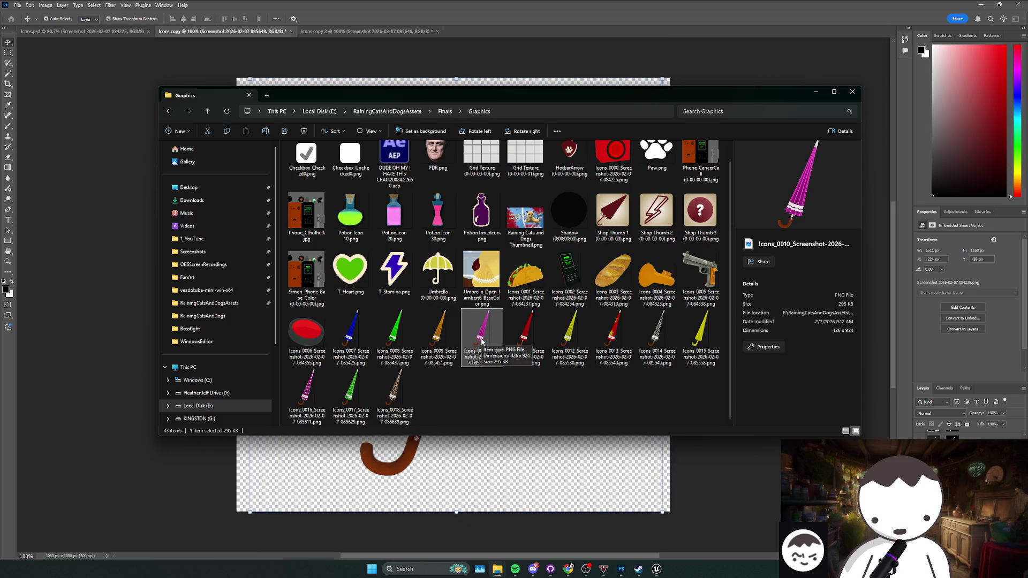
{"action": "left_click", "coordinate": [480, 410]}
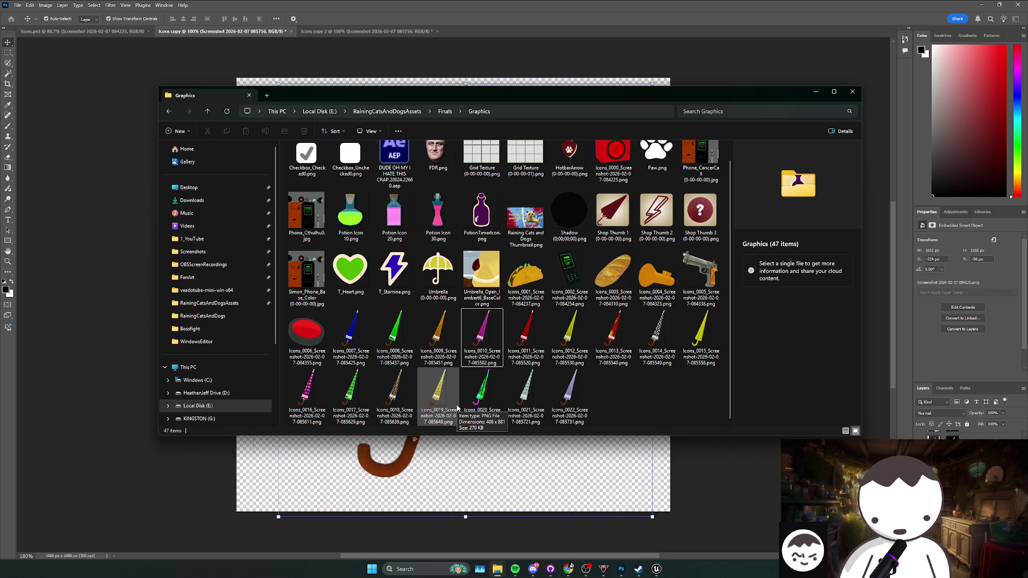
{"action": "mouse_move", "coordinate": [635, 423]}
{"action": "left_mouse_down"}
{"action": "mouse_move", "coordinate": [416, 308]}
{"action": "mouse_move", "coordinate": [329, 308]}
{"action": "mouse_move", "coordinate": [537, 382]}
{"action": "left_mouse_up"}
{"action": "left_click", "coordinate": [351, 338]}
{"action": "mouse_move", "coordinate": [684, 399]}
{"action": "left_mouse_down"}
{"action": "mouse_move", "coordinate": [492, 358]}
{"action": "mouse_move", "coordinate": [515, 354]}
{"action": "mouse_move", "coordinate": [535, 369]}
{"action": "mouse_move", "coordinate": [335, 343]}
{"action": "mouse_move", "coordinate": [695, 414]}
{"action": "mouse_move", "coordinate": [332, 348]}
{"action": "mouse_move", "coordinate": [343, 353]}
{"action": "mouse_move", "coordinate": [695, 412]}
{"action": "mouse_move", "coordinate": [371, 359]}
{"action": "mouse_move", "coordinate": [659, 405]}
{"action": "mouse_move", "coordinate": [299, 374]}
{"action": "mouse_move", "coordinate": [706, 416]}
{"action": "mouse_move", "coordinate": [723, 408]}
{"action": "left_mouse_up"}
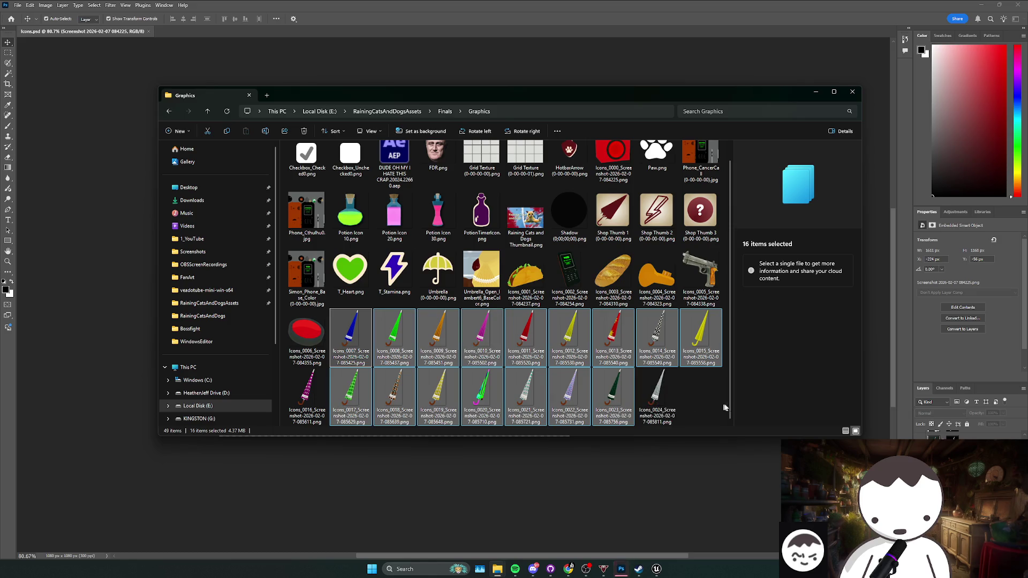
- Dismiss the export success alert and reopen Export Layers To Files, still set to prefix Icons, PNG-24
{"action": "left_click", "coordinate": [701, 406]}
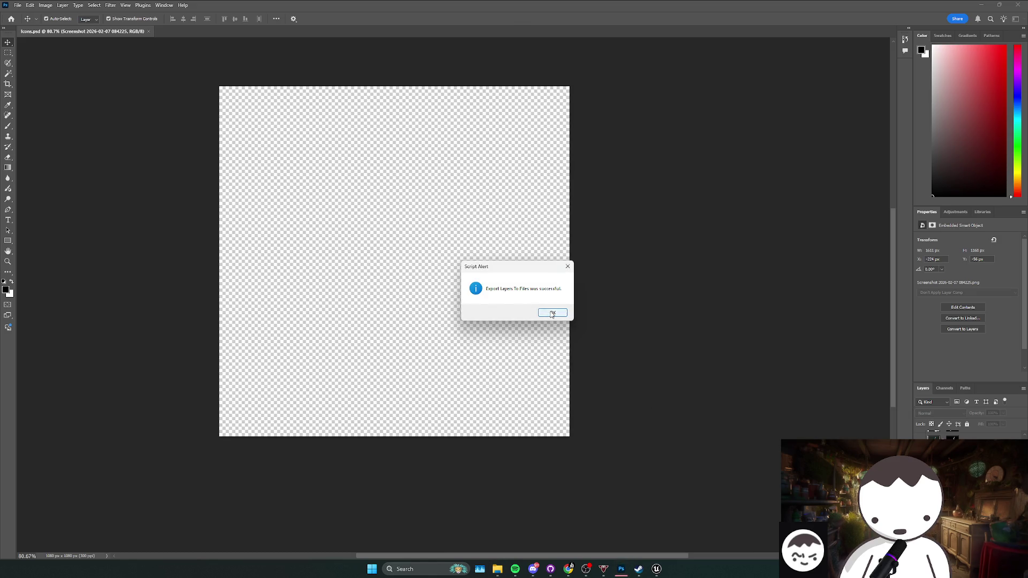
{"action": "left_click", "coordinate": [551, 313]}
{"action": "left_click", "coordinate": [18, 5]}
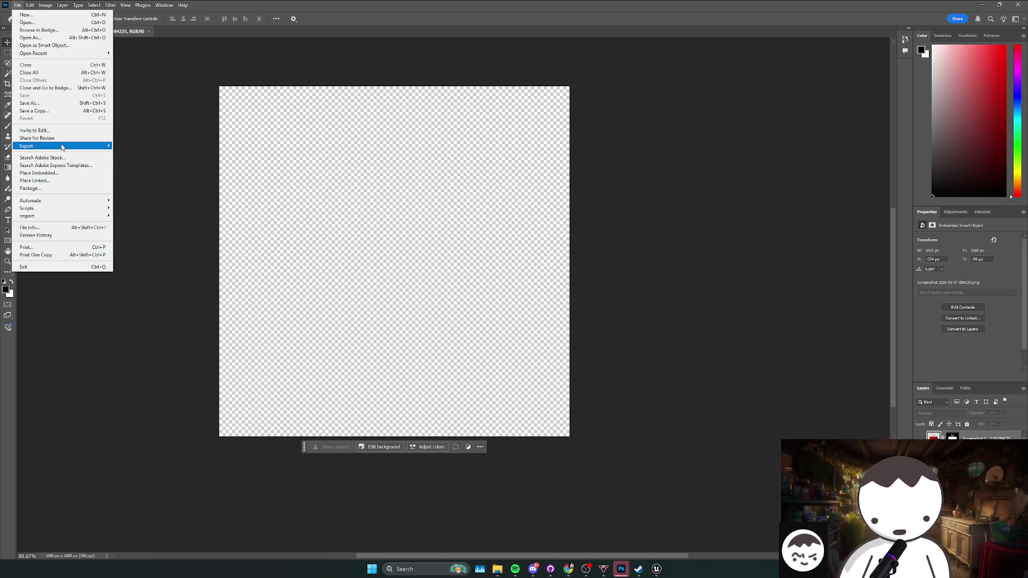
{"action": "mouse_move", "coordinate": [64, 146]}
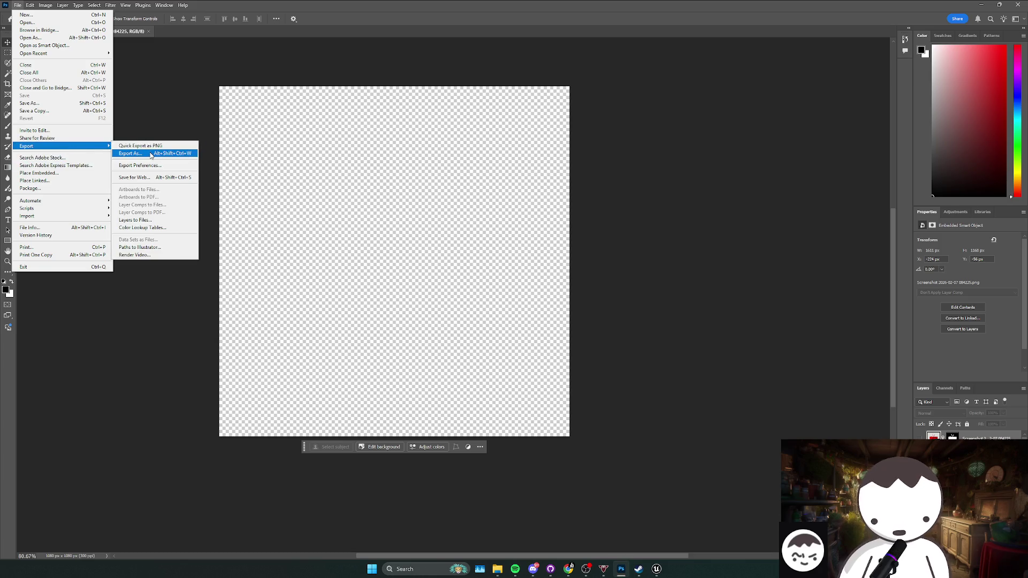
{"action": "left_click", "coordinate": [154, 222]}
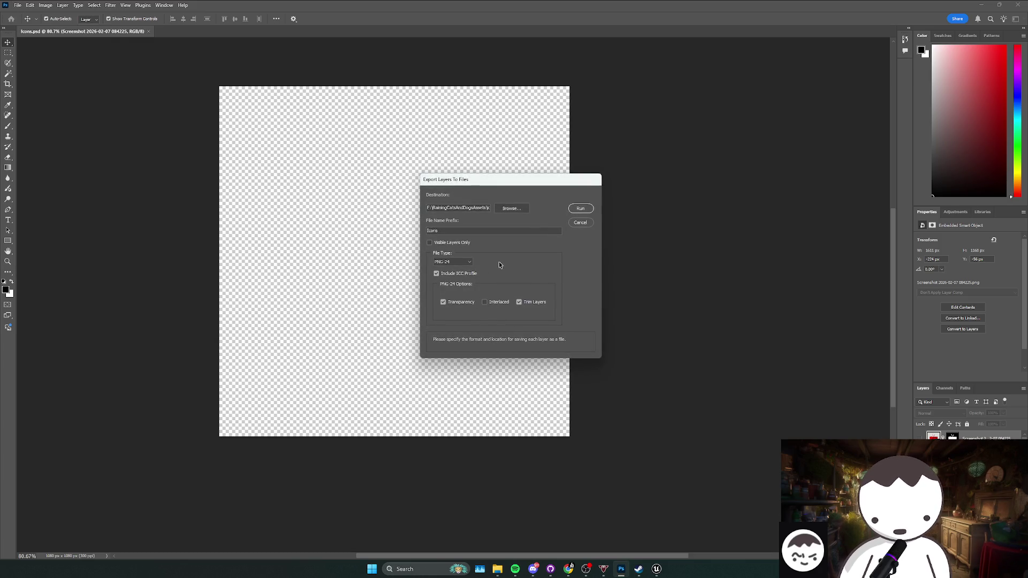